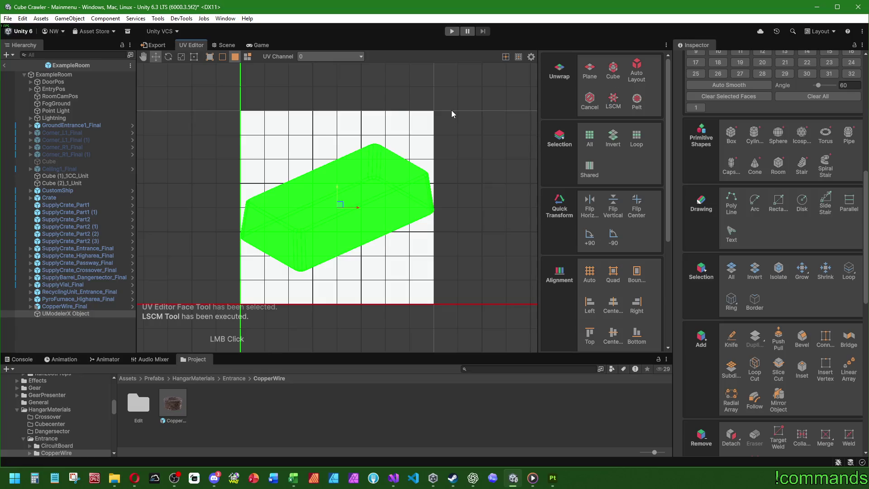
- Re-unwrap the bar's UV faces with a cube projection
click(447, 111)
drag(191, 144, 452, 304)
click(614, 70)
click(601, 150)
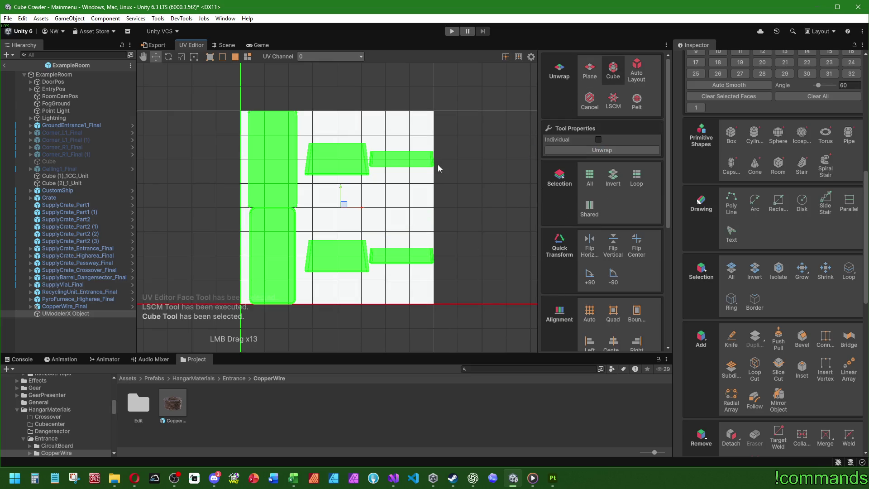
click(438, 169)
scroll(435, 170, up, 4)
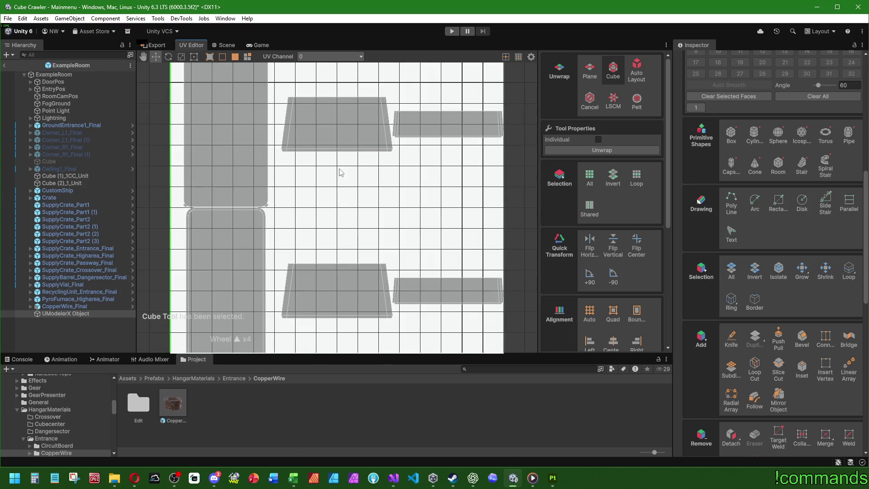
scroll(342, 178, down, 2)
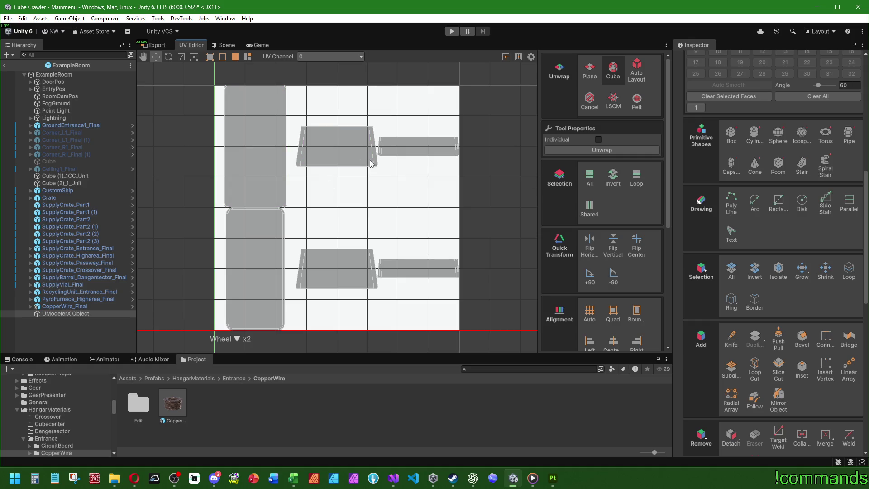
- Pack and fit all UV islands to fill the UV square, then view the bar in the Scene
drag(203, 83, 484, 347)
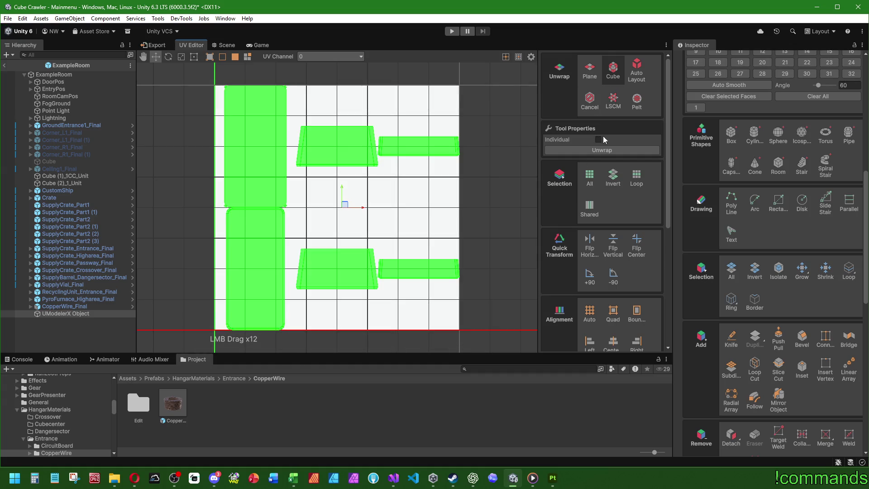
scroll(589, 203, down, 2)
click(590, 296)
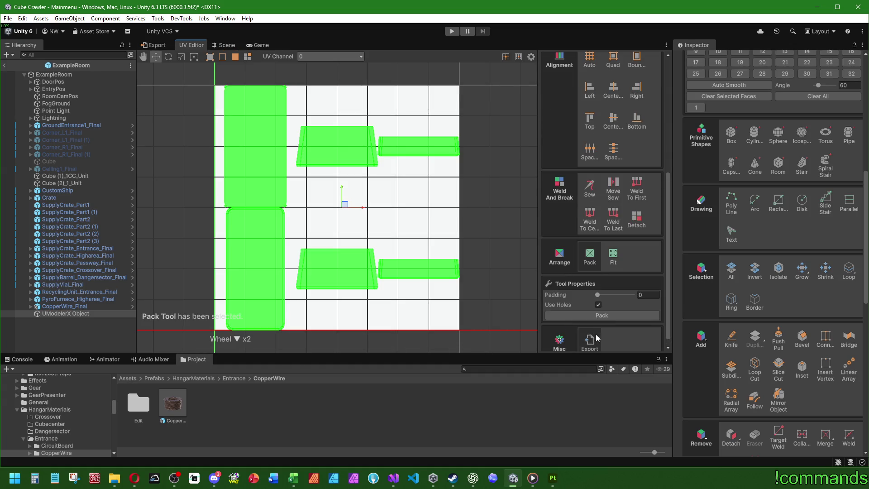
click(613, 255)
click(604, 304)
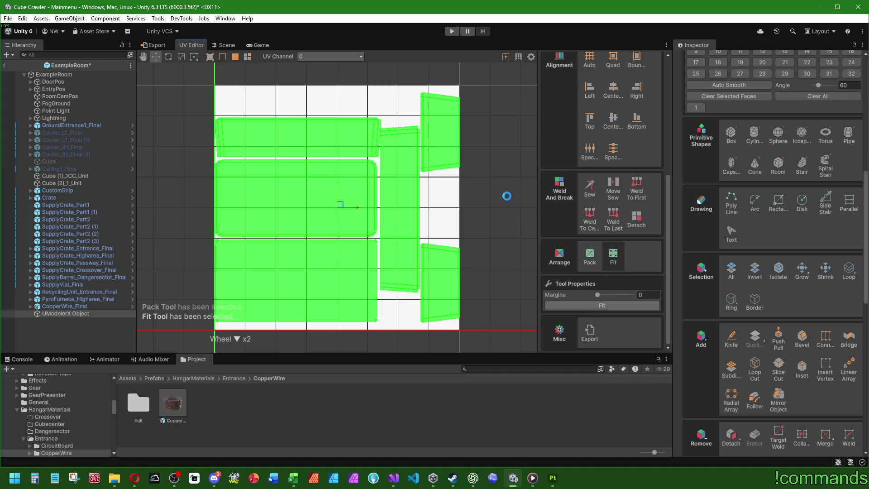
click(507, 197)
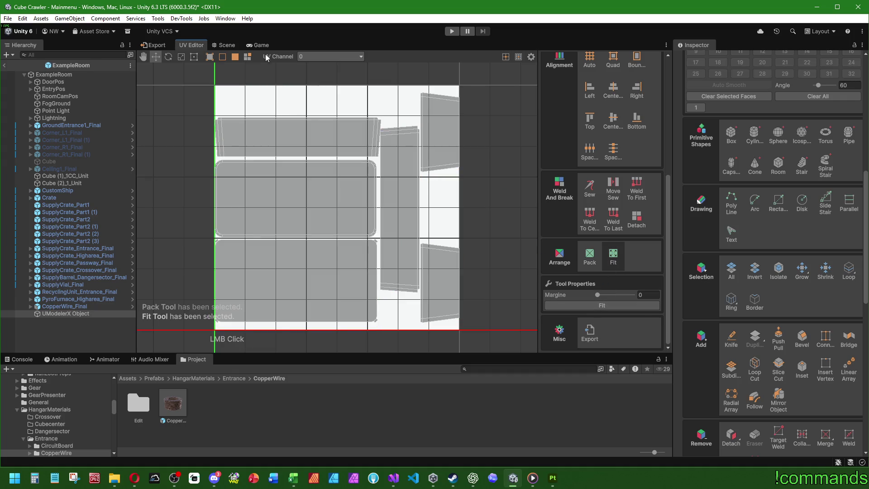
click(224, 45)
mouse_move(306, 224)
mouse_down()
mouse_move(717, 120)
mouse_move(317, 271)
mouse_move(181, 312)
mouse_up()
- Rename the UModelerX Object in the Hierarchy to ReinforcedAlloy
click(86, 314)
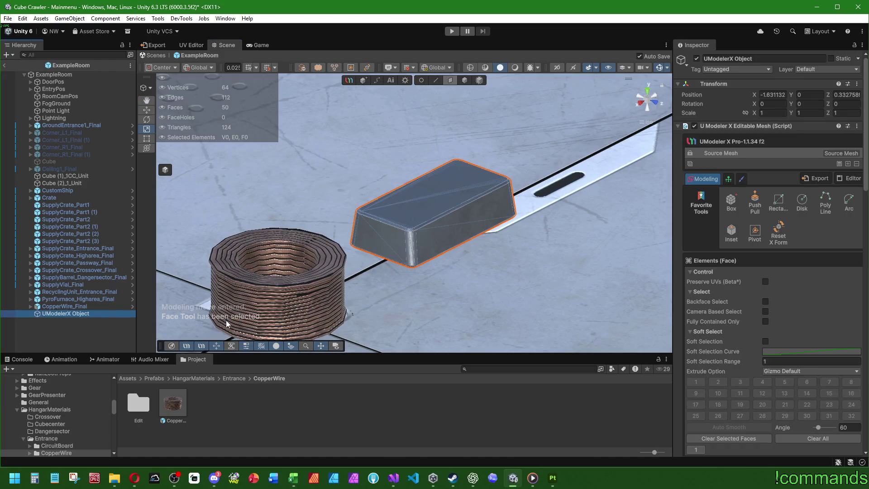
key(F2)
text(Reinforced)
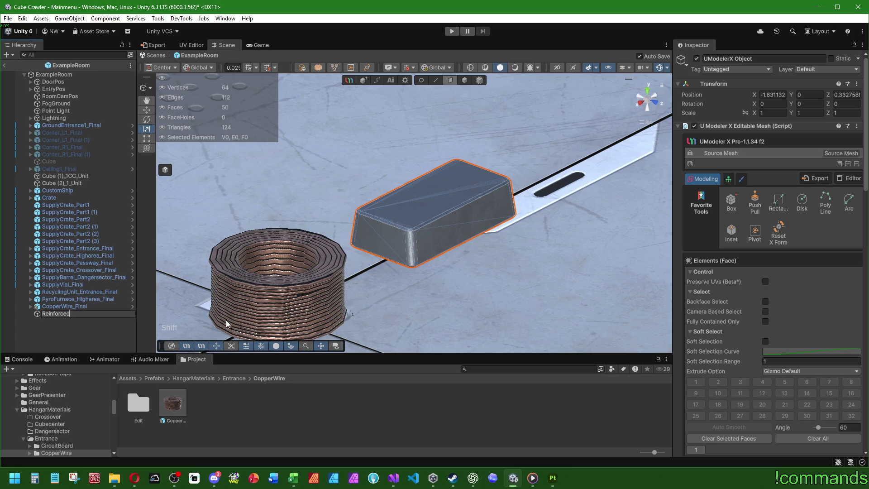
text(Alloy)
key(Return)
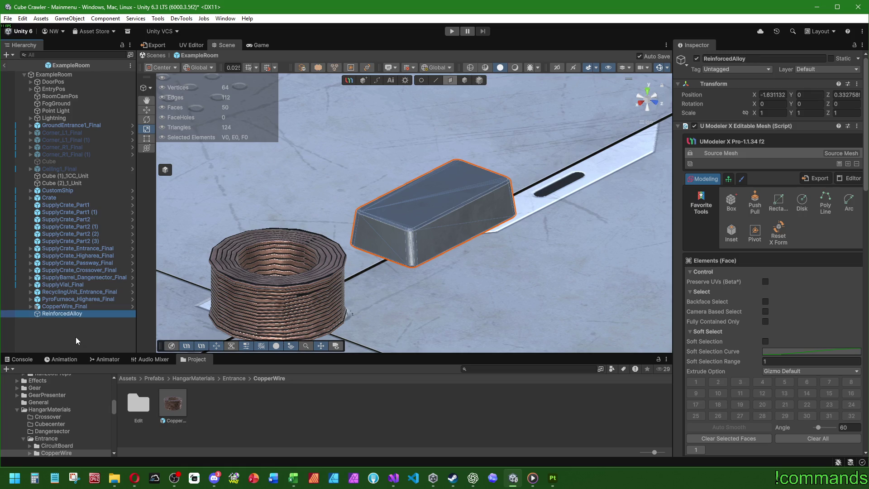
click(77, 340)
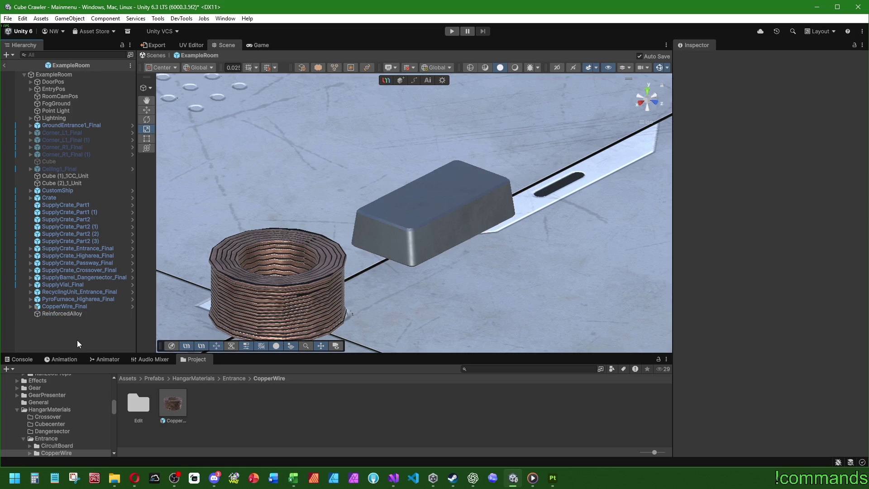
- Browse SubstanceObj's Destroyable subfolders, including HighArea, Entrance and RecyclingUnit
click(152, 377)
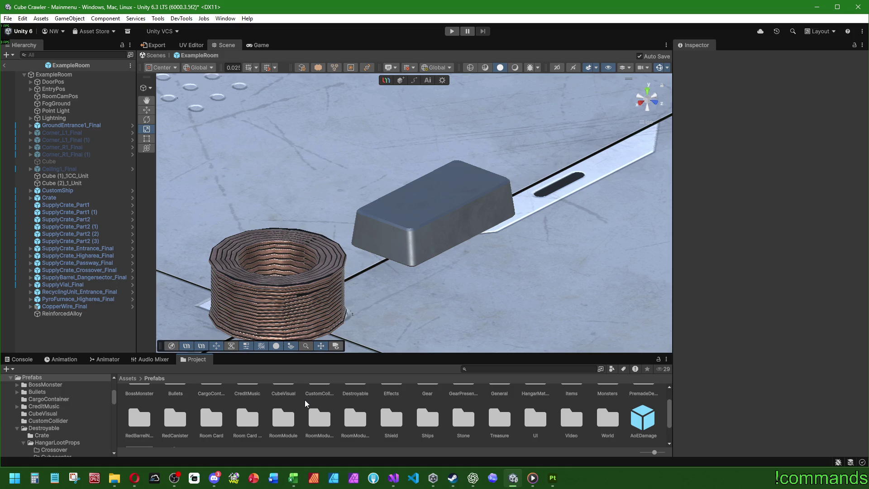
scroll(213, 418, down, 1)
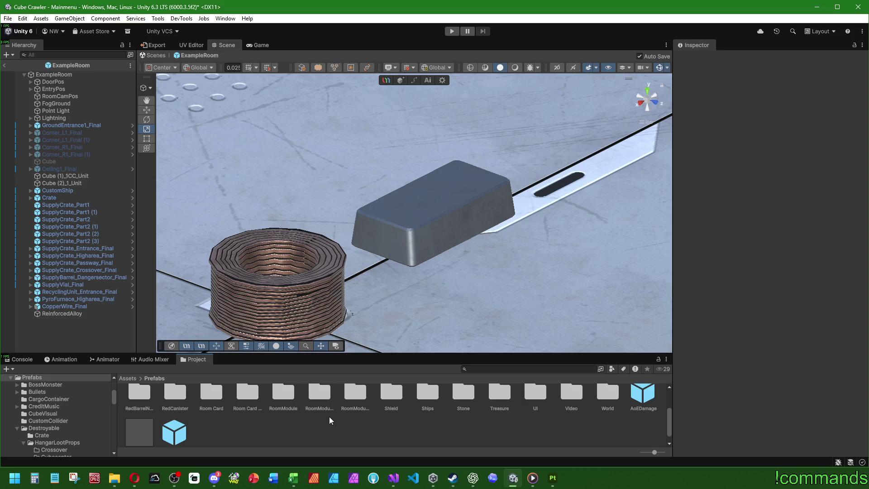
scroll(360, 423, up, 1)
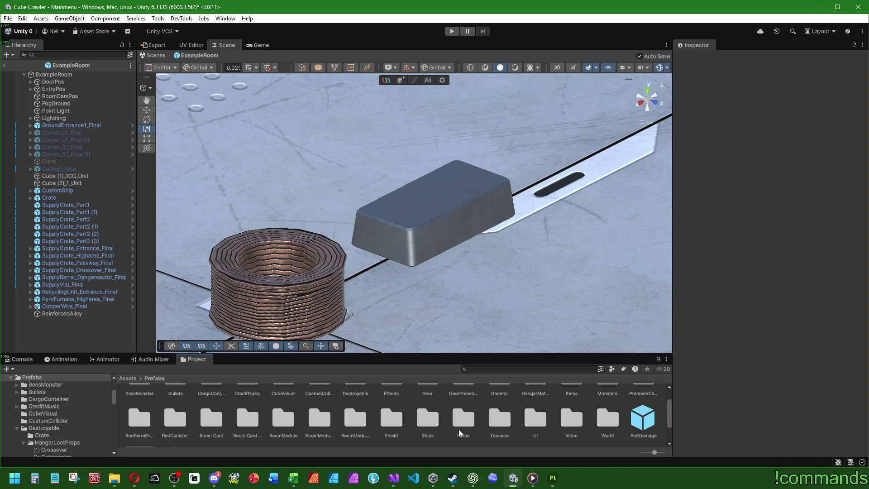
scroll(134, 391, up, 1)
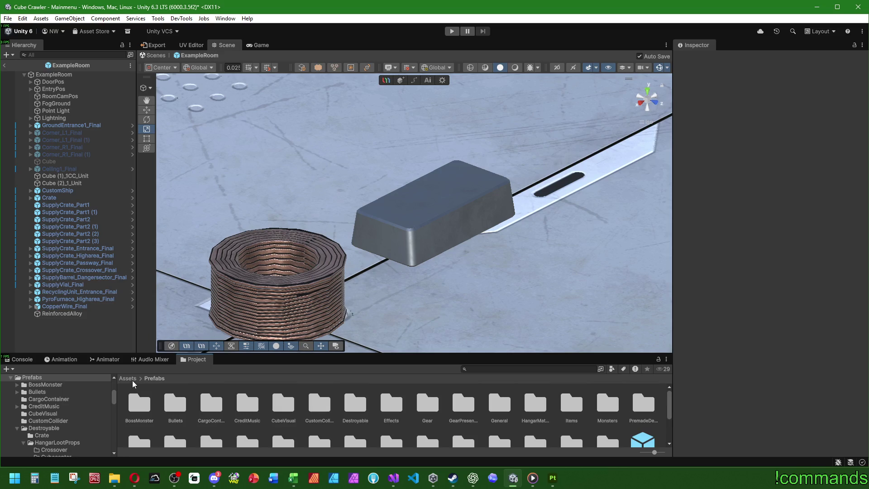
click(128, 378)
double_click(262, 398)
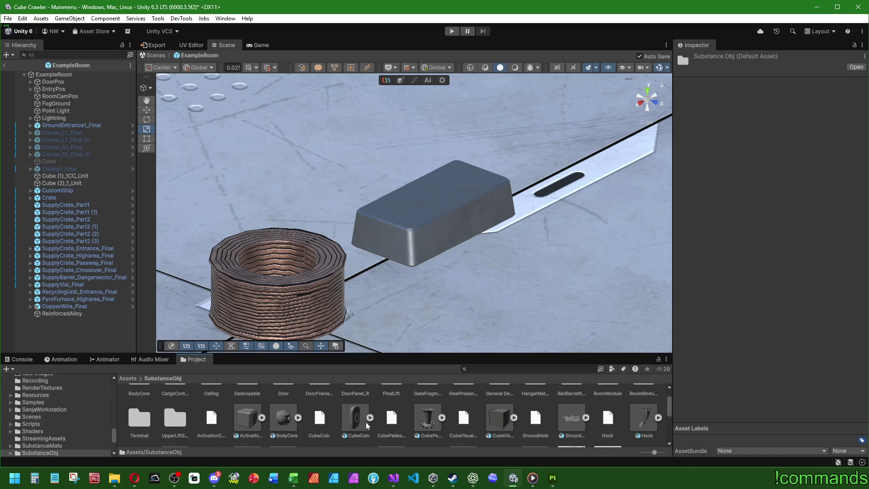
scroll(274, 435, up, 1)
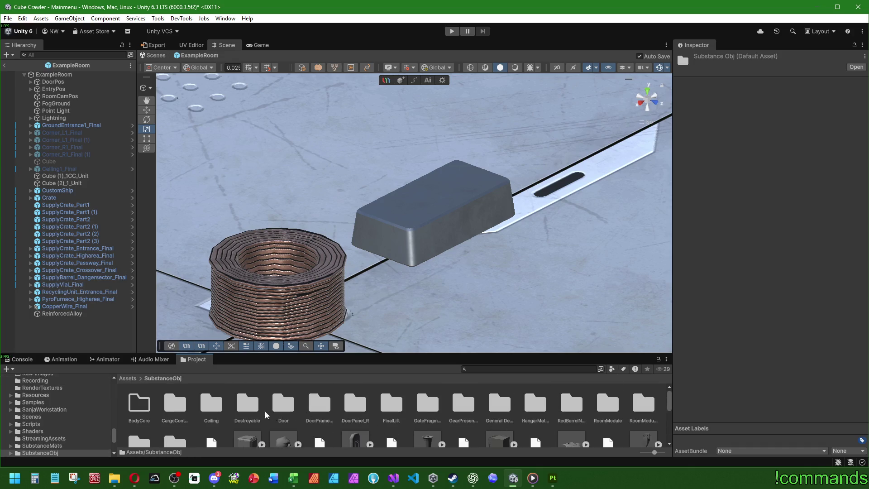
double_click(247, 403)
double_click(176, 404)
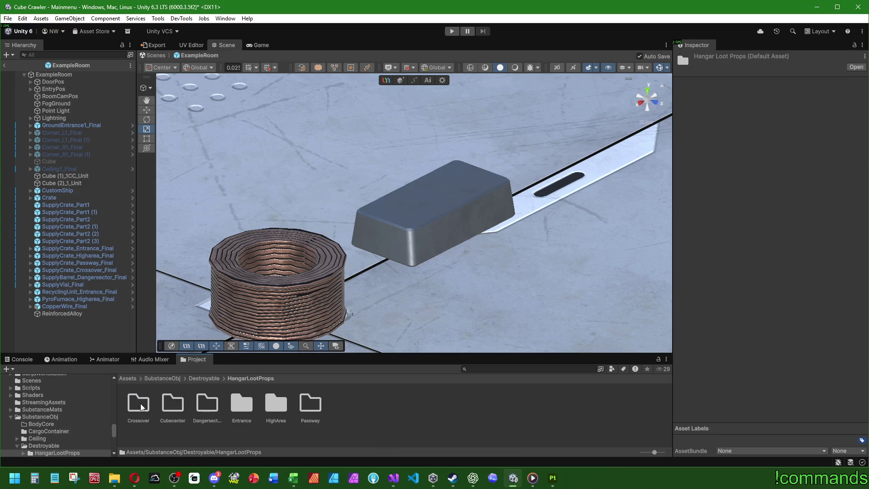
double_click(277, 405)
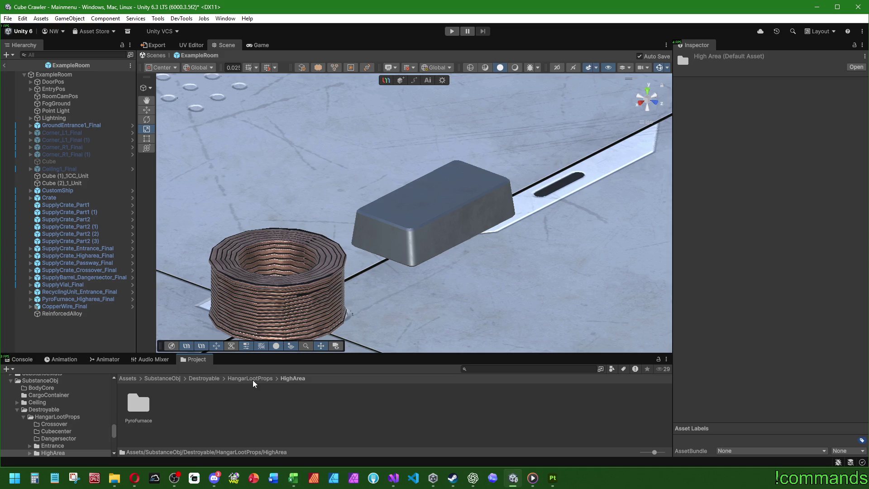
click(253, 379)
double_click(256, 415)
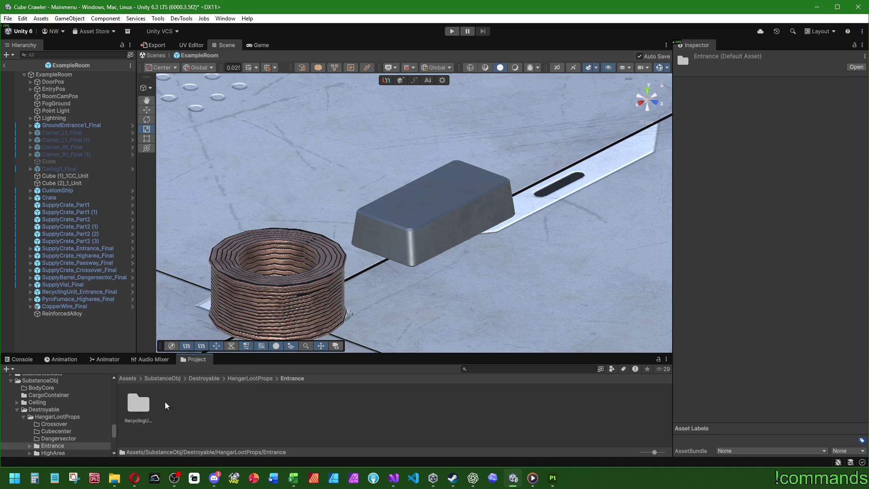
double_click(146, 406)
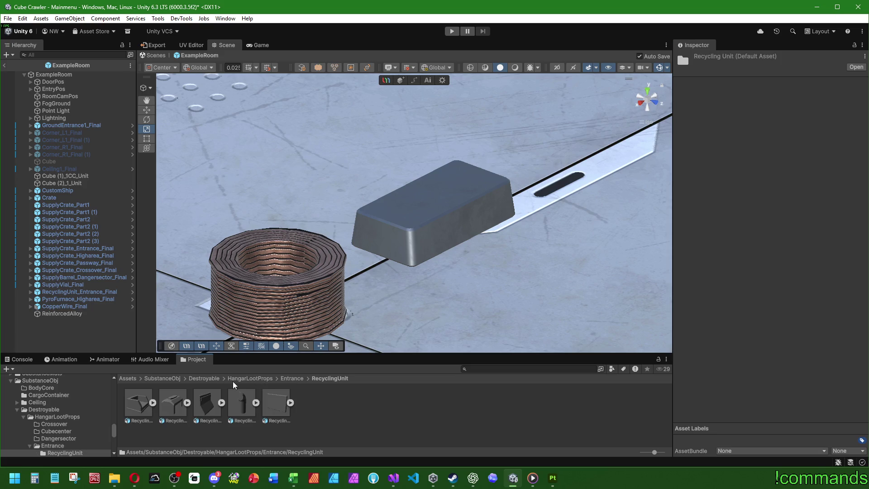
click(168, 382)
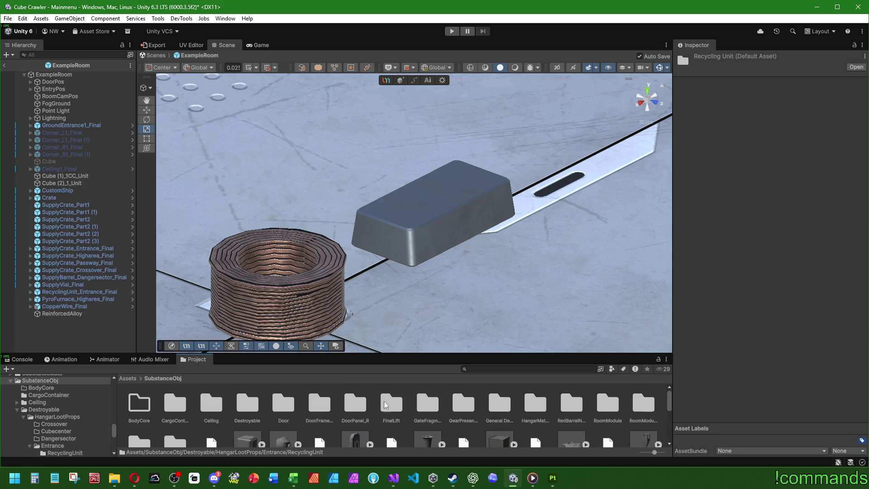
- Open SubstanceObj/HangarMaterials/Higharea and bring up its create-asset menu
double_click(536, 406)
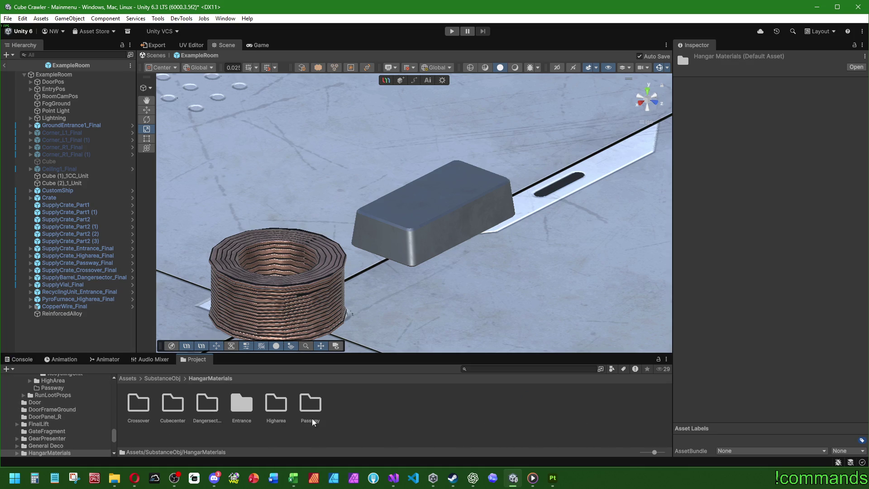
double_click(247, 414)
click(210, 379)
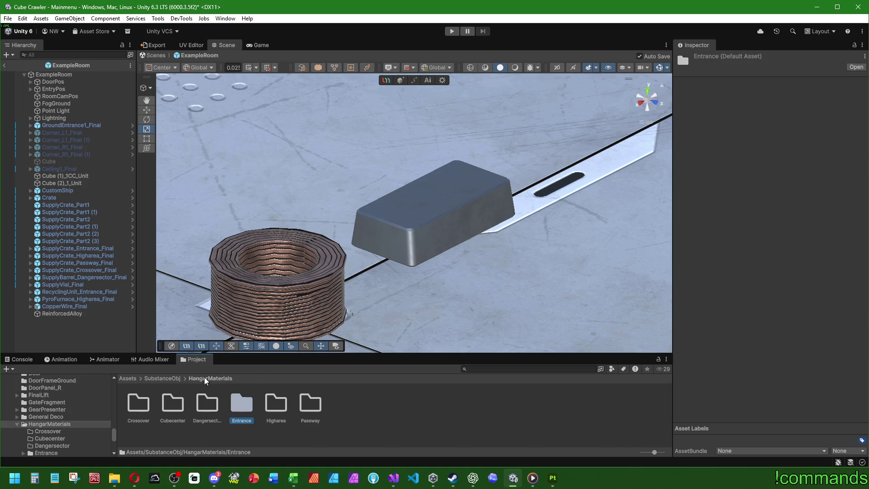
double_click(277, 405)
right_click(271, 410)
- Create ReinforcedAlloy and HeatCore folders in Higharea
mouse_move(326, 152)
click(428, 153)
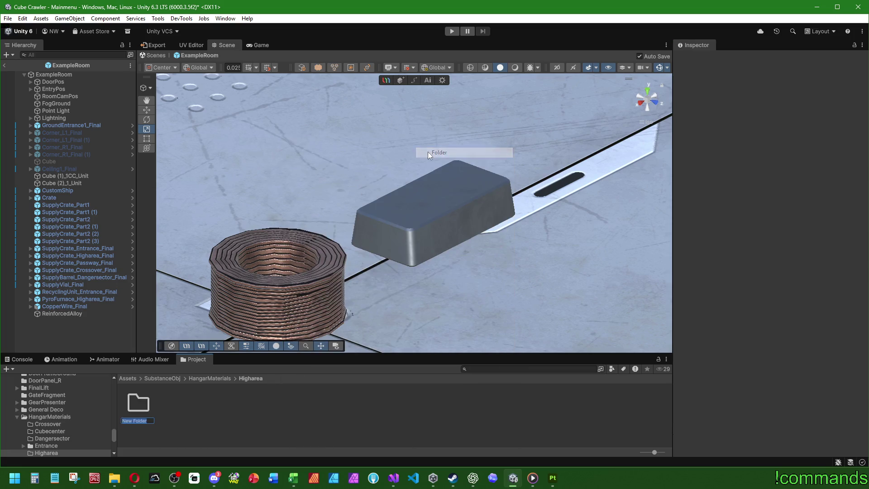
text(Reinforced...)
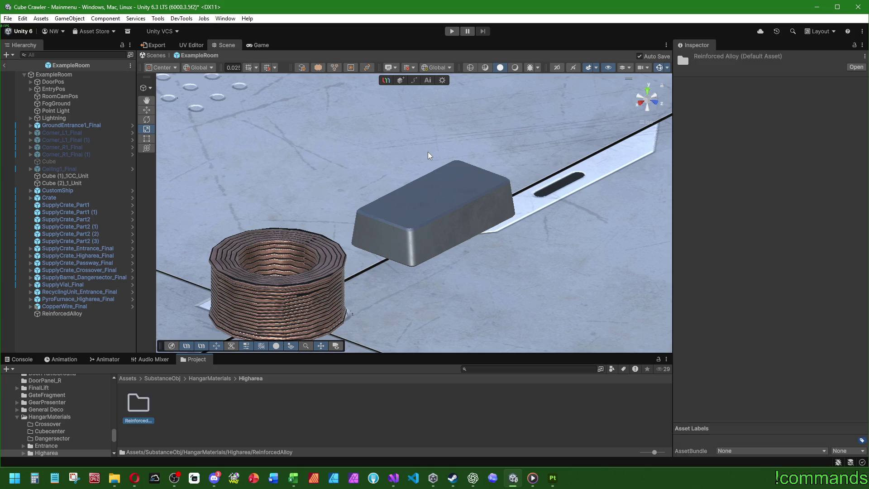
right_click(234, 409)
mouse_move(232, 153)
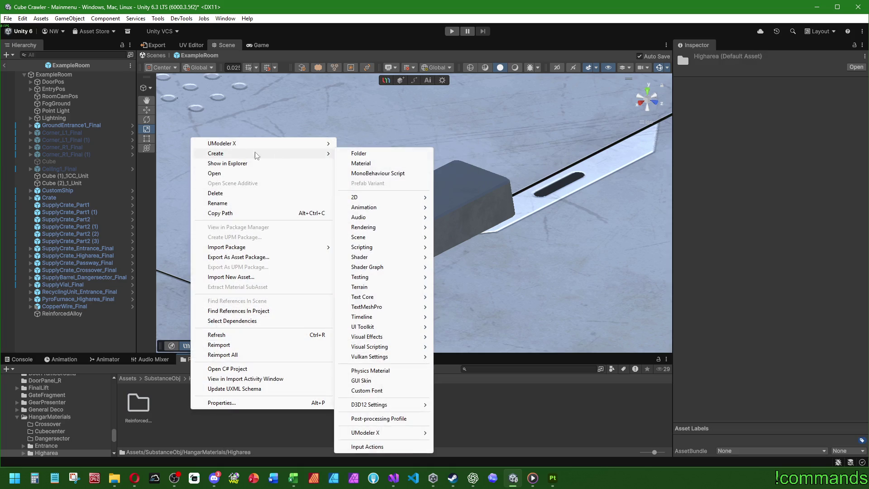
click(382, 155)
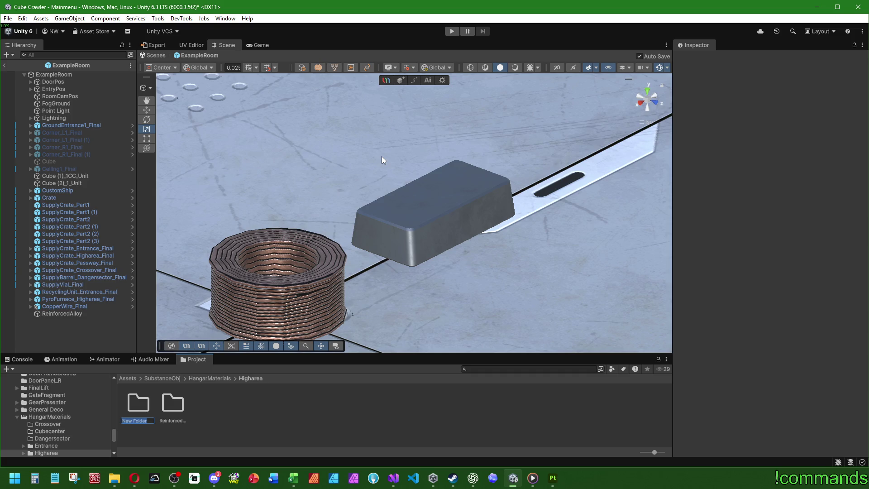
text(HeatCore)
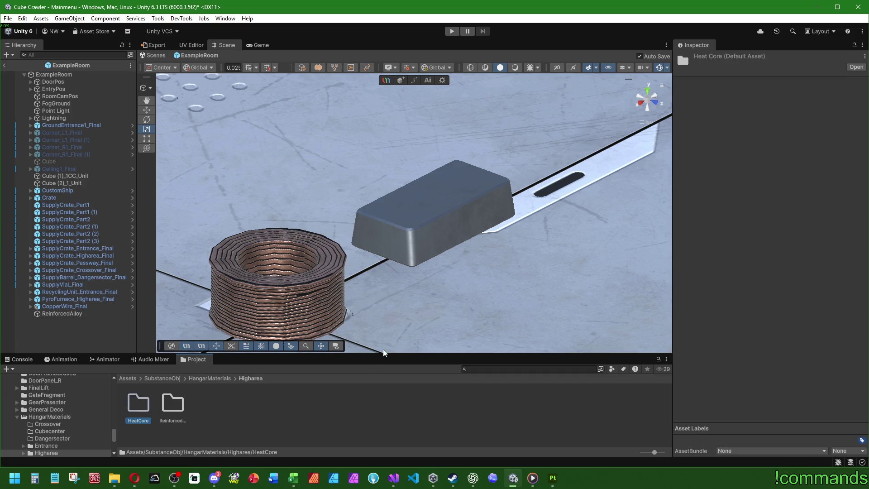
- Create a third folder named PlasmaConductor
right_click(233, 409)
mouse_move(276, 155)
click(426, 156)
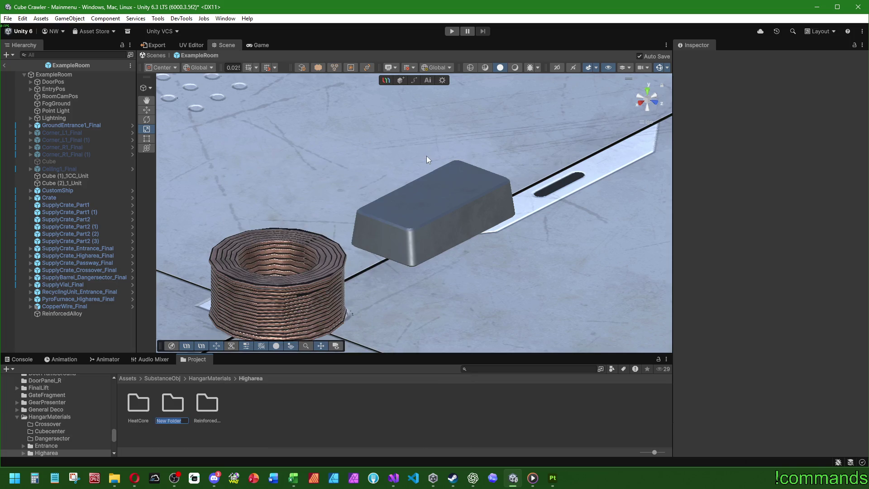
text(P)
text(duct)
key(BackSpace)
key(BackSpace)
text(ctor)
key(Return)
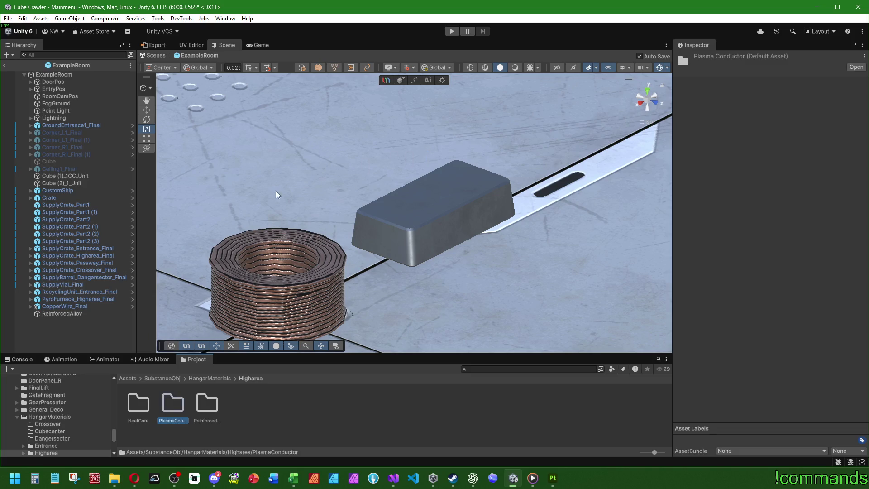
- Select all three folders in Higharea to copy them
click(207, 401)
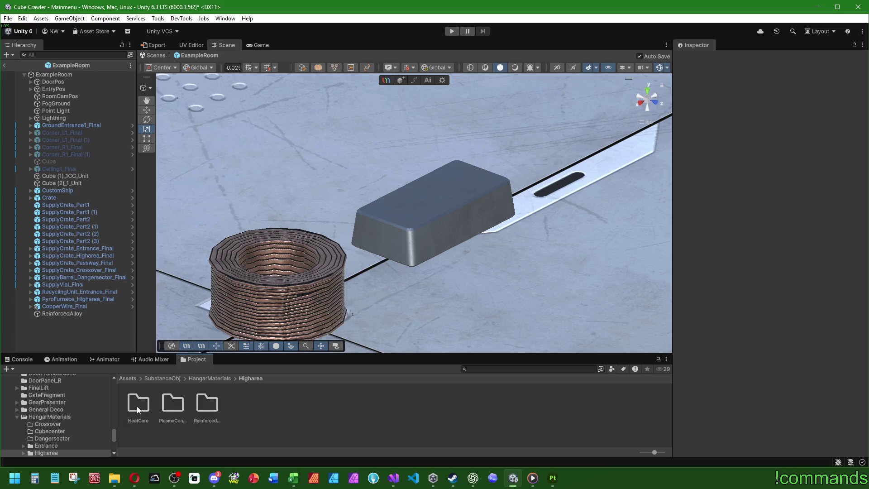
key(ctrl+a)
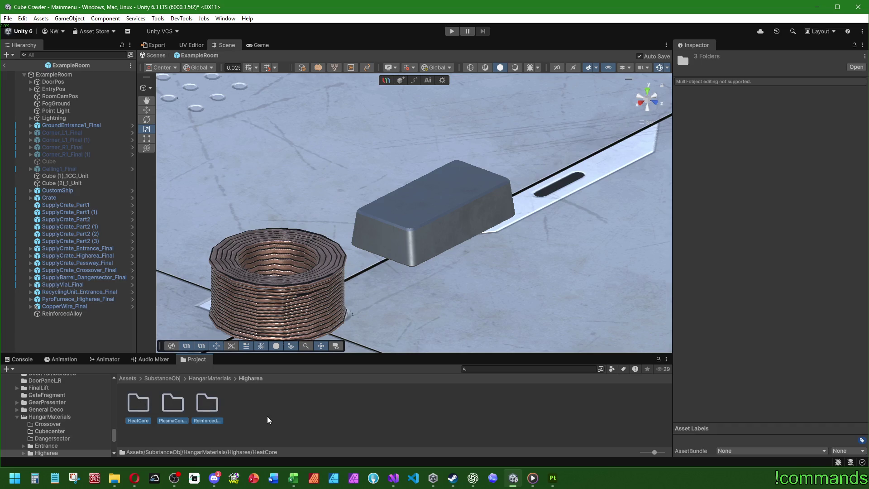
click(267, 417)
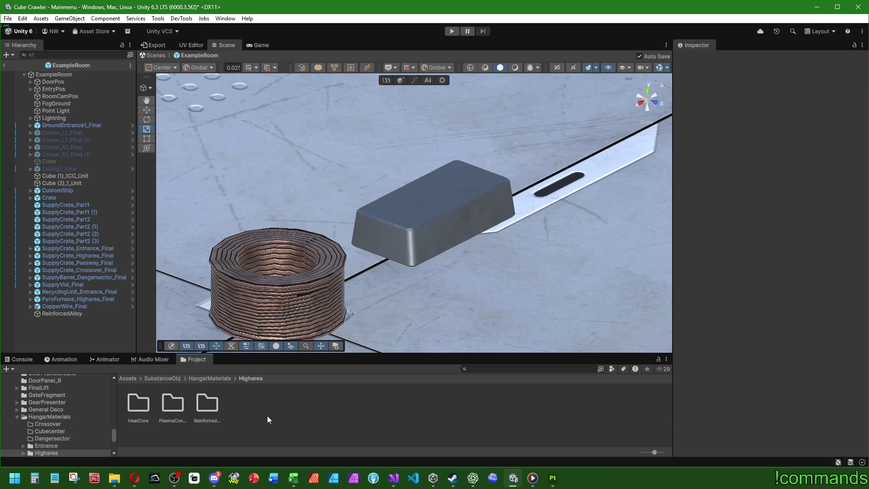
click(150, 384)
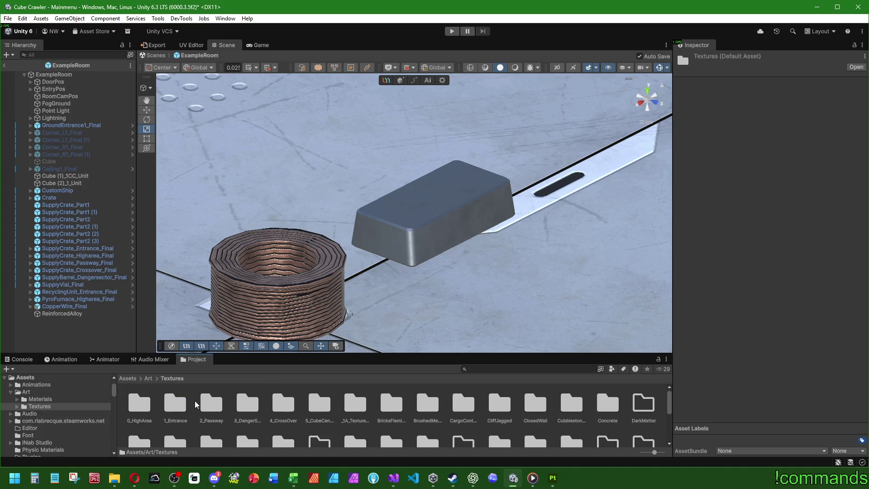
- Browse Art's HangarMaterials textures, then open the Art/Materials folder
scroll(521, 412, down, 2)
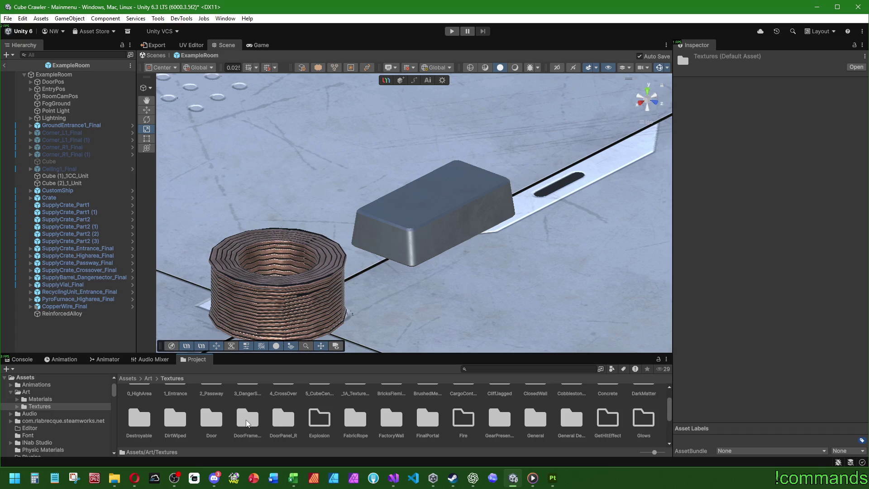
scroll(246, 423, down, 3)
click(248, 416)
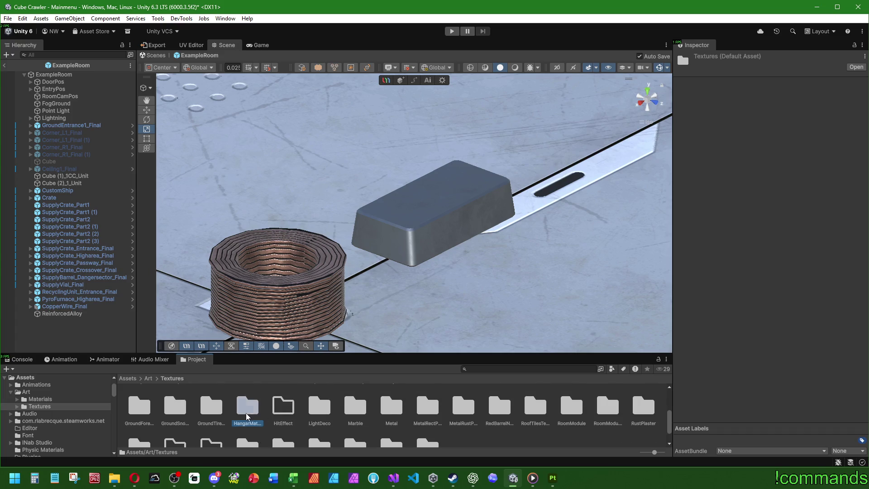
double_click(247, 414)
double_click(243, 408)
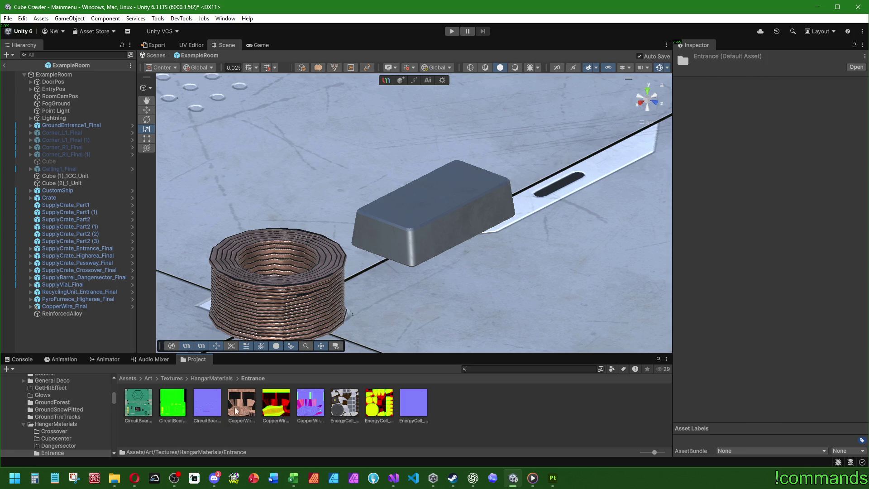
click(148, 378)
double_click(140, 407)
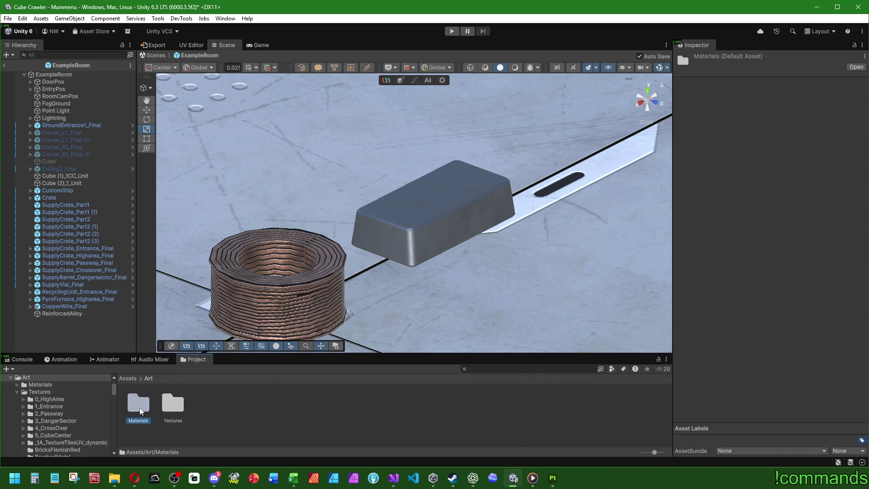
scroll(357, 432, down, 1)
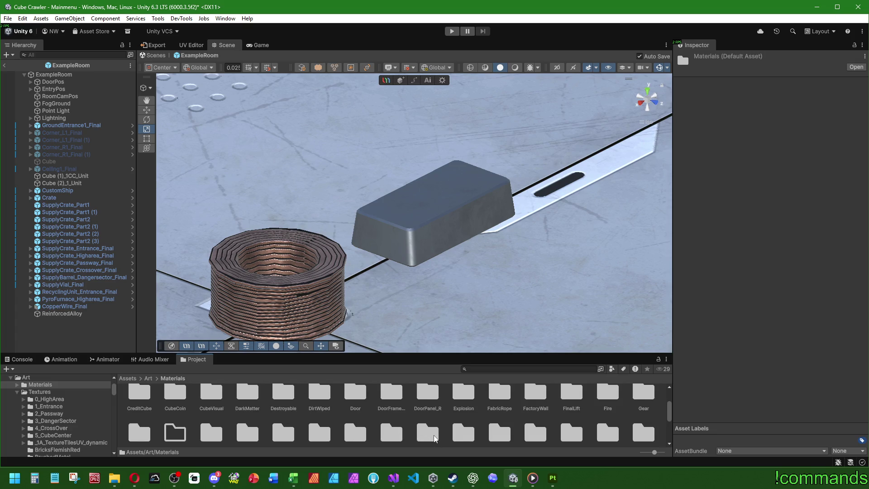
scroll(477, 437, down, 1)
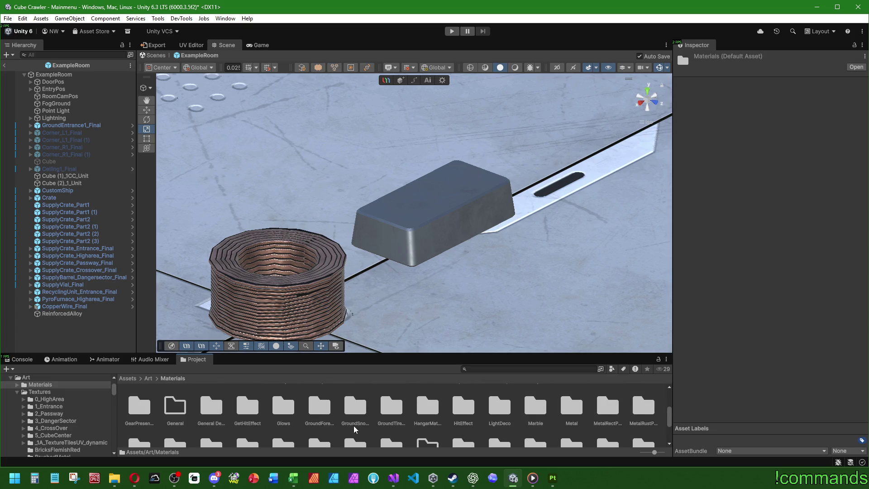
- Paste the three folders into Art/Materials/HangarMaterials/Higharea
double_click(415, 411)
double_click(242, 405)
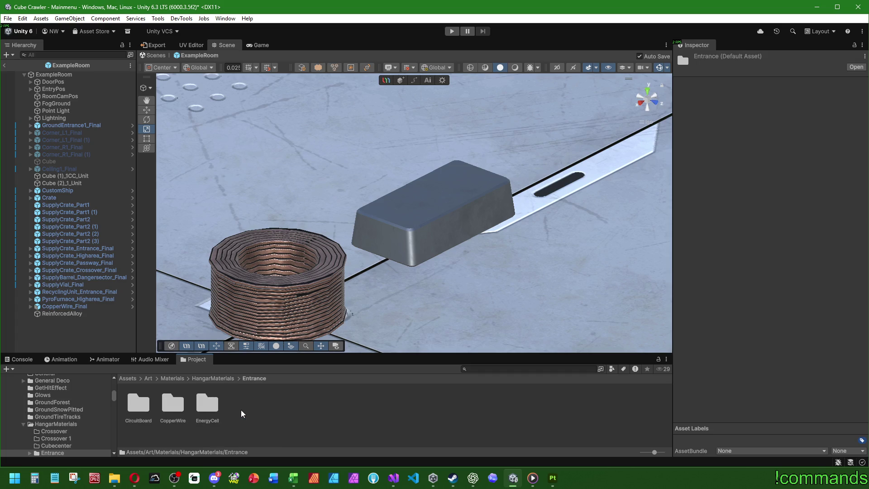
double_click(210, 411)
key(BackSpace)
key(BackSpace)
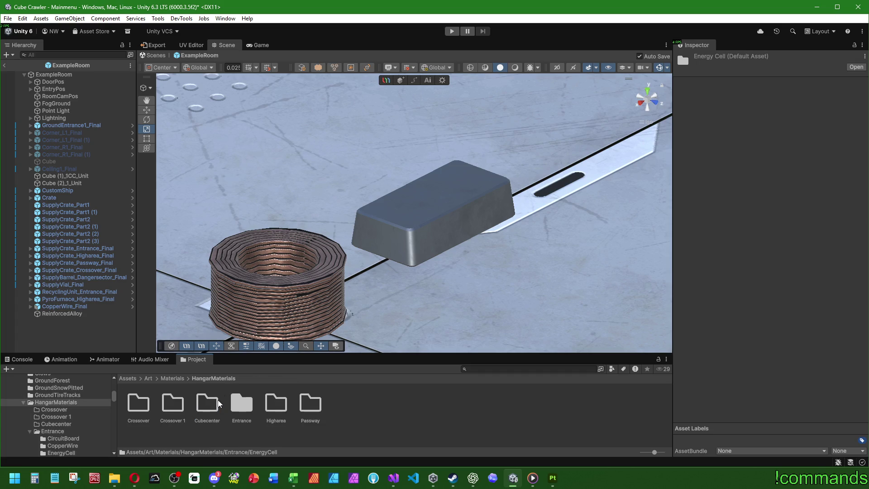
double_click(241, 404)
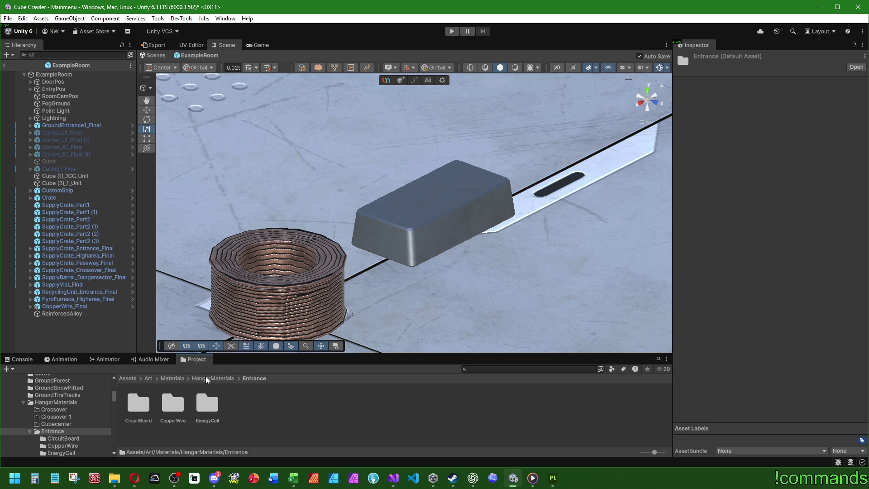
click(209, 378)
double_click(270, 410)
key(ctrl+v)
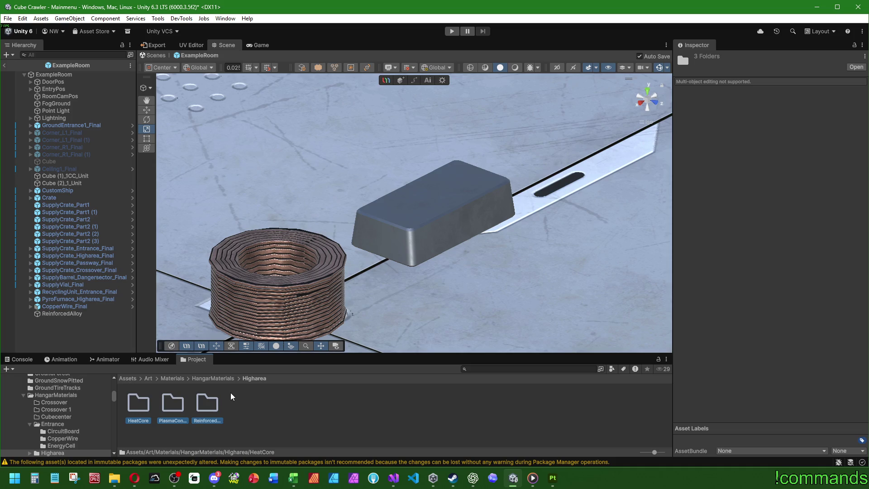
click(295, 410)
click(21, 358)
mouse_move(371, 271)
mouse_down()
mouse_move(478, 336)
mouse_move(408, 271)
mouse_move(317, 226)
mouse_move(227, 272)
mouse_move(35, 331)
mouse_up()
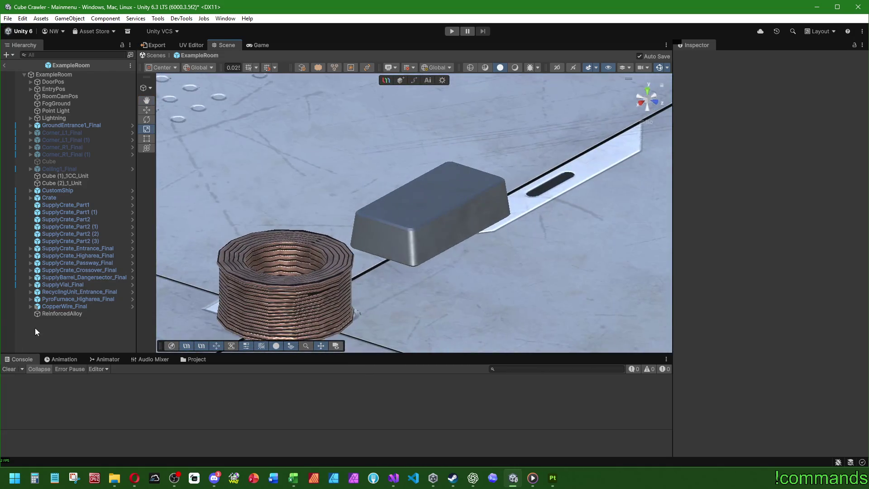
- Export ReinforcedAlloy as ReinforcedAlloy.obj into SubstanceObj/HangarMaterials/Higharea/ReinforcedAlloy
click(56, 313)
mouse_move(482, 208)
mouse_down()
mouse_move(490, 261)
mouse_move(517, 253)
mouse_up()
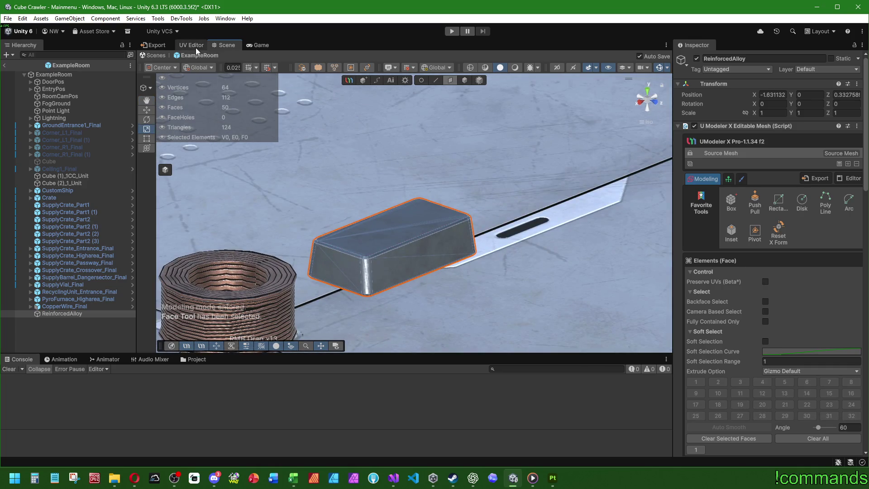
click(146, 45)
click(396, 129)
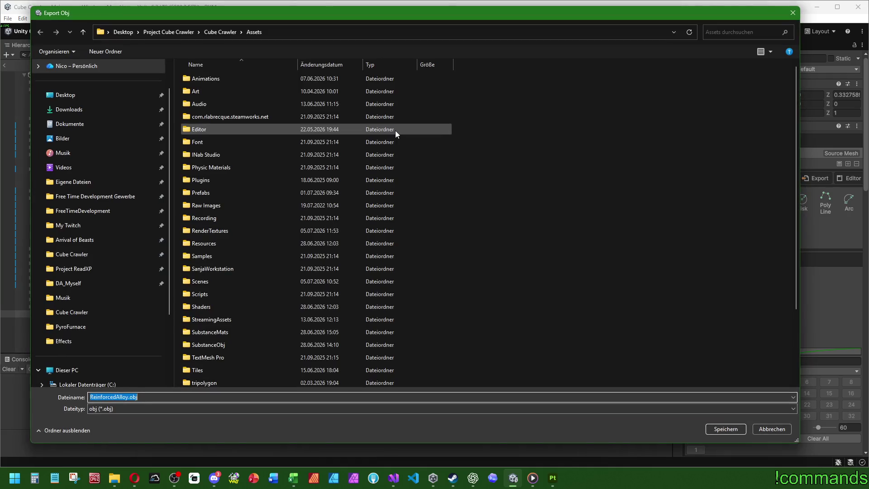
double_click(223, 345)
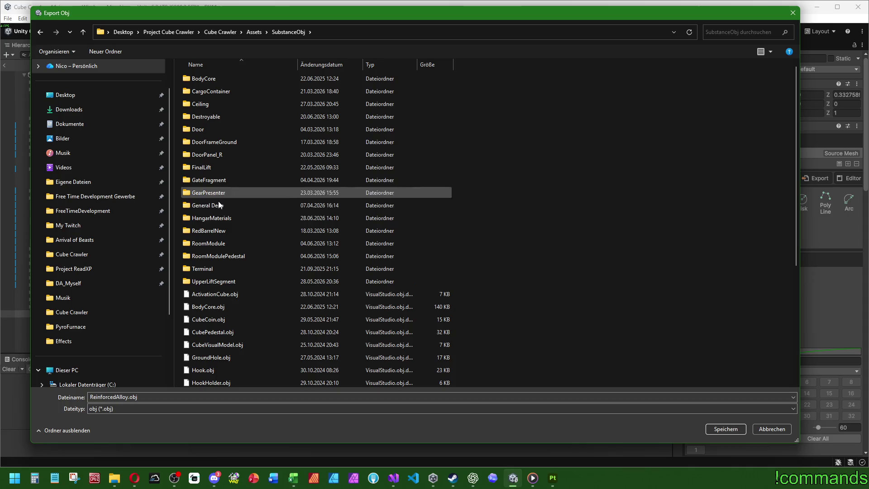
click(218, 222)
double_click(219, 222)
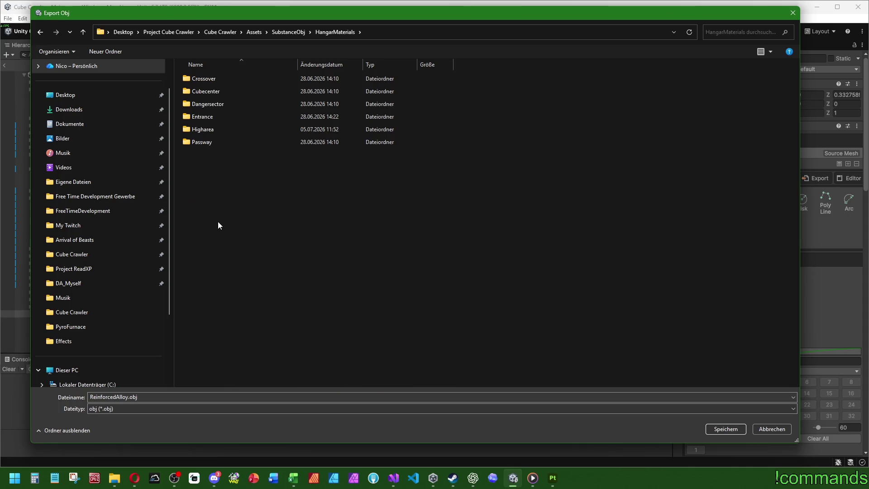
double_click(201, 129)
double_click(210, 104)
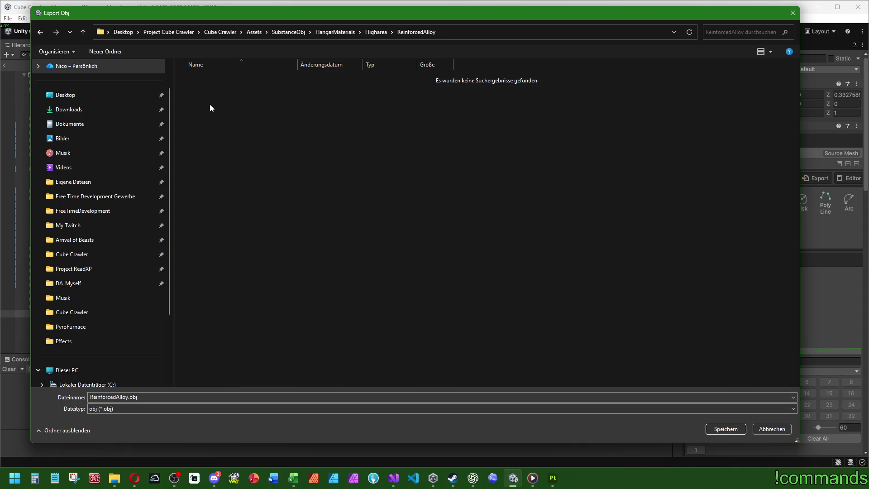
click(723, 427)
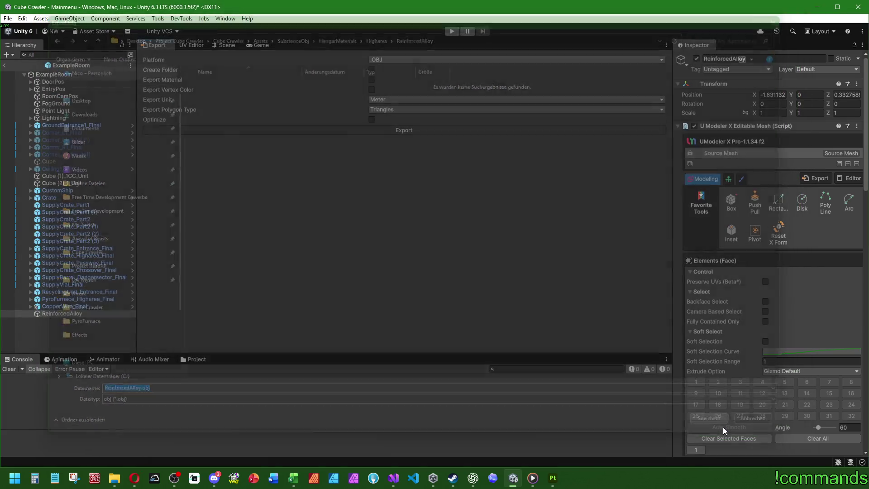
click(221, 44)
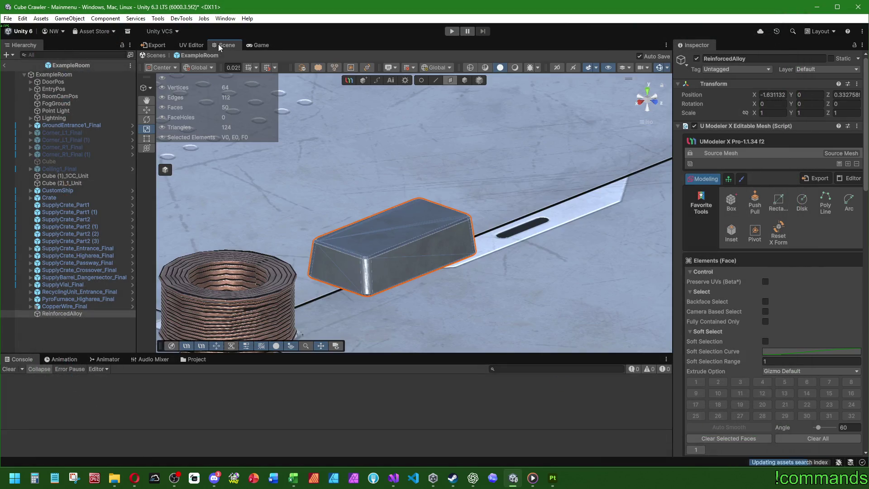
- Open Prefabs/HangarMaterials/Entrance/EnergyCell and drag the EnergyCell prefab into the scene
scroll(411, 309, down, 3)
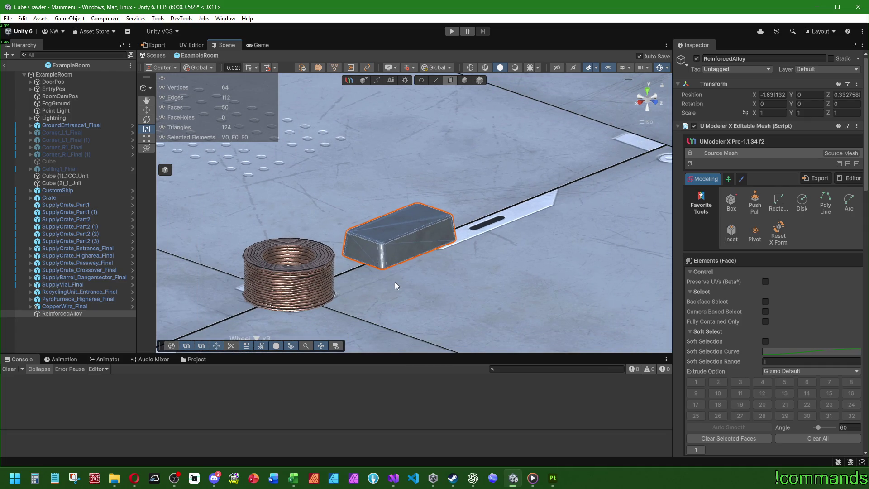
scroll(379, 270, down, 1)
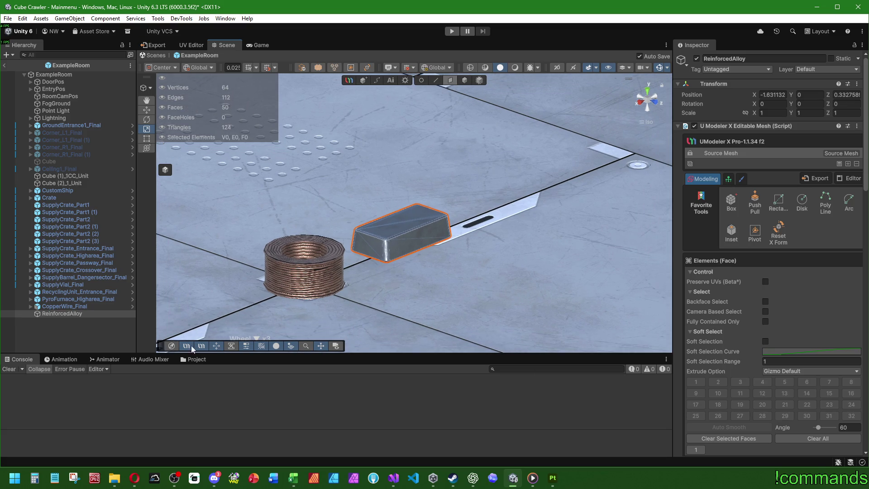
click(196, 359)
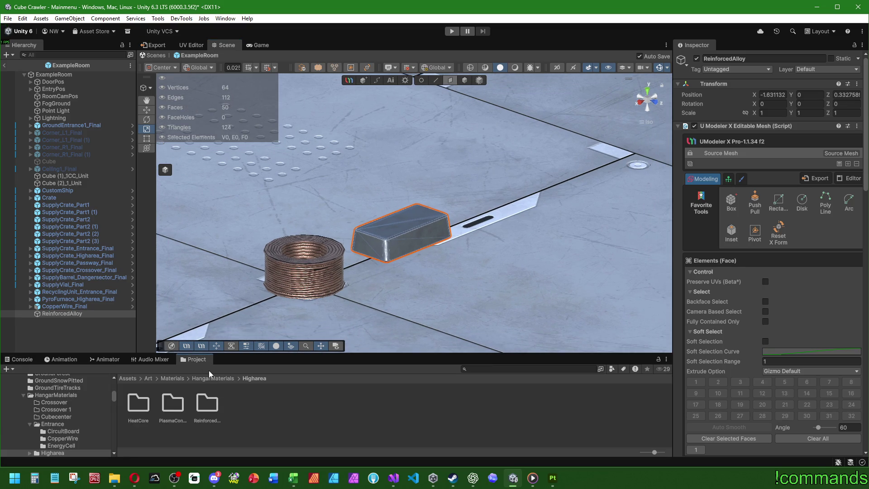
click(127, 379)
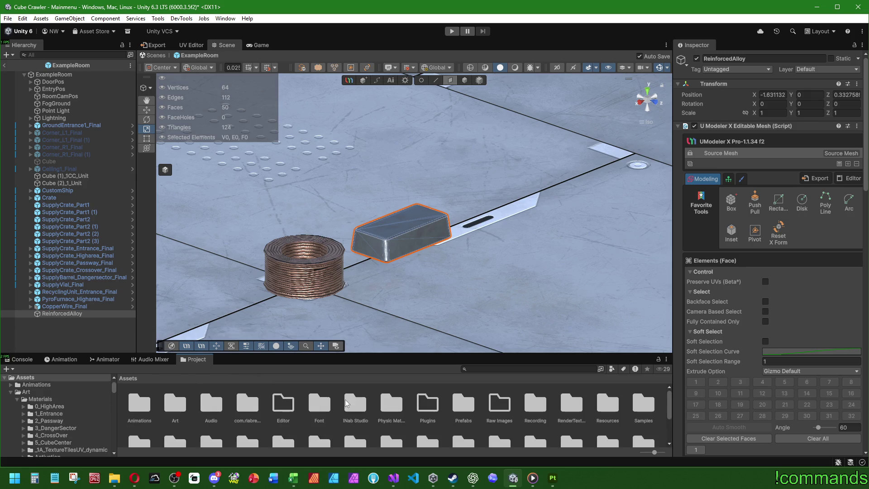
double_click(463, 403)
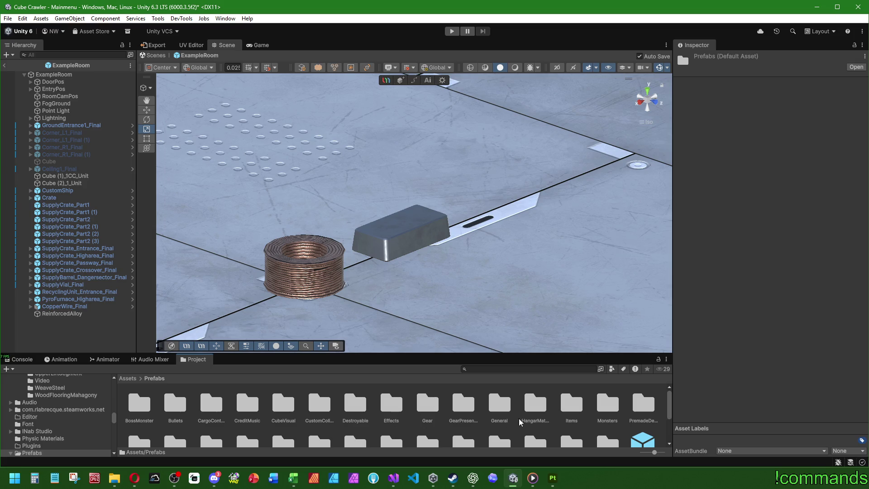
double_click(533, 415)
double_click(245, 402)
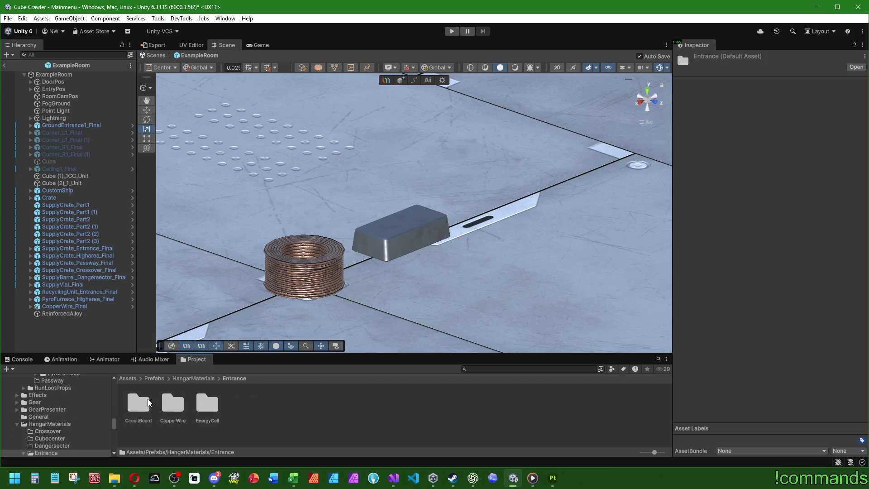
double_click(212, 404)
drag(174, 402, 56, 327)
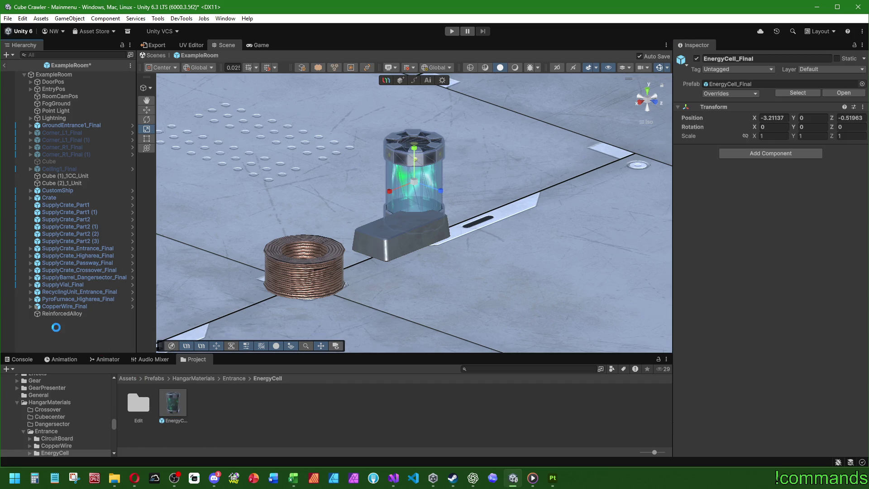
- Reset EnergyCell_Final's Transform and move it onto the floor off the coil
right_click(707, 107)
click(724, 113)
key(w)
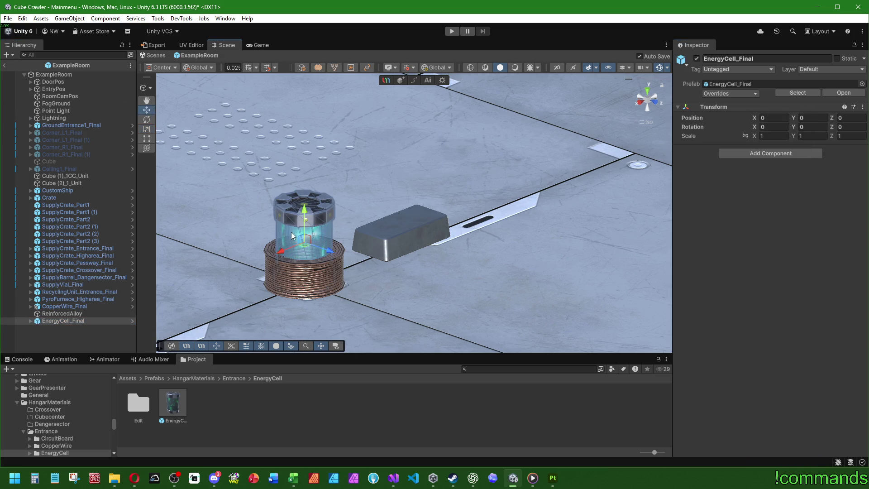
mouse_move(292, 232)
mouse_down()
mouse_move(345, 237)
mouse_move(434, 208)
mouse_up()
click(435, 208)
scroll(410, 294, up, 5)
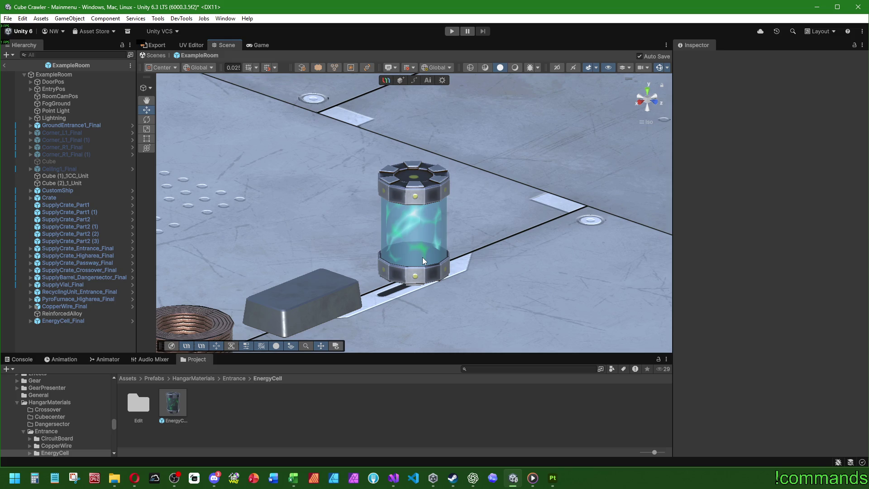
click(66, 321)
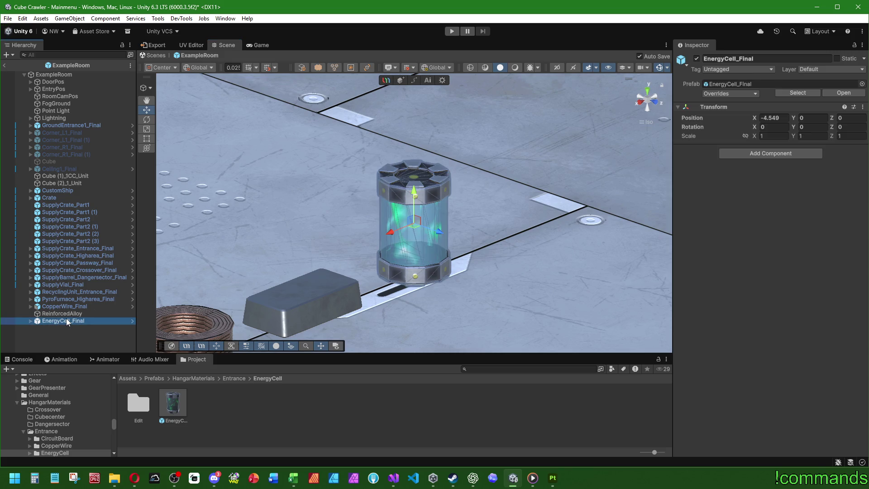
- Try Part1 X and Z scale 0.5, undo it, then delete EnergyCell_Final
click(30, 321)
click(53, 329)
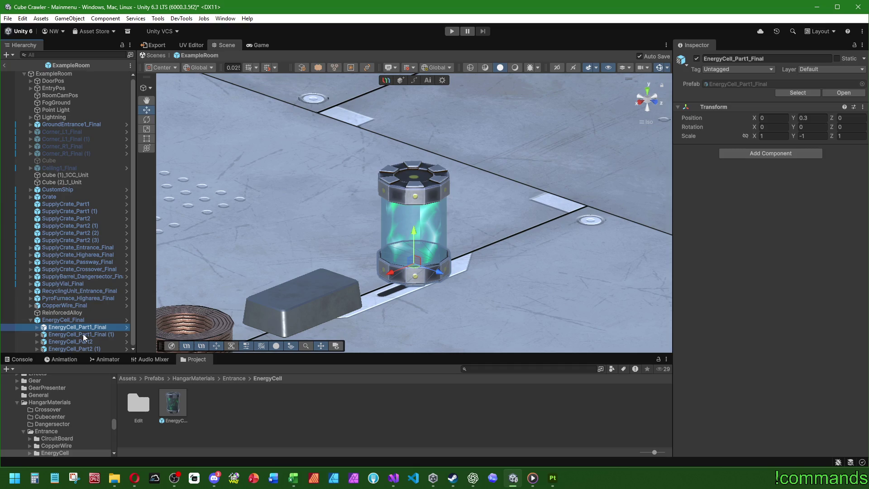
click(780, 136)
text(0.5)
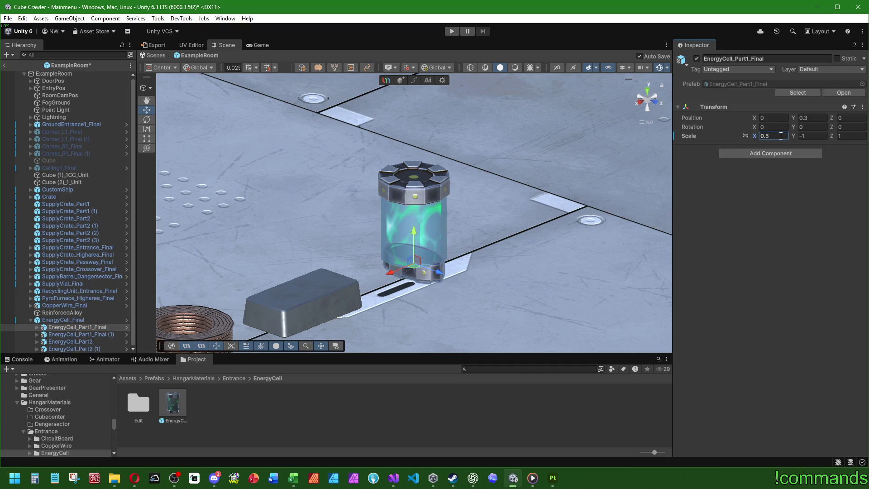
click(846, 136)
text(0.5)
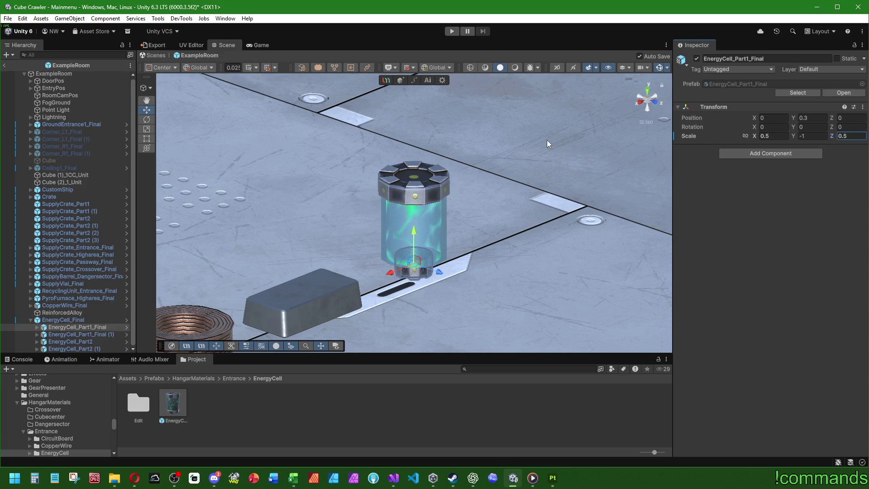
key(ctrl+z)
key(ctrl+z)
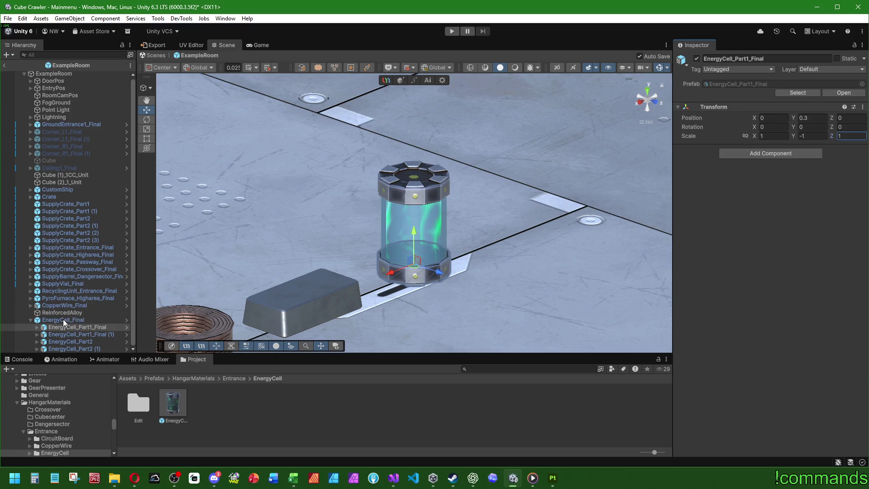
click(63, 320)
key(Delete)
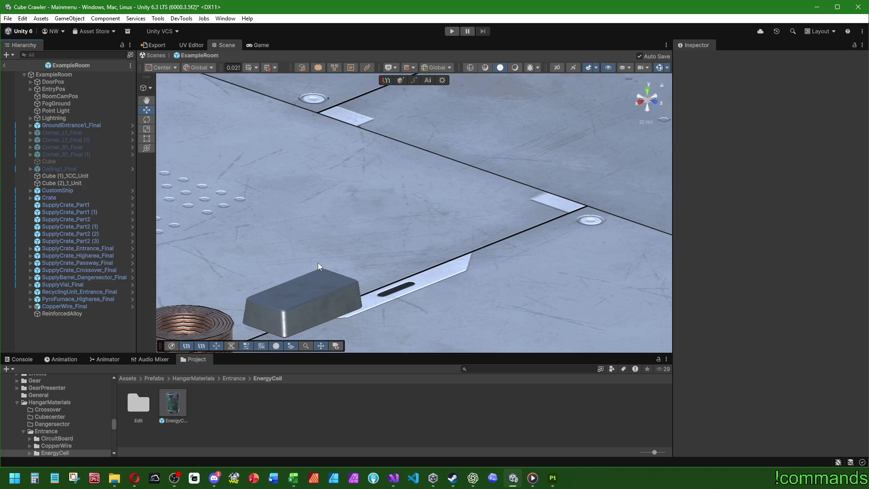
- Create a UModelerX Object from the Hierarchy's 3D Object > UModeler menu
right_click(78, 326)
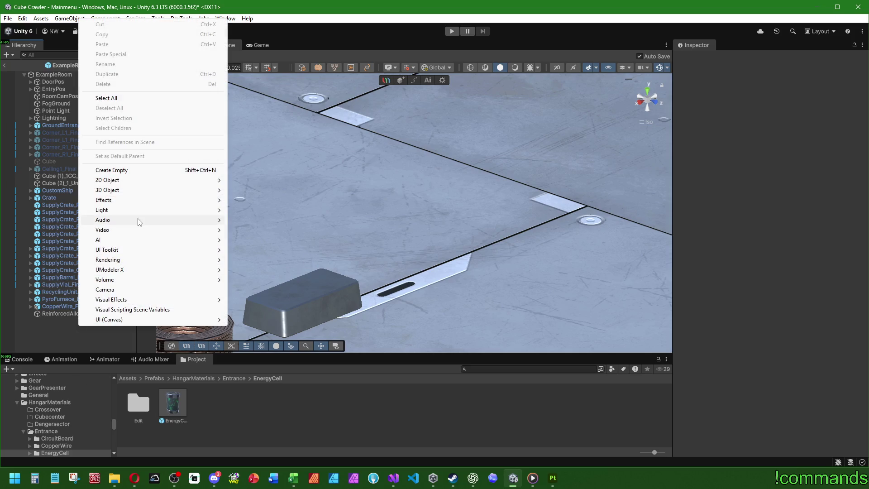
mouse_move(140, 222)
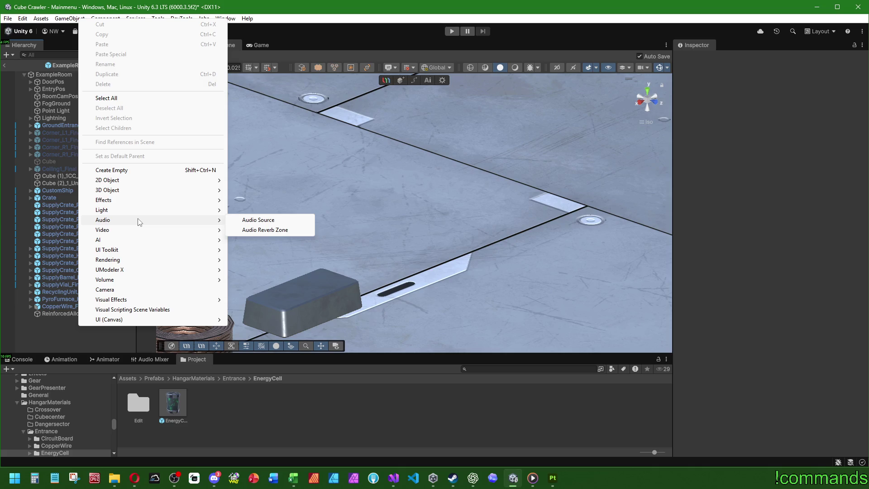
mouse_move(136, 190)
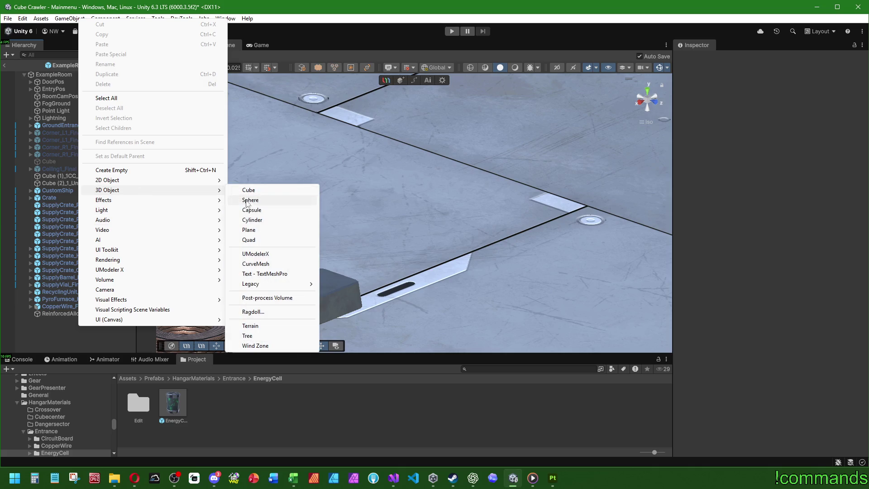
click(267, 254)
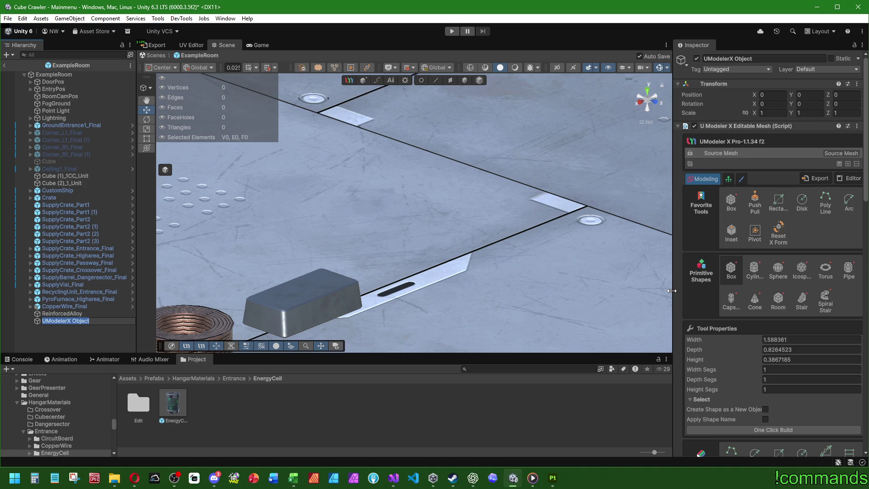
- Draw a short Cylinder primitive on the floor strip beside the metal block
click(759, 273)
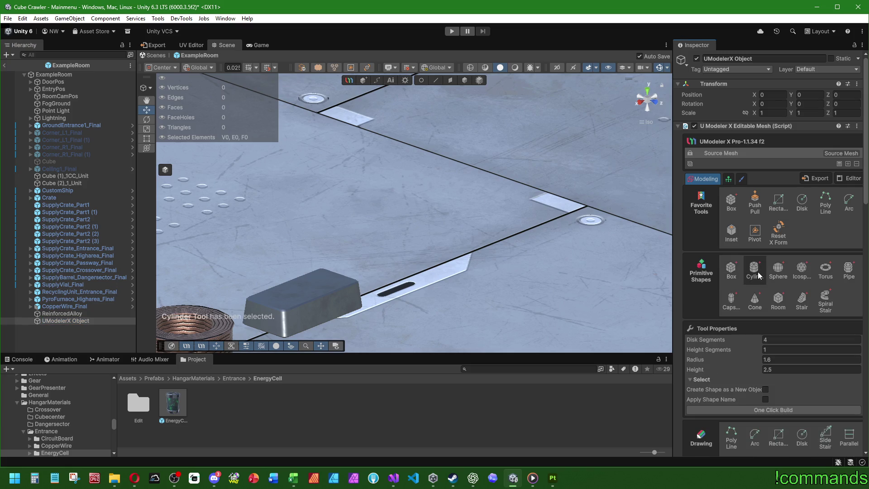
scroll(433, 275, up, 2)
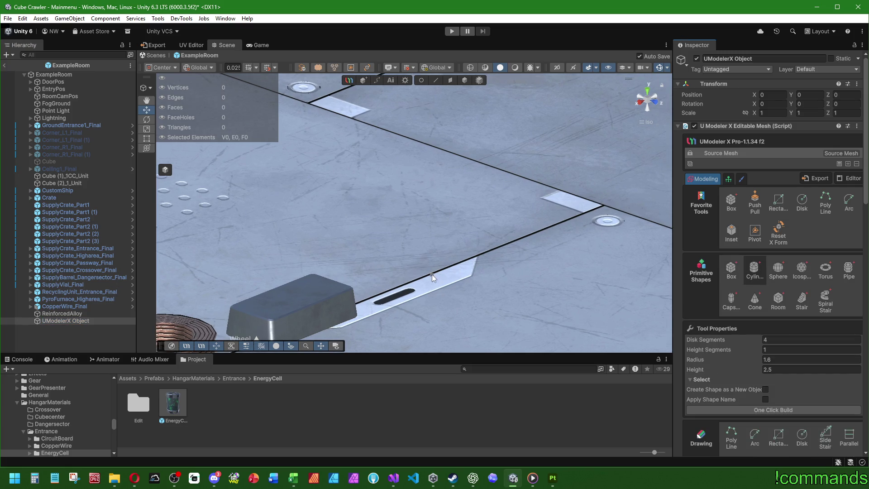
scroll(431, 275, down, 4)
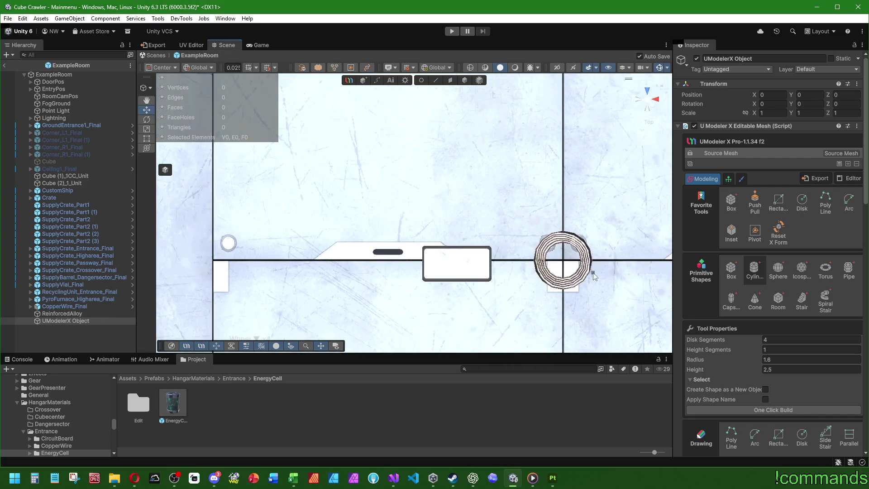
drag(373, 260, 366, 251)
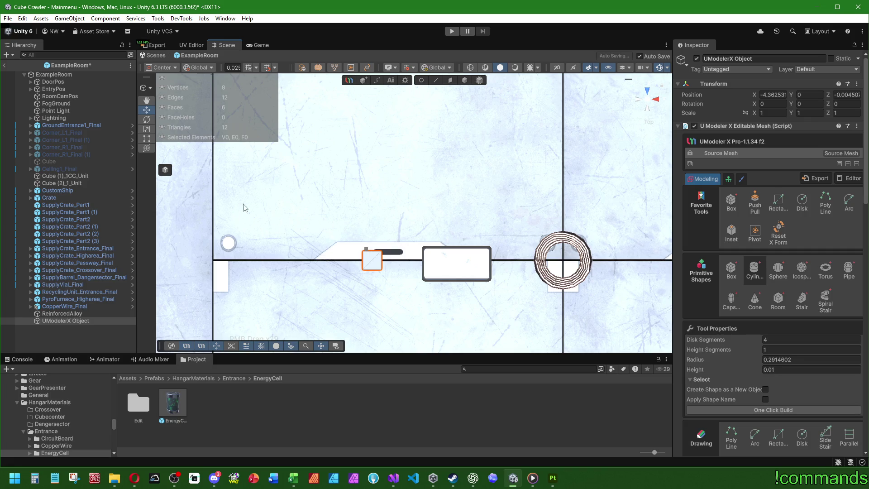
mouse_move(245, 210)
mouse_down()
mouse_move(344, 201)
mouse_move(304, 235)
mouse_up()
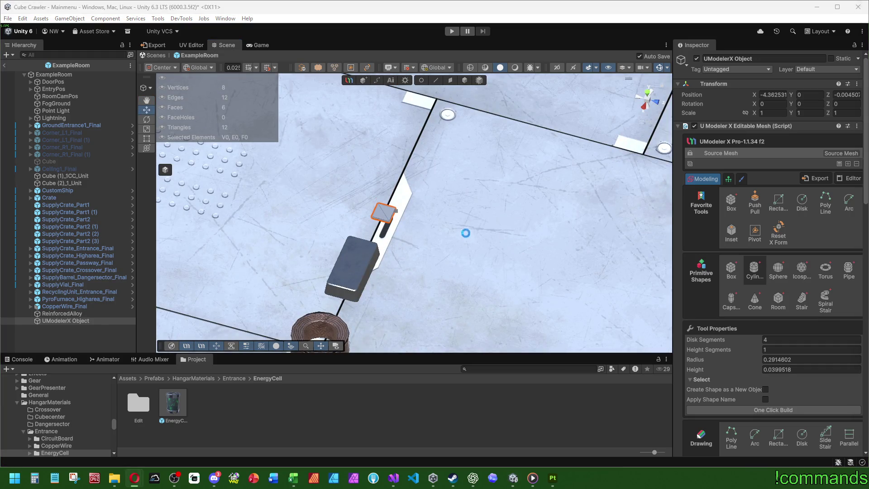
click(452, 218)
drag(351, 171, 295, 126)
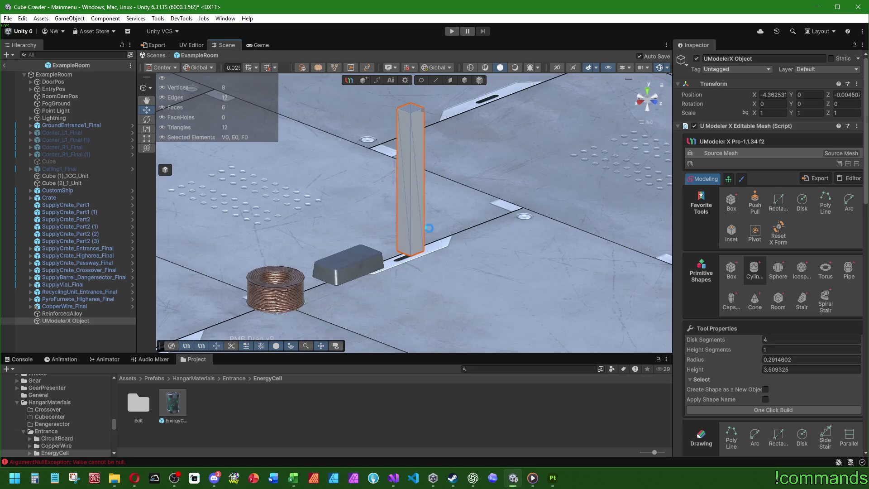
scroll(438, 255, up, 4)
scroll(437, 255, up, 2)
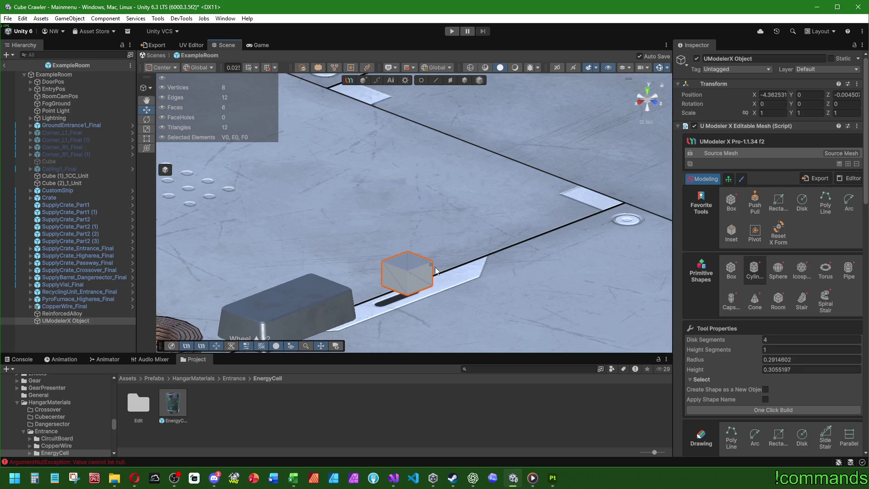
click(436, 275)
- Set the cylinder's Disk Segments to 10 in Tool Properties and inspect it from above
click(786, 341)
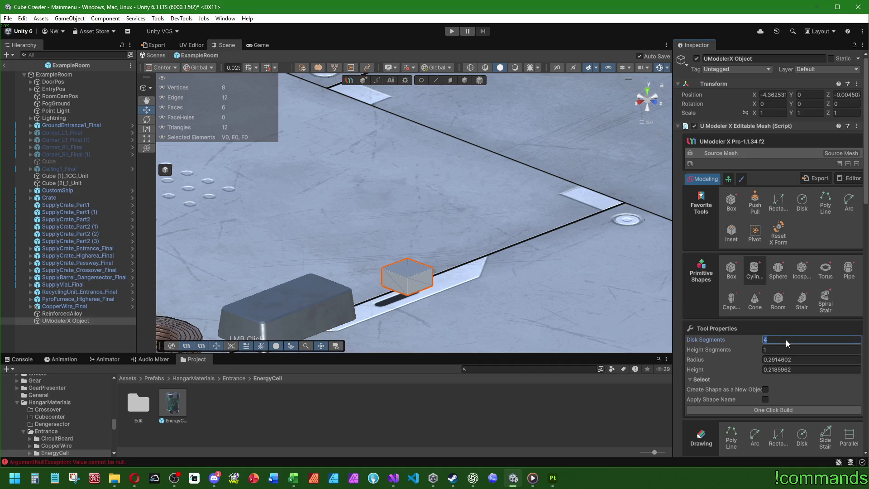
text(86)
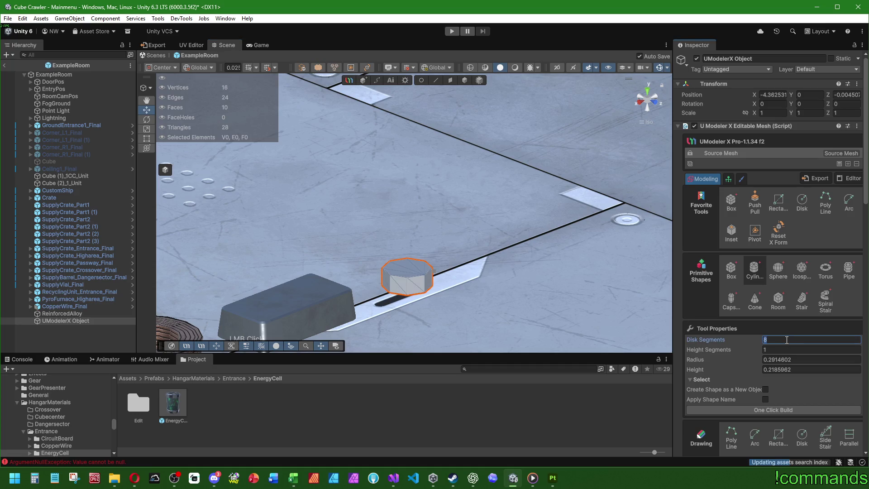
key(BackSpace)
text(8)
key(BackSpace)
text(12)
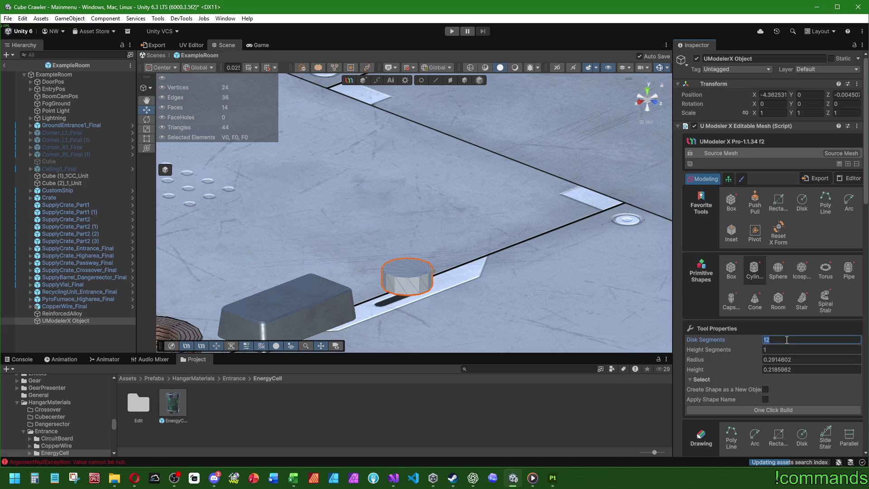
text(10)
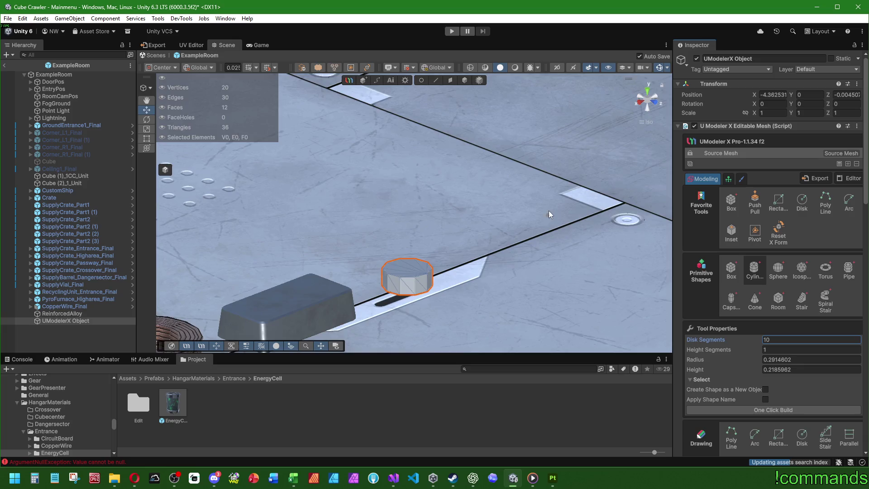
mouse_move(543, 267)
mouse_down()
mouse_move(425, 359)
mouse_move(419, 397)
mouse_up()
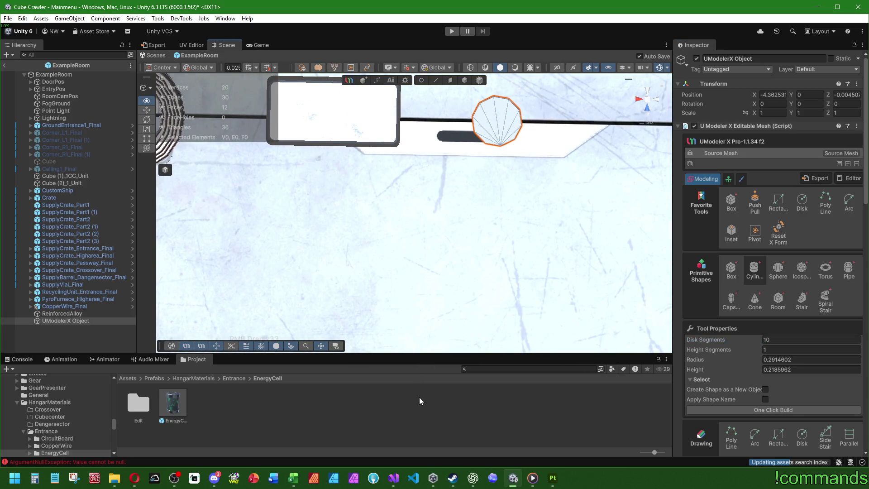
mouse_move(508, 210)
mouse_down()
mouse_move(544, 89)
mouse_move(542, 97)
mouse_up()
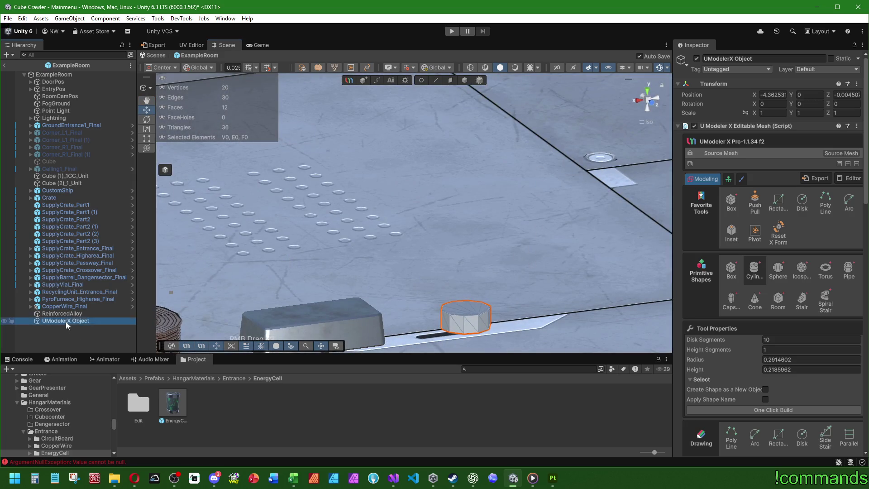
right_click(66, 322)
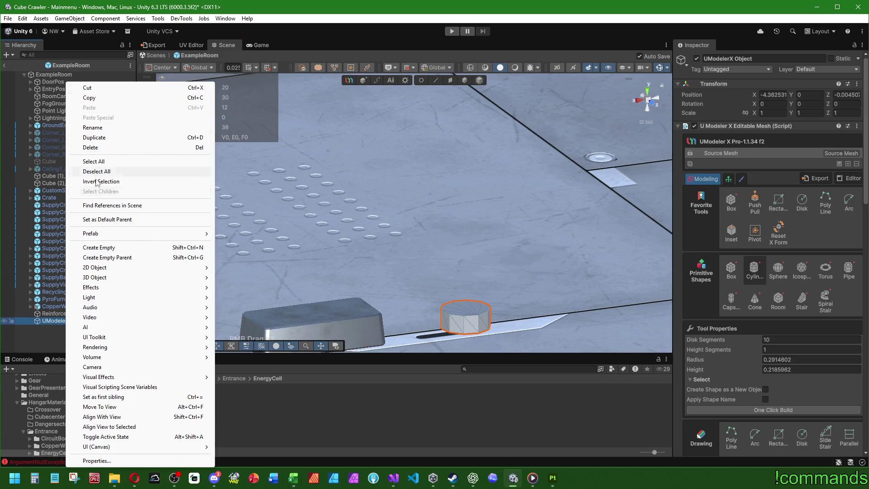
- Delete the previous UModelerX Object, adding nothing new
click(90, 148)
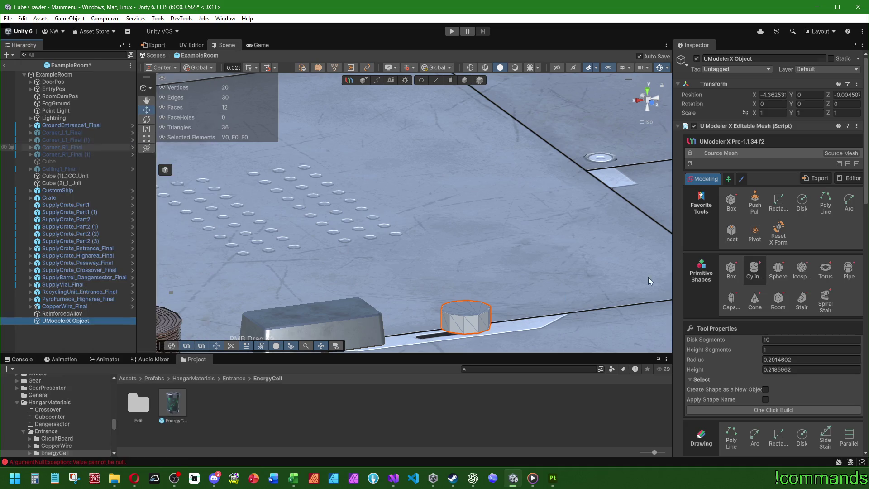
right_click(75, 339)
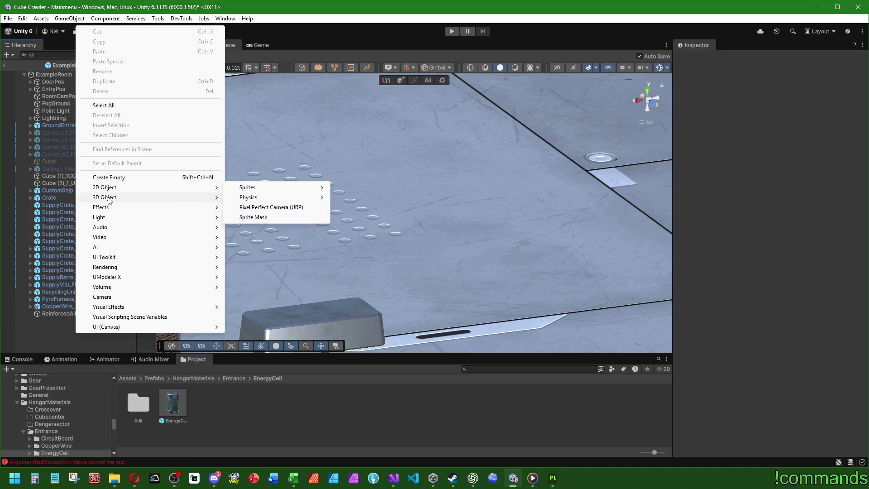
mouse_move(109, 197)
click(253, 262)
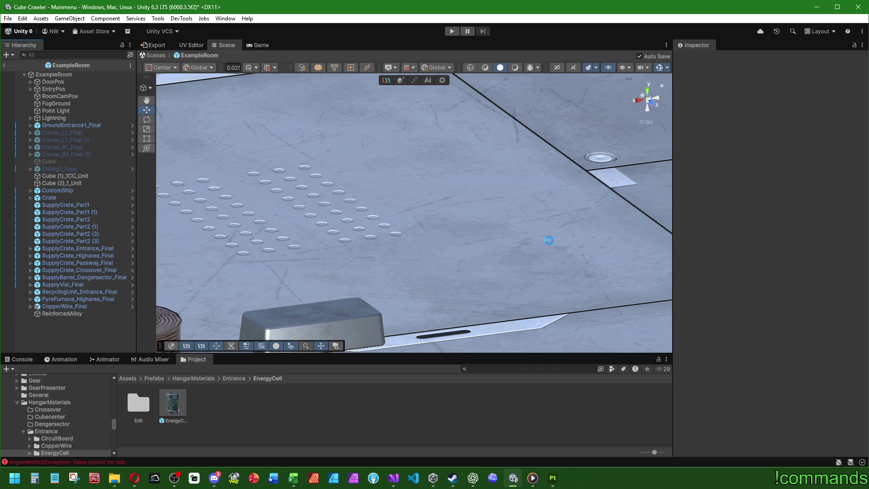
- Draw a new ten-sided cylinder on the floor strip from the top view and give it height
click(649, 87)
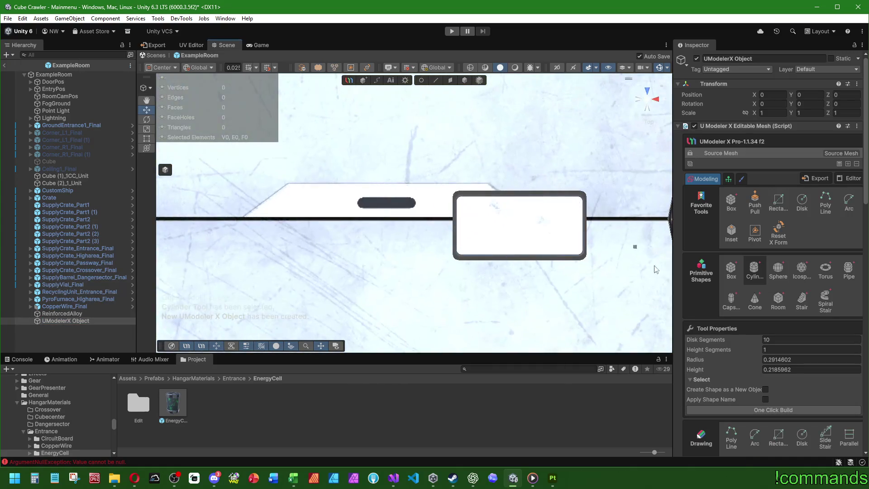
drag(378, 221, 379, 195)
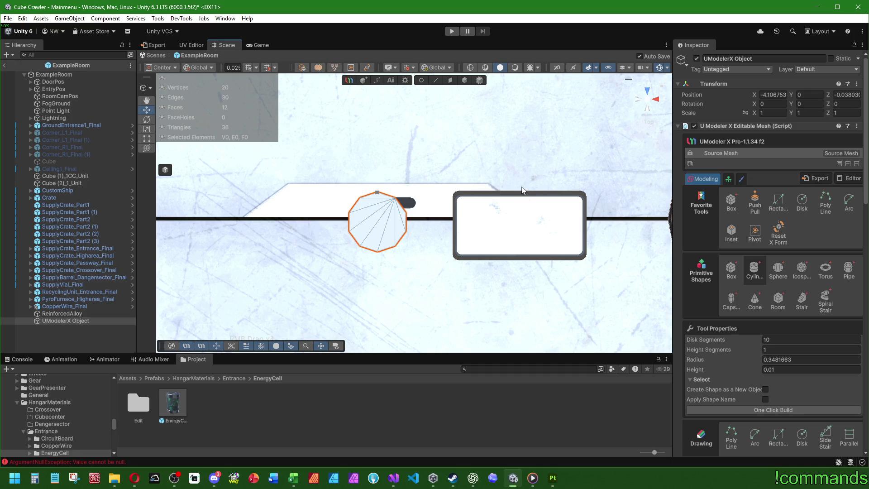
mouse_move(538, 179)
mouse_down()
mouse_move(484, 169)
mouse_move(223, 165)
mouse_move(187, 61)
mouse_move(204, 90)
mouse_up()
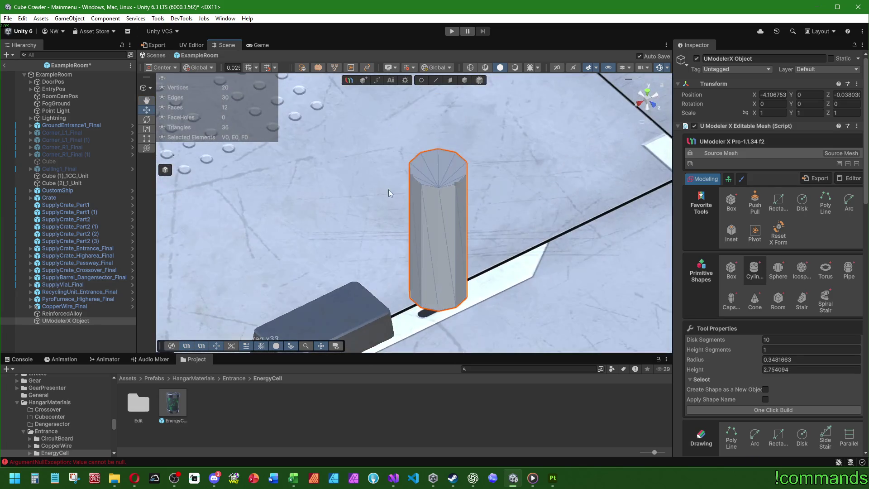
mouse_move(481, 271)
mouse_down()
mouse_move(415, 200)
mouse_move(398, 163)
mouse_move(497, 294)
mouse_up()
click(478, 311)
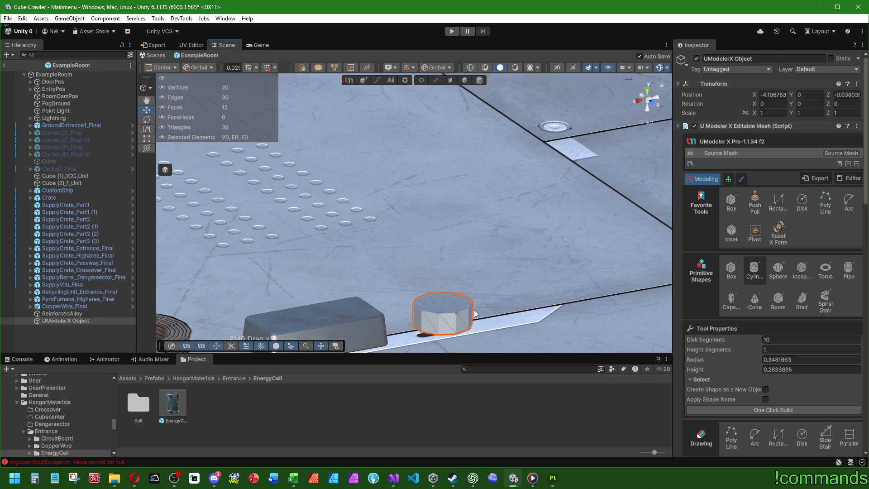
scroll(481, 305, down, 2)
scroll(481, 305, down, 2)
- Set the cylinder's Radius to 0.2 and Height to 0.2 in Tool Properties
click(813, 357)
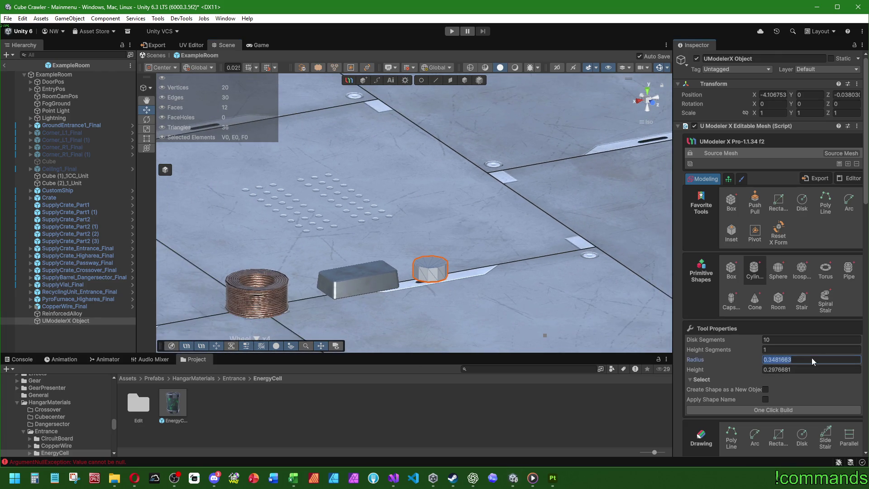
text(0.25)
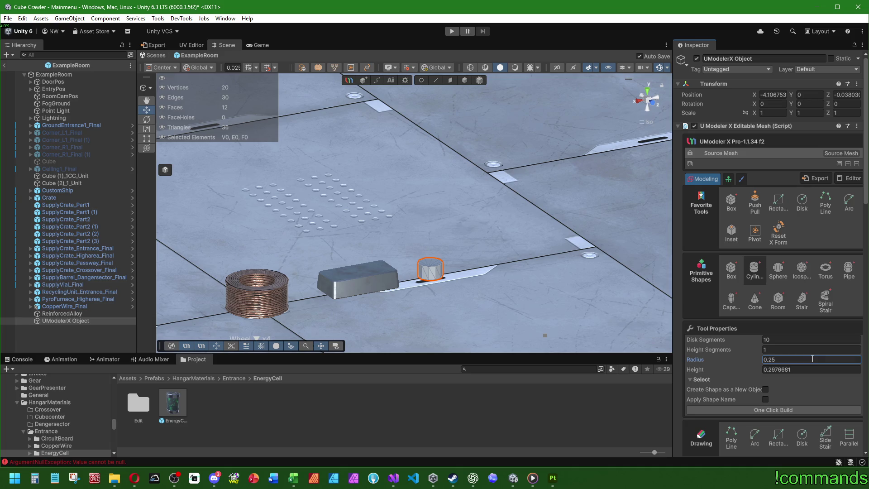
key(Return)
text(0.2)
click(804, 369)
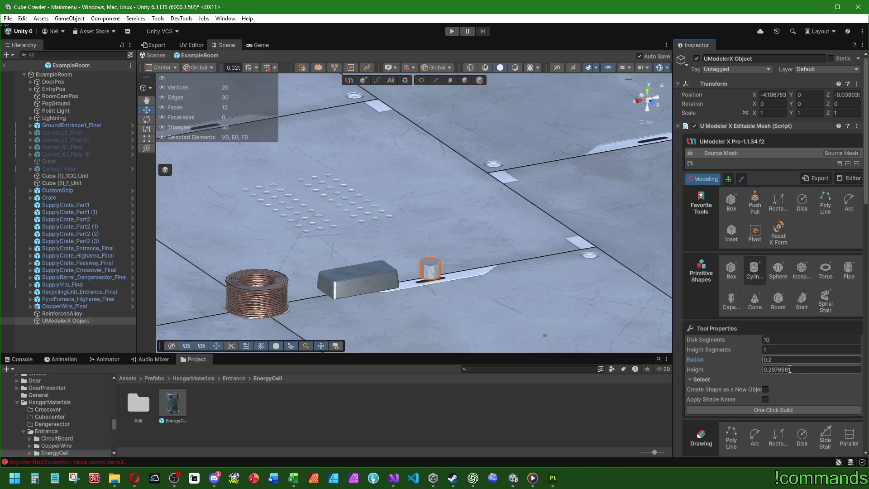
text(0,3)
text(0,2)
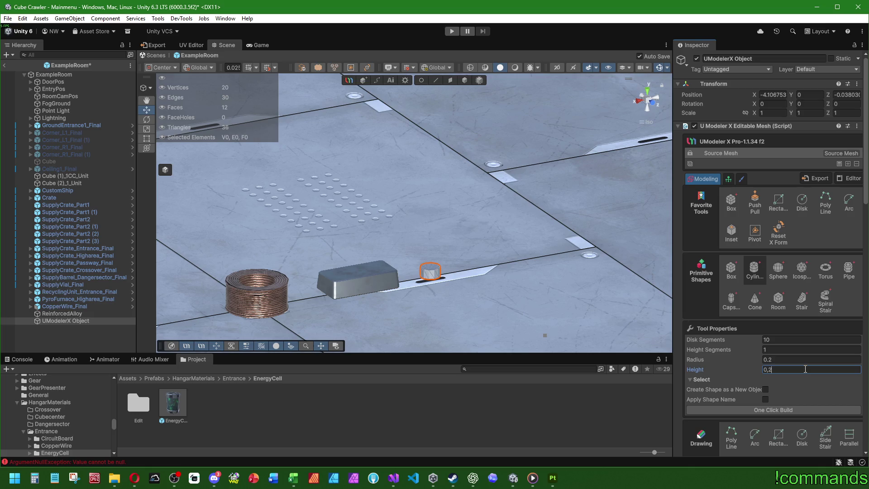
scroll(458, 311, up, 6)
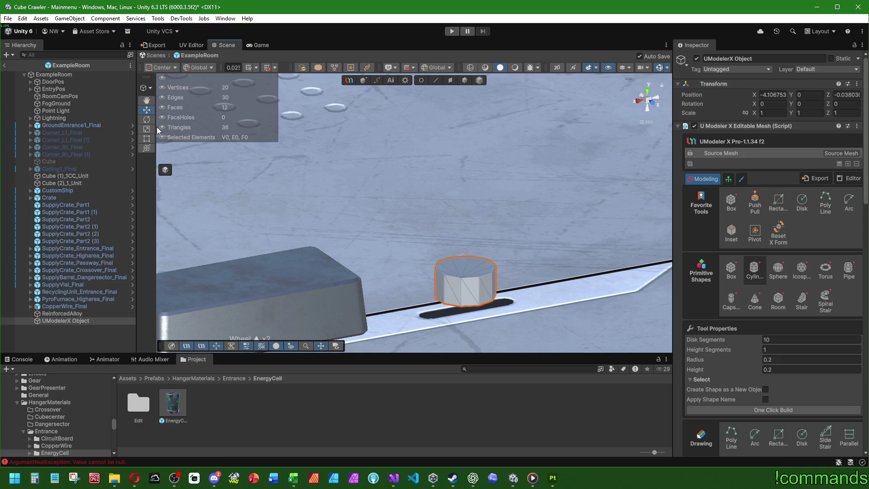
- Select the cylinder's top face and inset it with Thickness -0.05
click(450, 81)
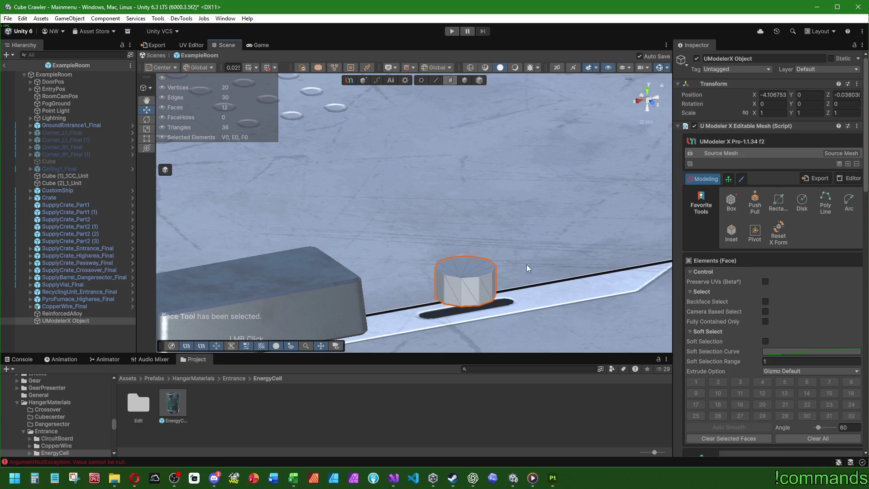
scroll(527, 265, up, 2)
click(433, 224)
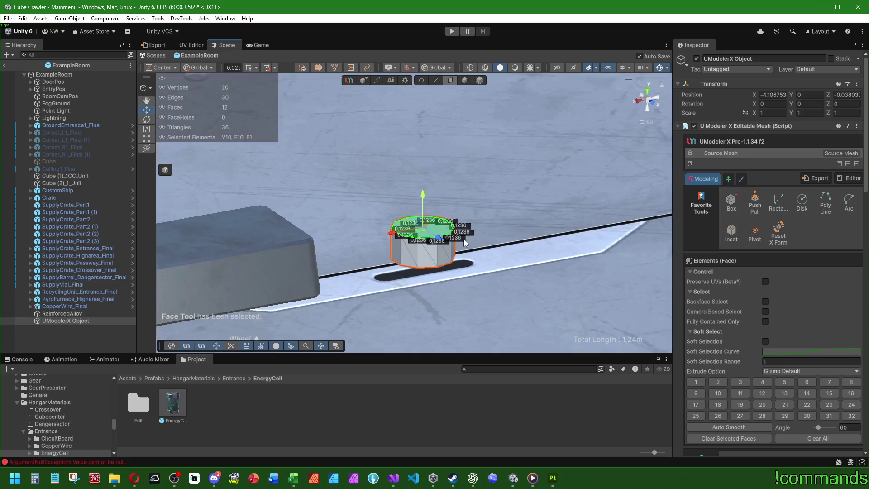
scroll(465, 242, up, 1)
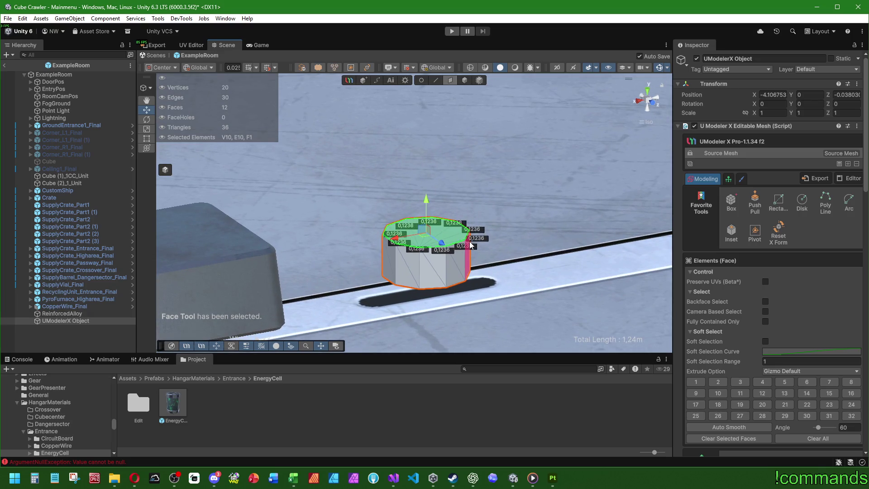
scroll(441, 241, up, 1)
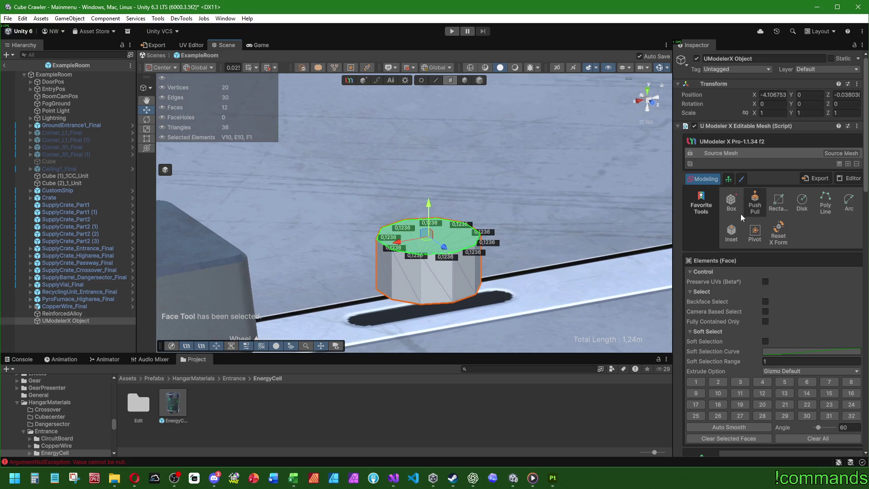
click(731, 232)
drag(466, 245, 456, 241)
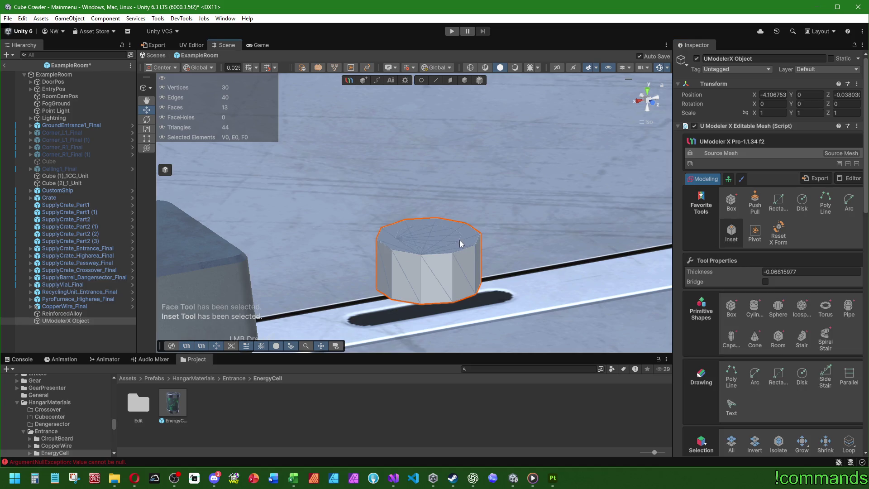
click(838, 274)
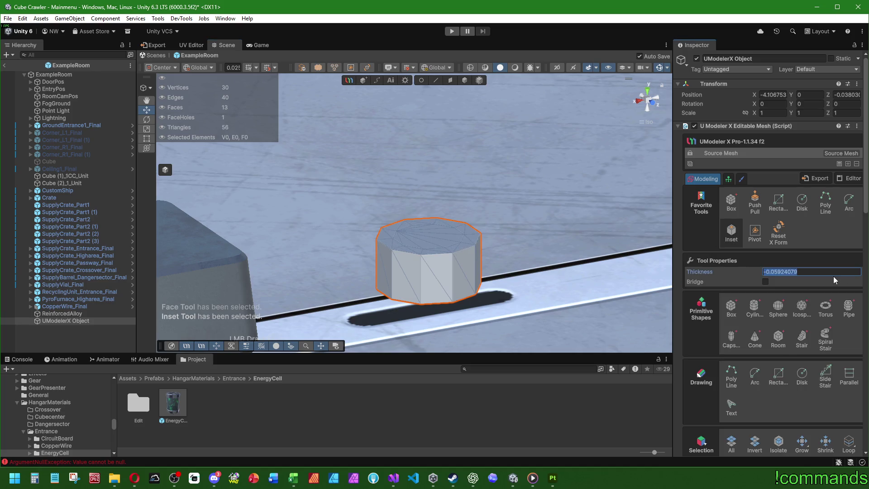
text(-0,05)
- Push Pull the inner top face up by a Height of 0.05
click(449, 80)
click(435, 234)
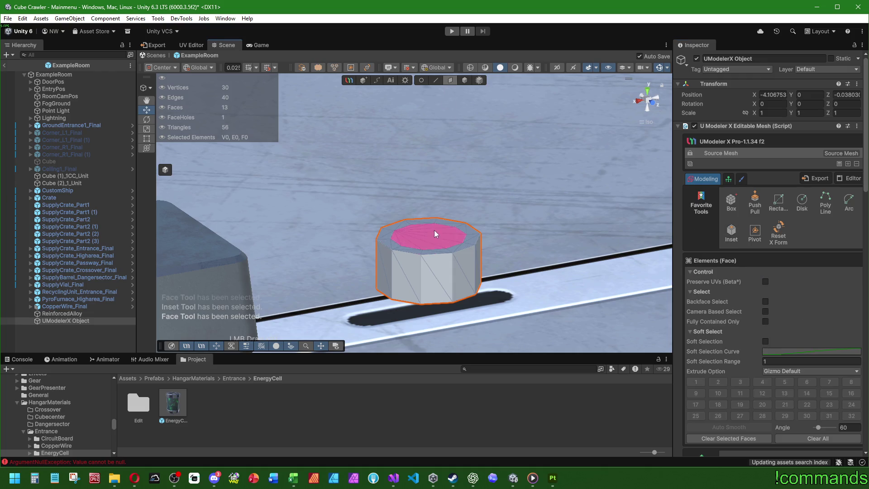
click(755, 204)
drag(433, 233, 433, 218)
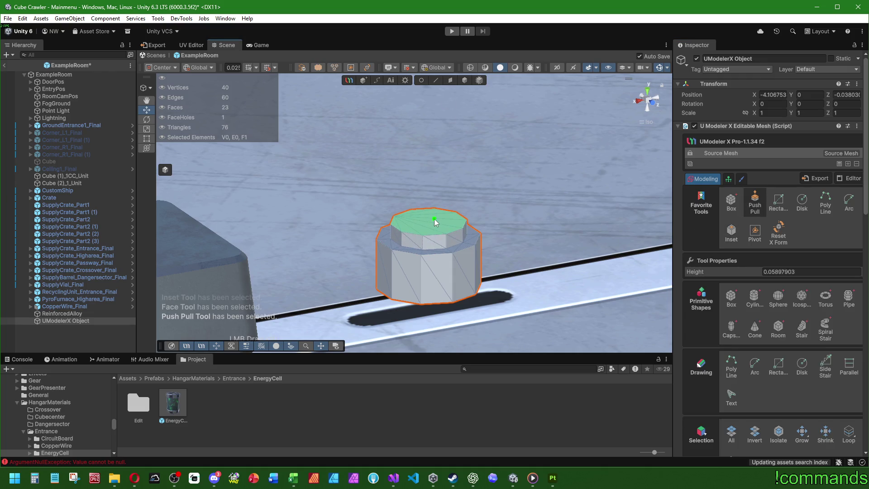
key(Escape)
click(808, 274)
text(0,05)
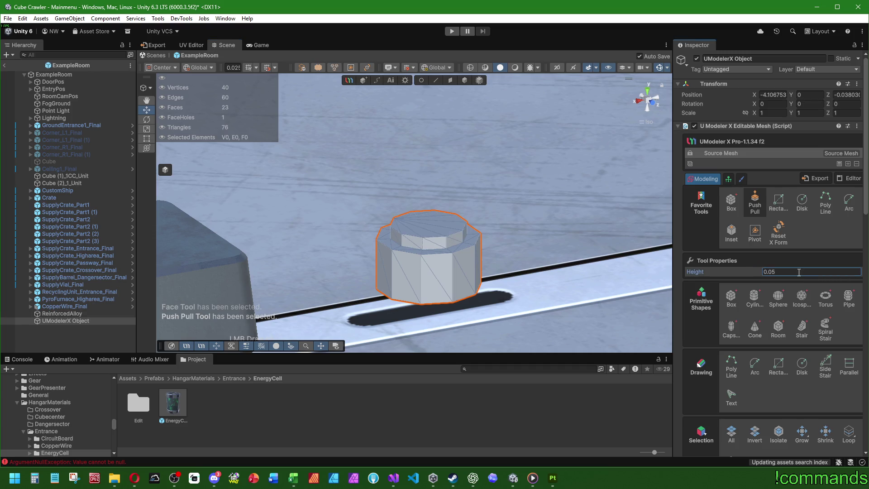
key(Return)
key(3)
click(431, 227)
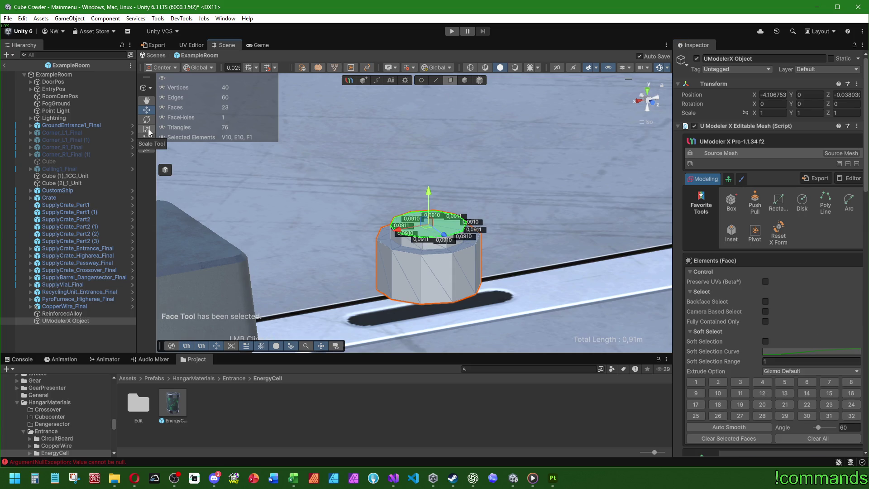
- Try extruding the top face and scaling the upper side ring, then undo the change
drag(430, 194, 429, 163)
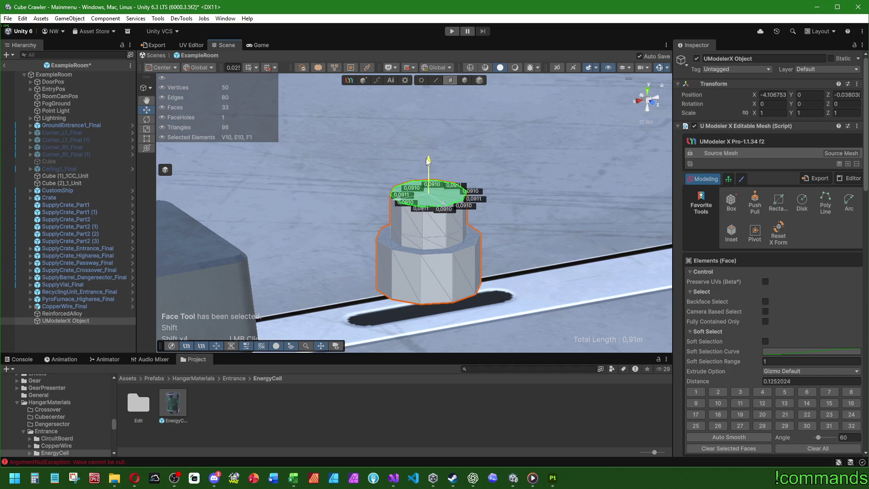
scroll(457, 205, down, 2)
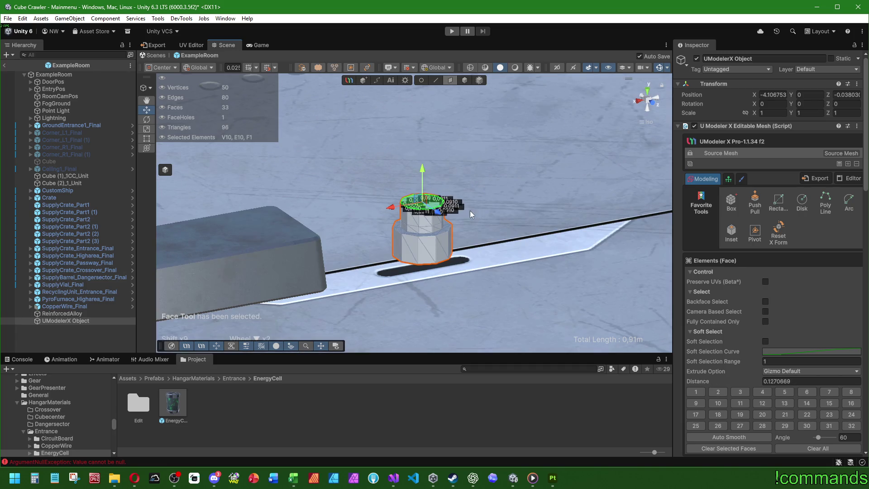
scroll(470, 211, up, 3)
click(411, 229)
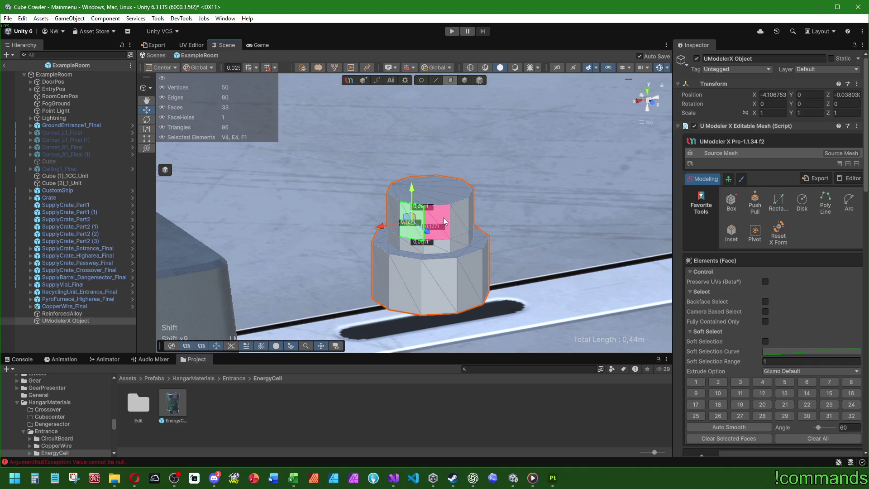
scroll(841, 383, down, 5)
click(848, 358)
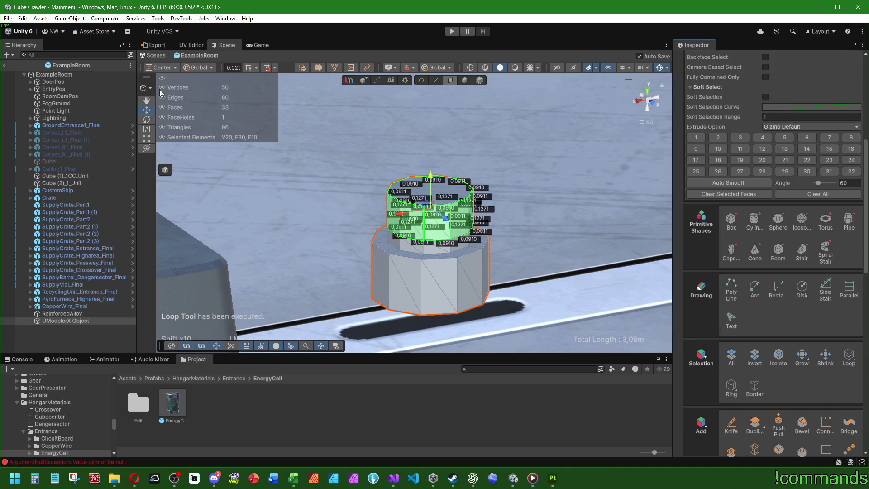
key(r)
mouse_move(427, 159)
mouse_down()
mouse_move(448, 249)
mouse_move(458, 246)
mouse_move(452, 252)
mouse_up()
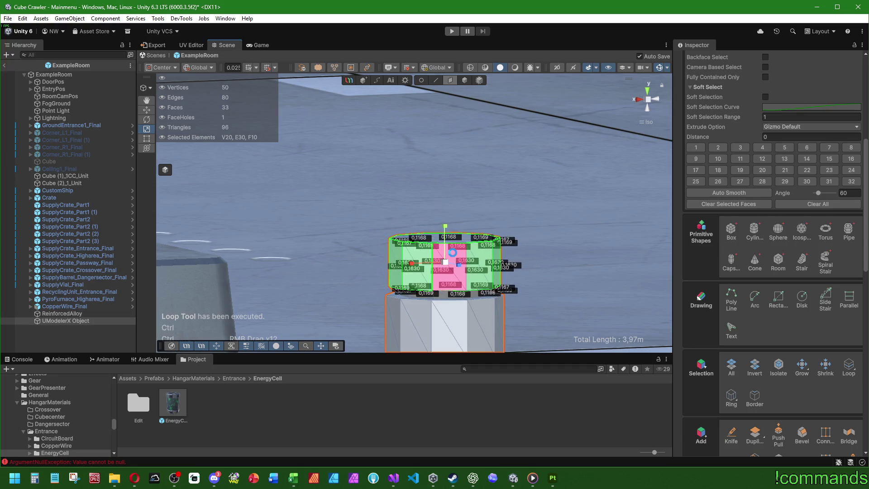
key(ctrl+z)
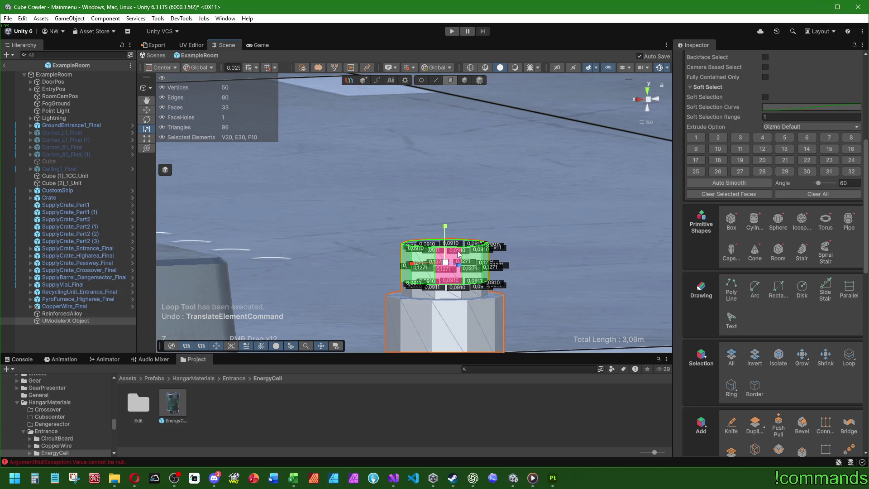
- Delete the top cap face and the loop of upper side faces
click(425, 242)
scroll(364, 260, up, 2)
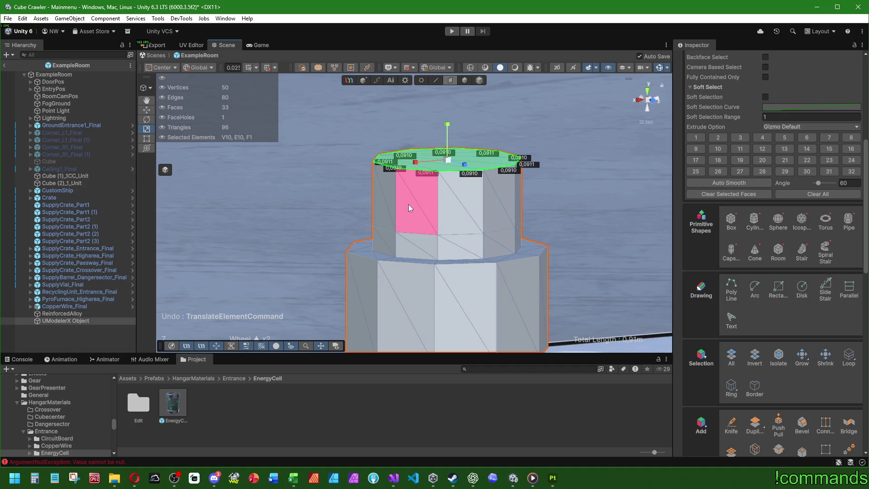
key(Delete)
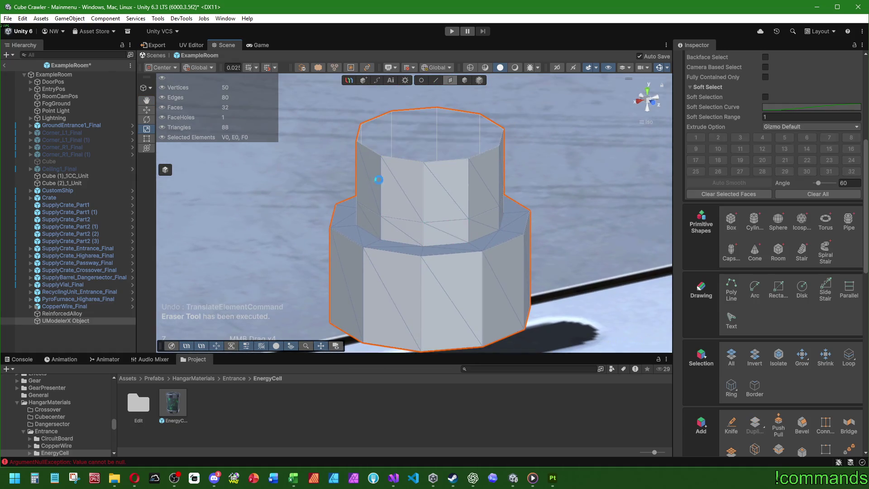
click(383, 181)
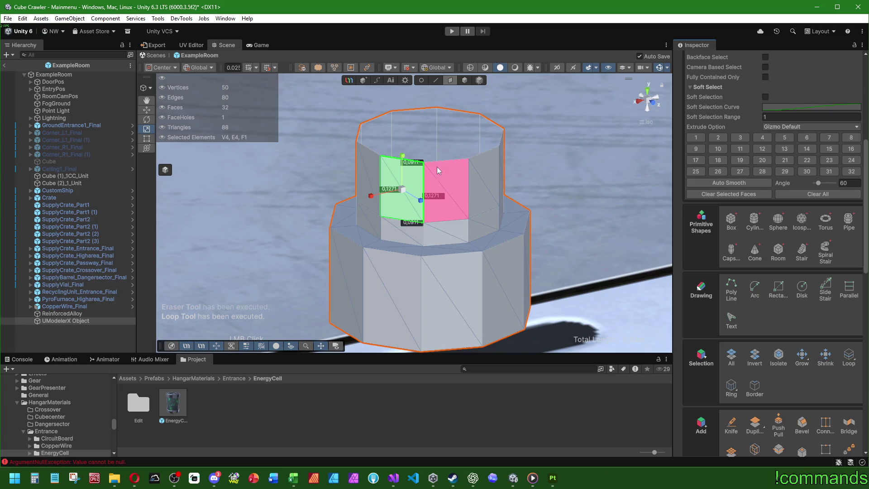
click(436, 170)
shift+click(400, 178)
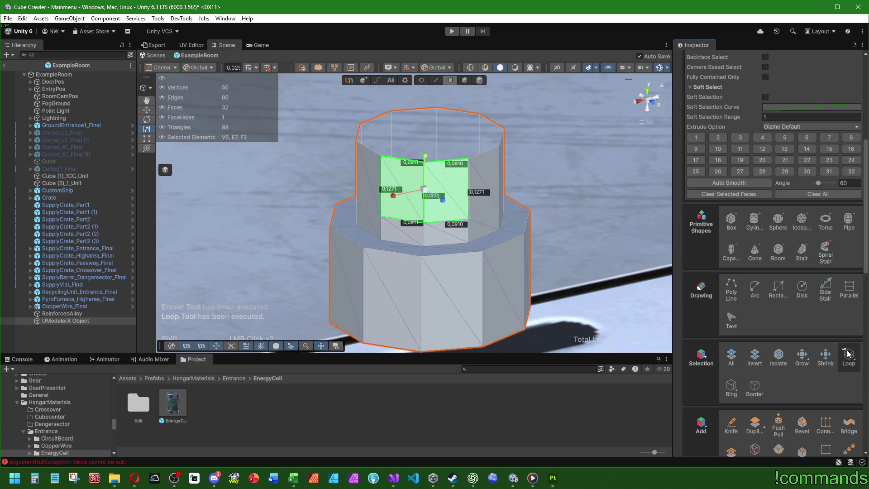
key(Delete)
click(437, 80)
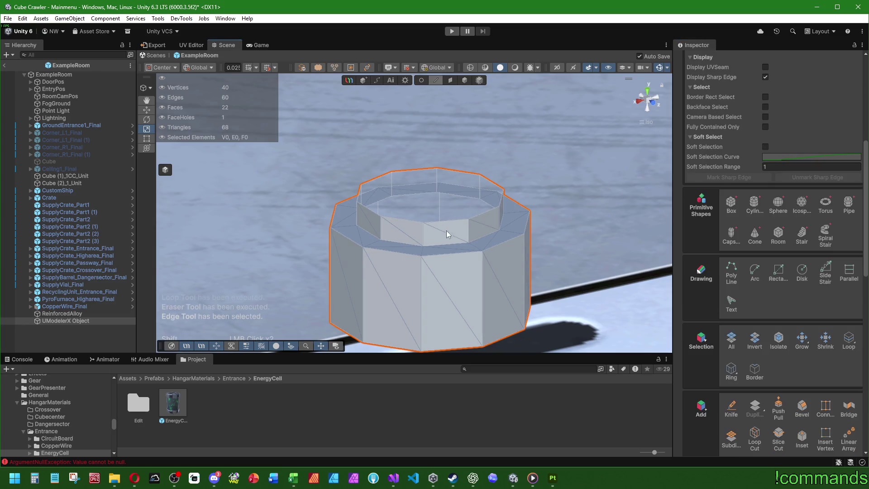
- Cap the open top, then extrude and widen the new top face, undoing a trial raise
click(462, 229)
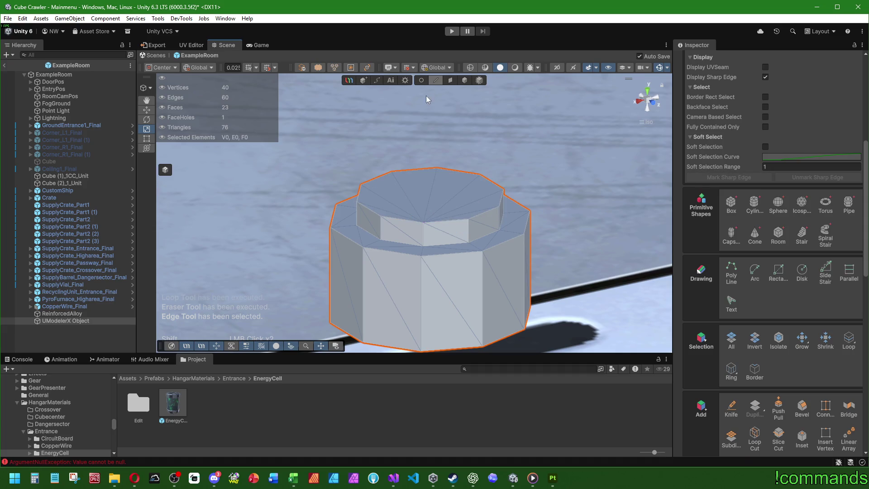
key(3)
click(433, 188)
key(shift)
key(shift)
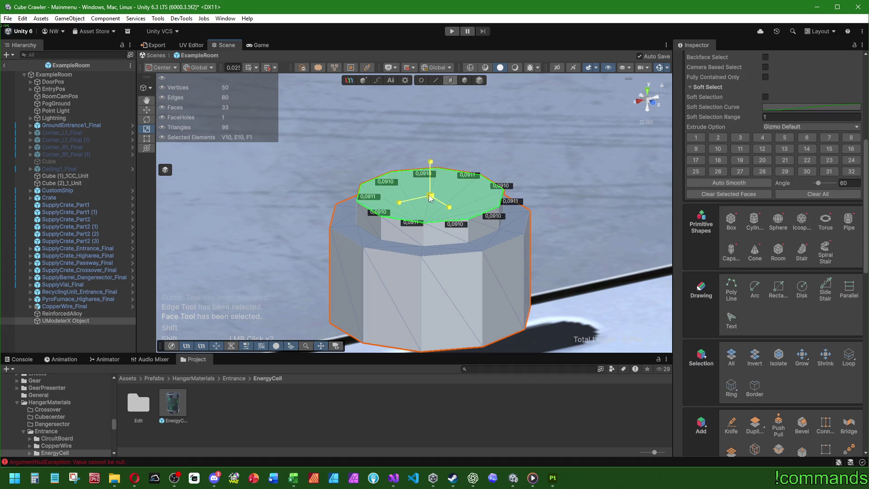
drag(434, 192, 437, 188)
key(w)
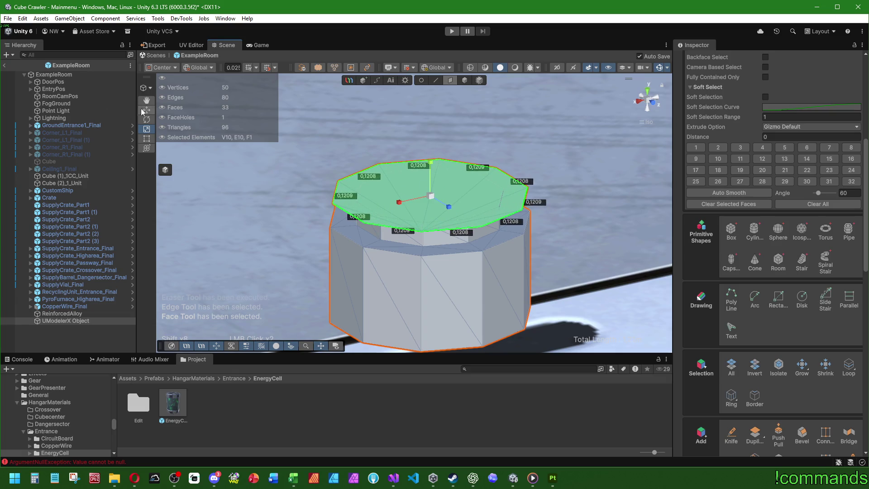
drag(441, 159, 442, 77)
click(558, 157)
scroll(593, 238, up, 5)
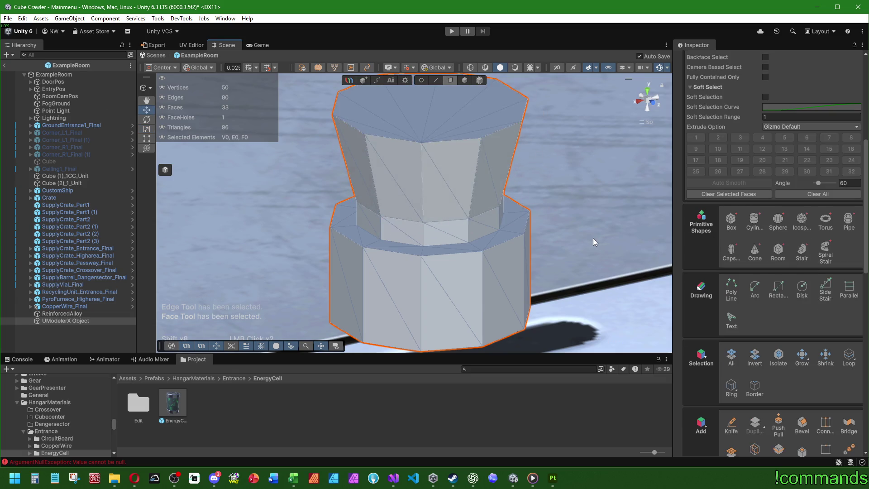
mouse_move(593, 238)
mouse_down()
mouse_move(427, 249)
mouse_move(566, 217)
mouse_up()
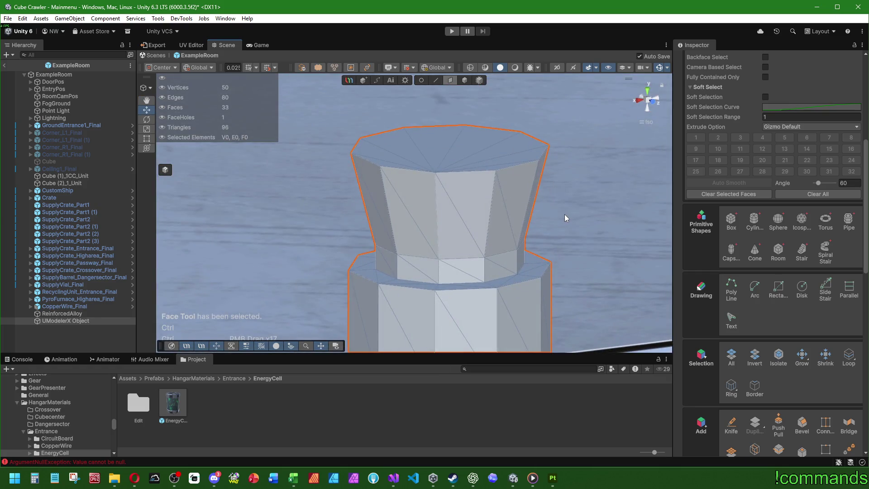
key(ctrl+z)
key(ctrl+z)
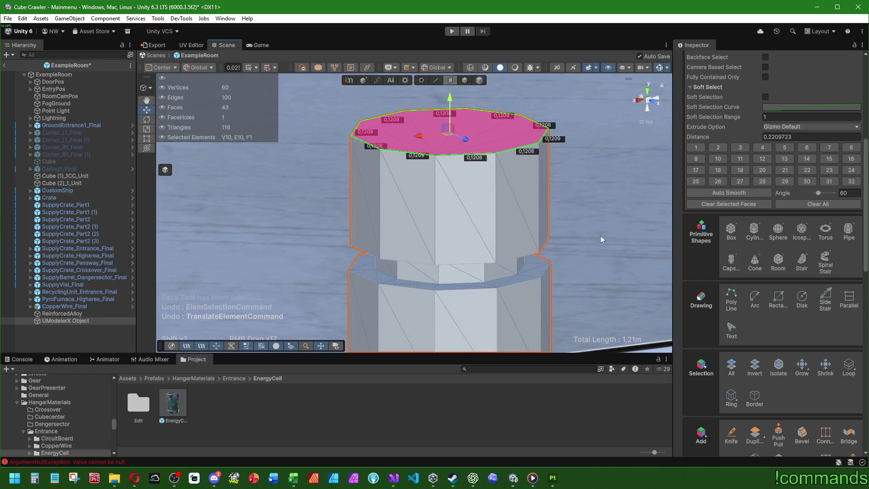
click(558, 238)
- Check the model from front and angled views and undo the earlier top-face extrusions
scroll(498, 227, down, 3)
mouse_move(481, 284)
mouse_down()
mouse_move(543, 204)
mouse_move(634, 127)
mouse_up()
click(654, 105)
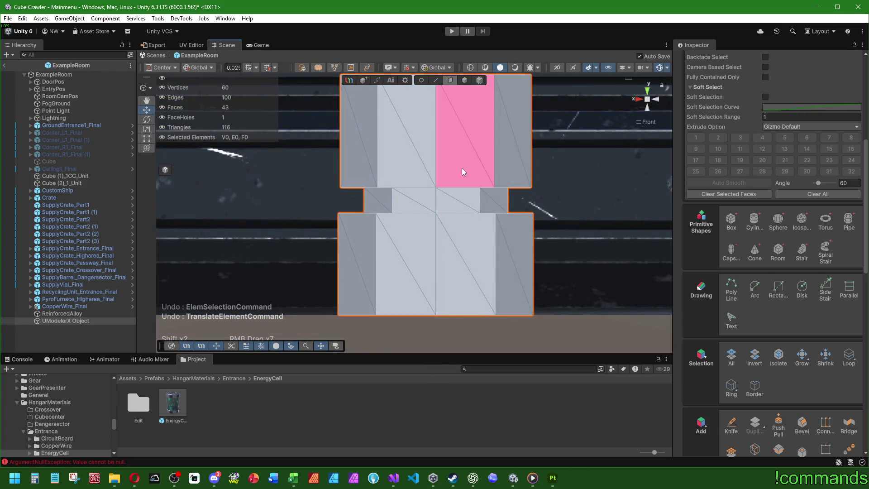
scroll(452, 172, up, 3)
mouse_move(420, 181)
mouse_down()
mouse_move(417, 164)
mouse_move(383, 149)
mouse_move(637, 107)
mouse_up()
click(385, 154)
click(647, 99)
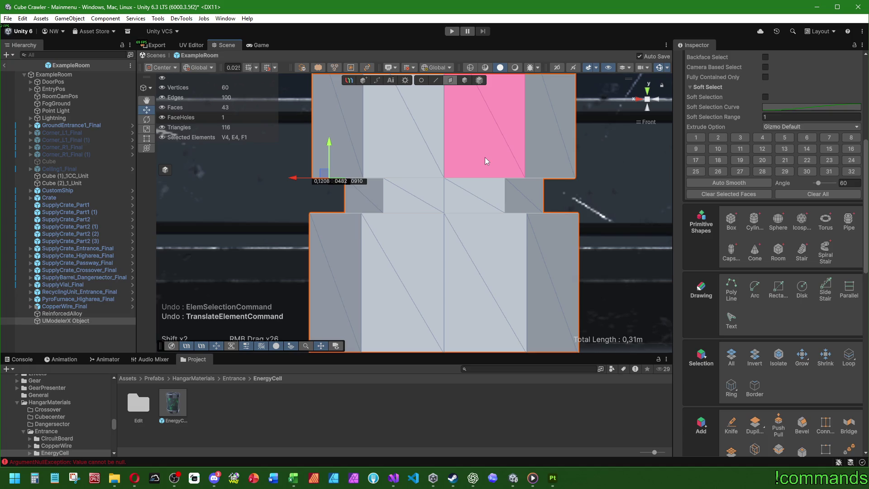
scroll(470, 182, up, 3)
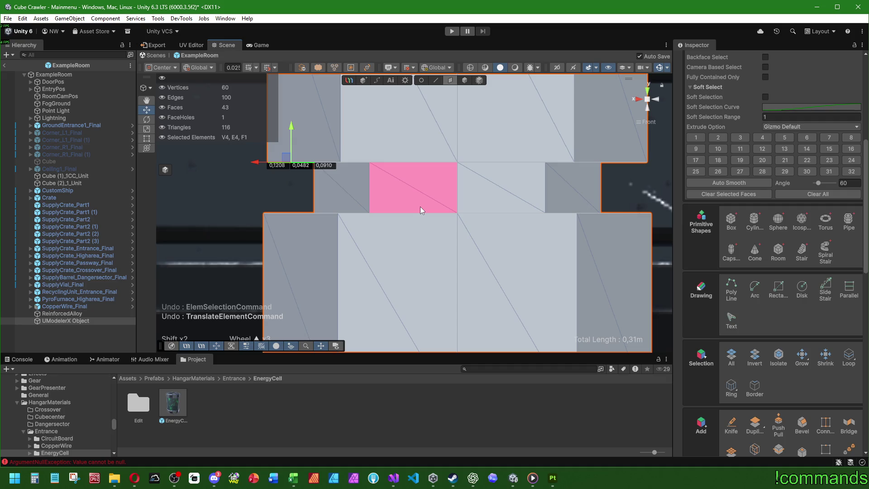
scroll(420, 207, down, 8)
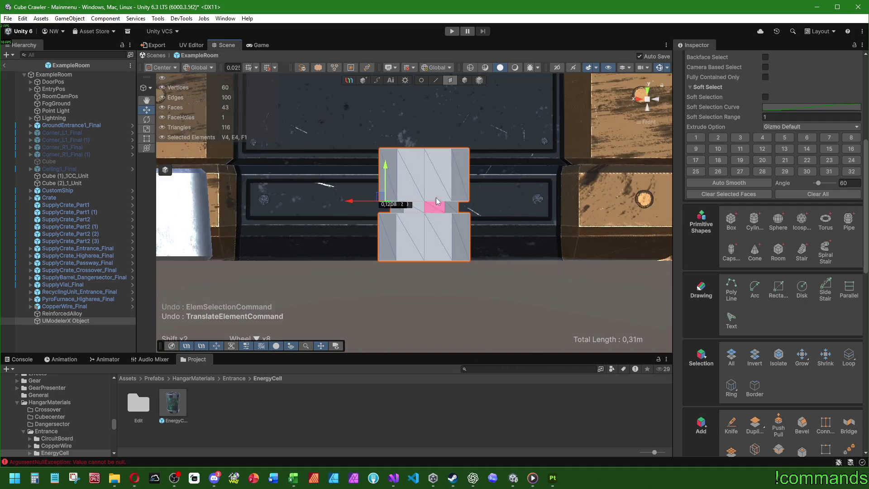
scroll(436, 175, up, 4)
key(ctrl+z)
key(ctrl+z)
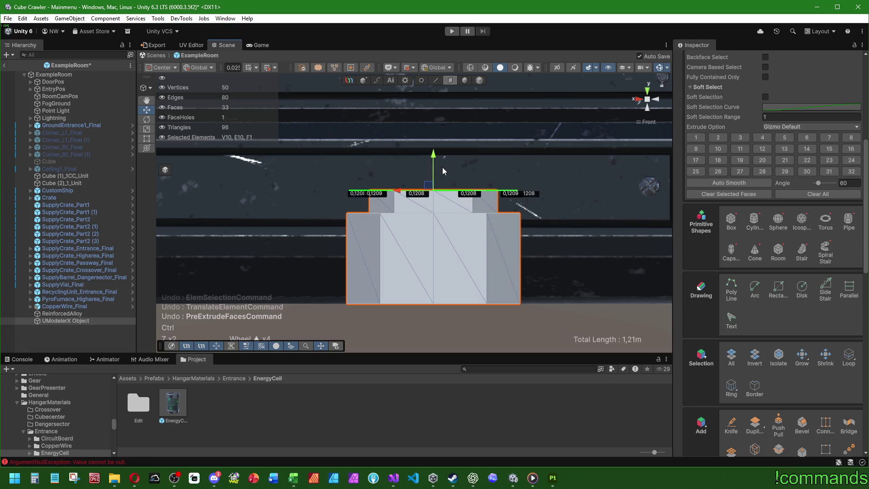
key(ctrl+z)
- Extrude and slightly widen the top face, then extrude it up into a shorter upper section
drag(442, 167, 469, 235)
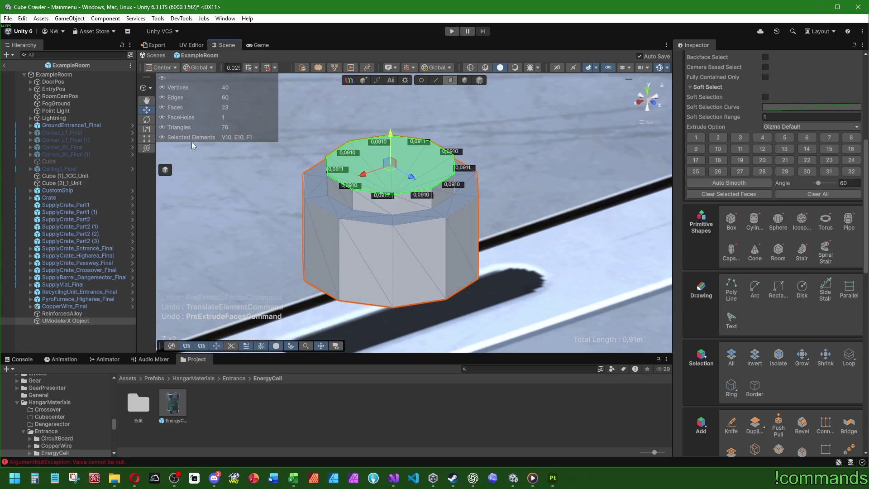
click(647, 92)
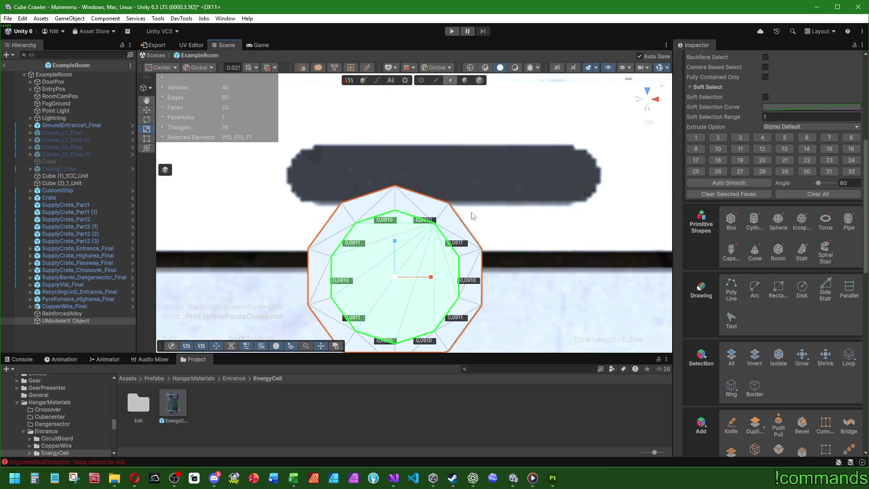
drag(395, 277, 409, 277)
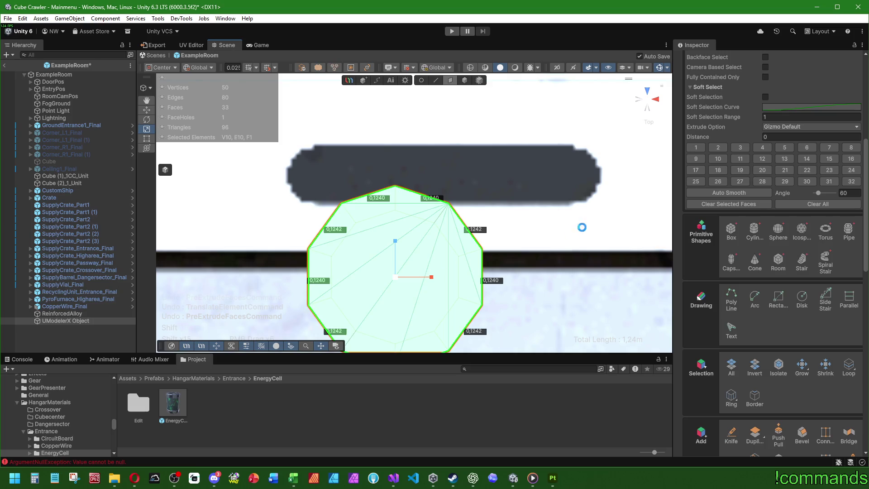
drag(582, 228, 422, 178)
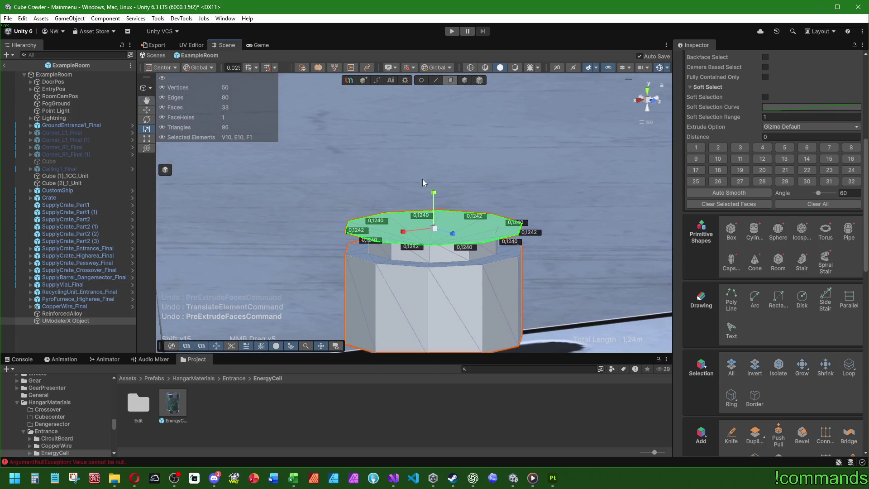
drag(435, 192, 436, 104)
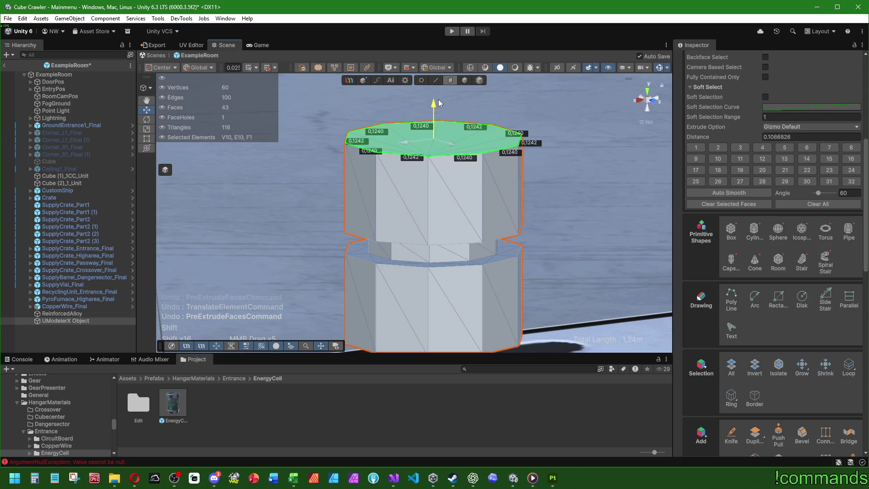
scroll(446, 195, down, 5)
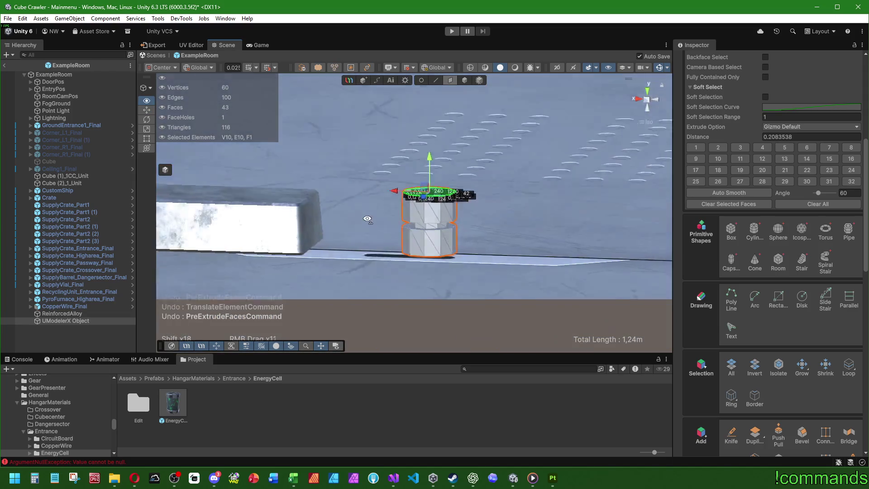
scroll(384, 233, down, 4)
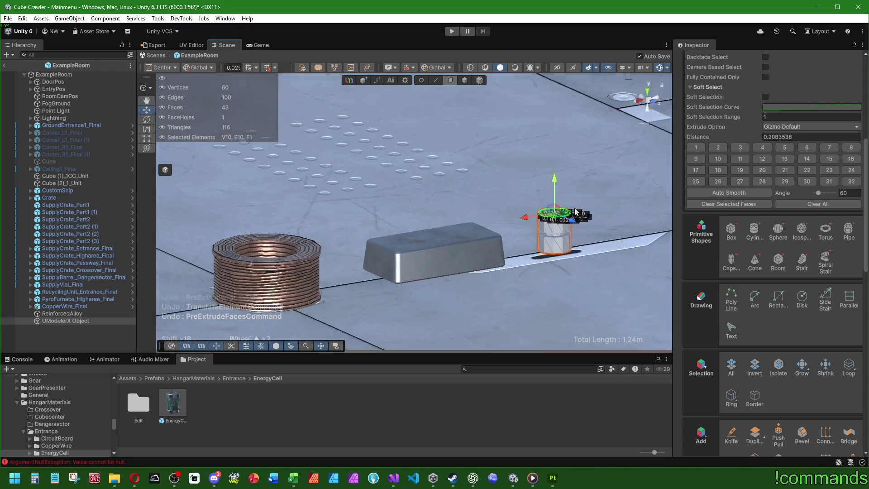
scroll(483, 210, up, 5)
drag(464, 131, 467, 151)
- Grow the selection to neighbouring faces and adjust extrusion distances to form the groove
click(802, 366)
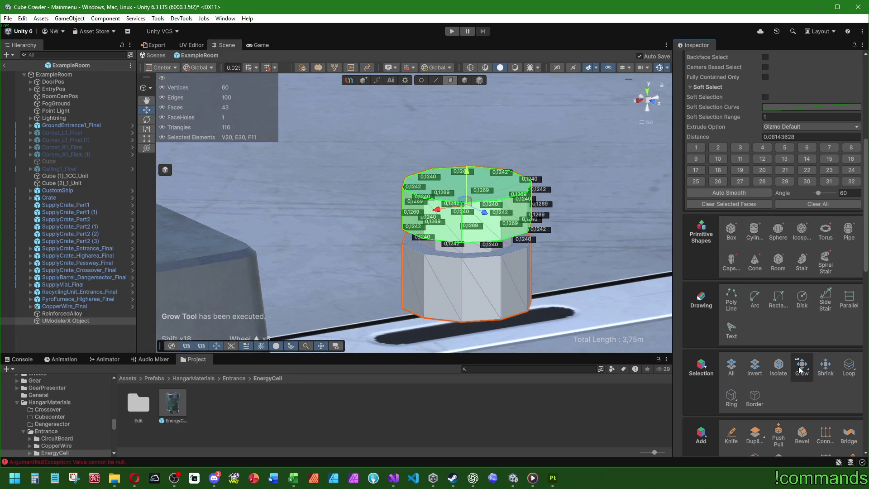
click(803, 363)
drag(467, 186, 469, 217)
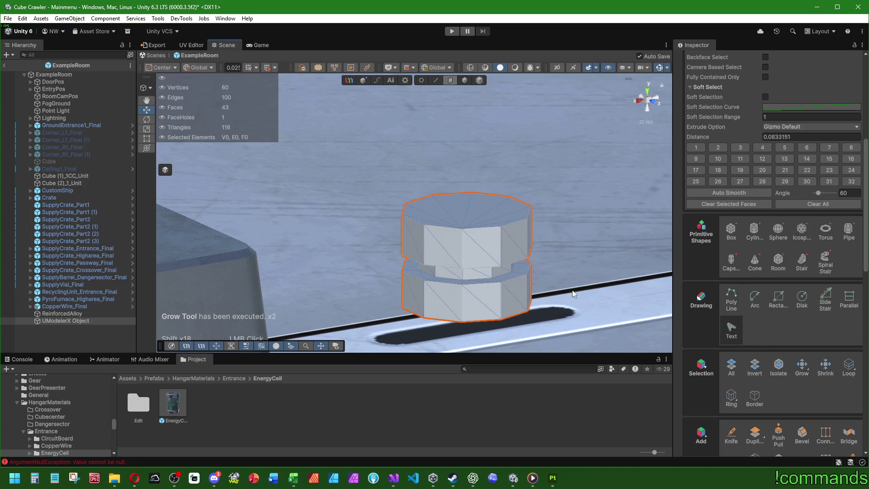
click(478, 159)
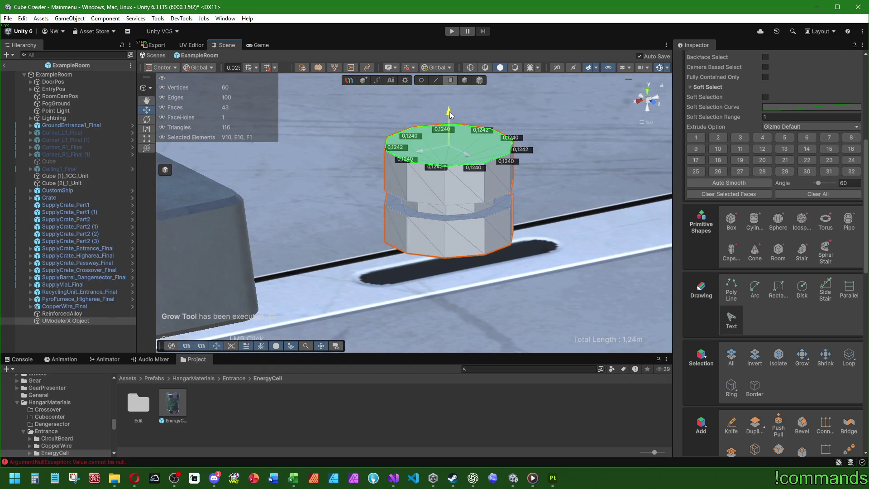
drag(450, 111, 474, 255)
scroll(471, 165, up, 2)
scroll(713, 213, up, 10)
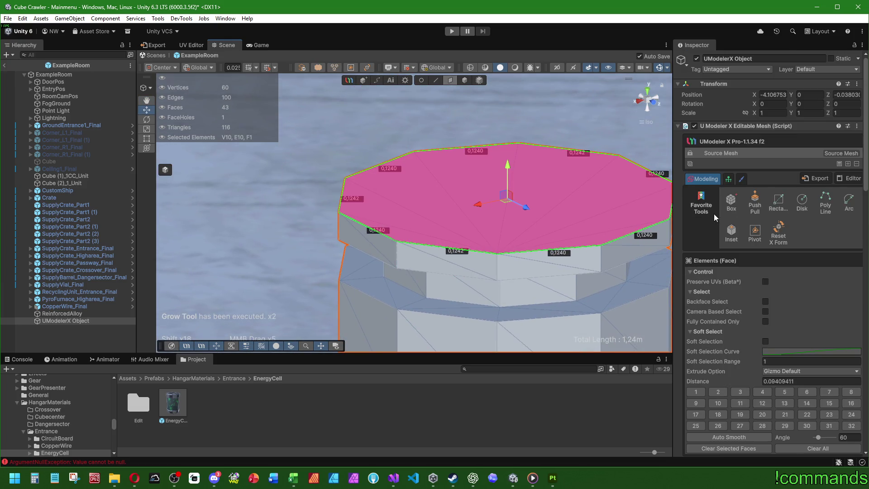
- Try an inset on the top face, then Push Pull it up with height 0.053
click(731, 231)
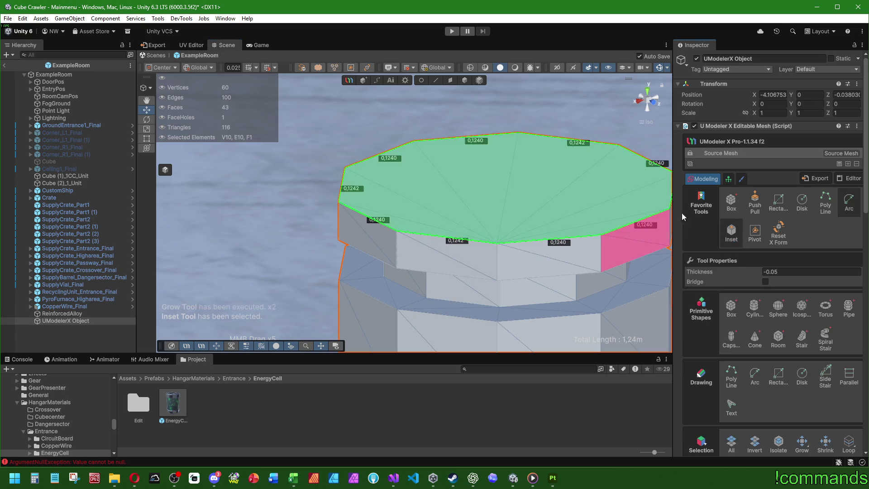
drag(625, 195, 618, 190)
key(ctrl+z)
click(794, 272)
text(-)
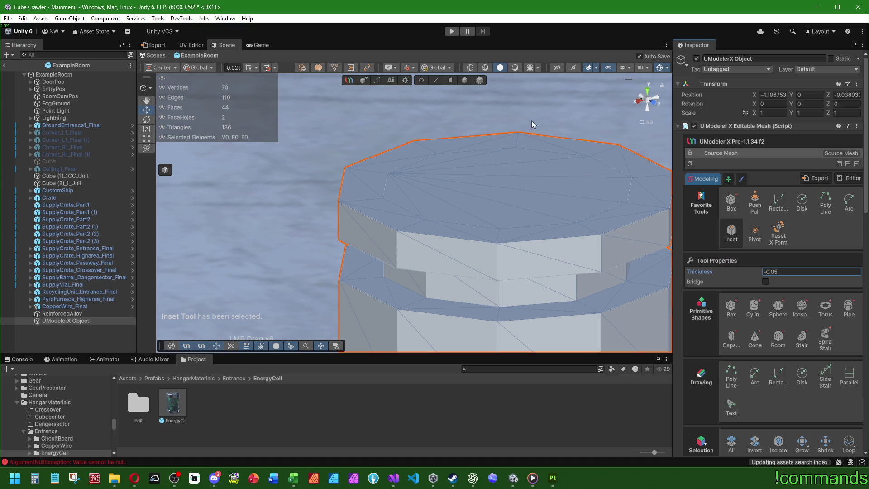
click(755, 201)
drag(540, 148, 541, 136)
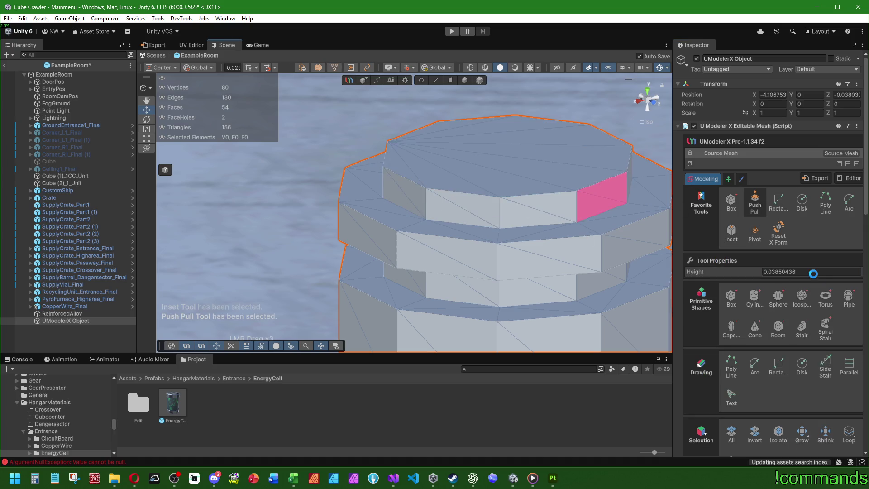
click(814, 271)
text(0.05)
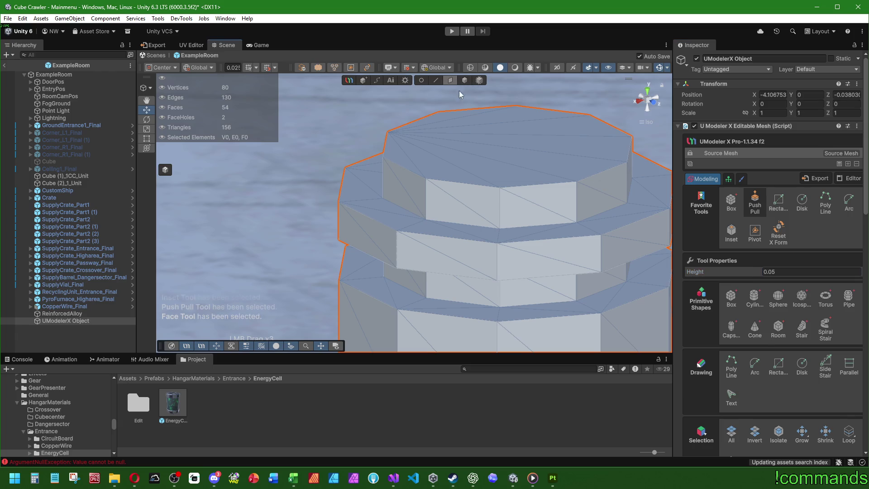
text(3)
- Select the top face from the top view and inset it slightly with the scale gizmo
click(496, 146)
click(650, 92)
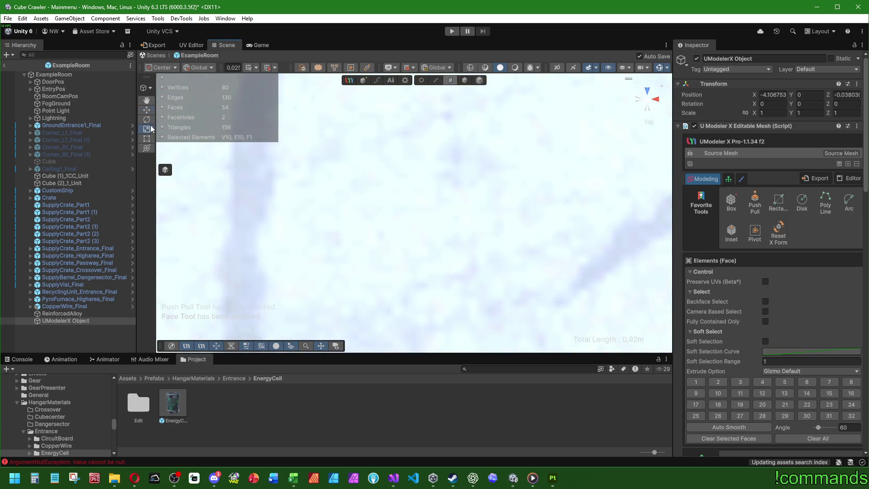
drag(335, 203, 498, 102)
scroll(441, 236, down, 1)
scroll(395, 305, up, 2)
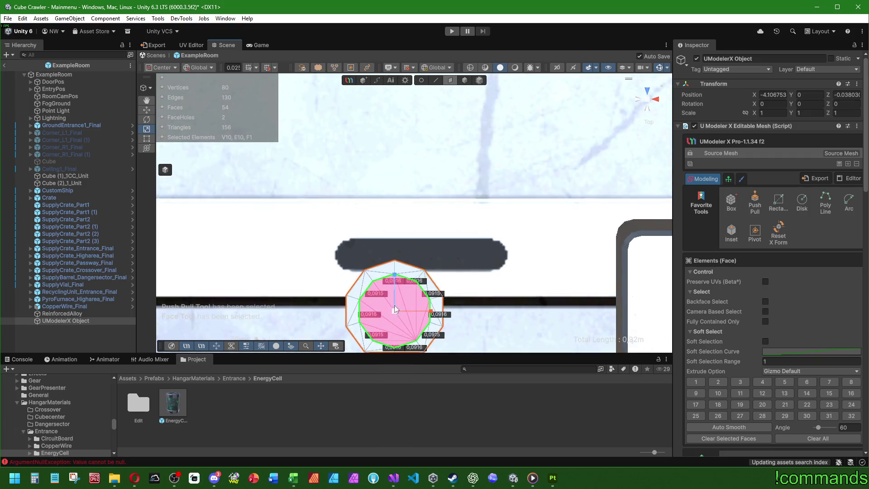
scroll(460, 138, up, 2)
drag(463, 173, 473, 170)
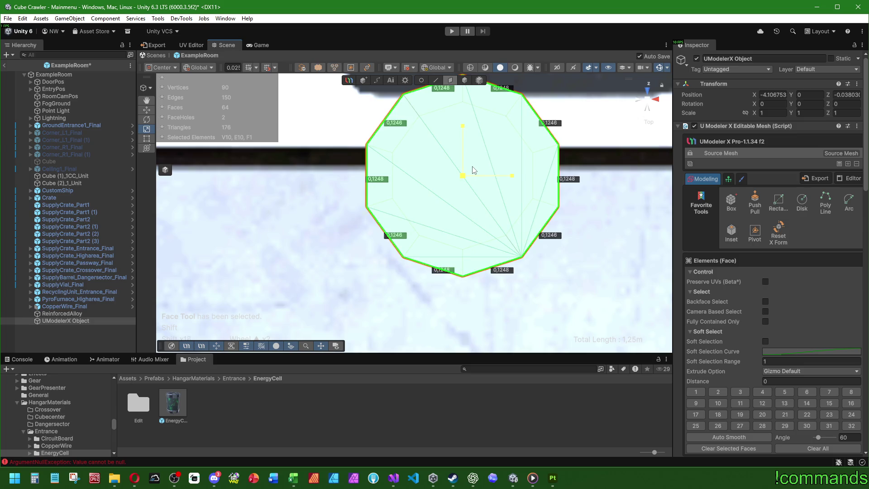
mouse_move(606, 170)
mouse_down()
mouse_move(366, 180)
mouse_move(435, 53)
mouse_up()
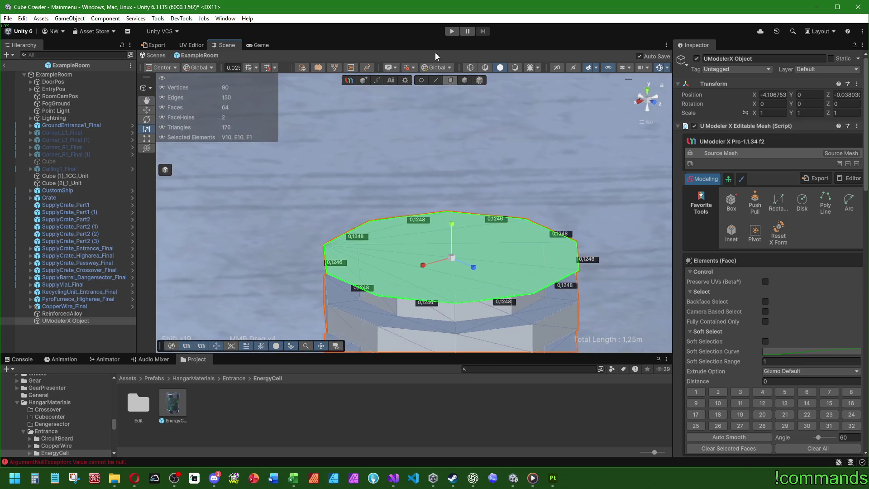
- Extrude the inset top face upward about 0.15 into a third section
click(146, 110)
scroll(455, 172, down, 2)
drag(442, 212, 442, 154)
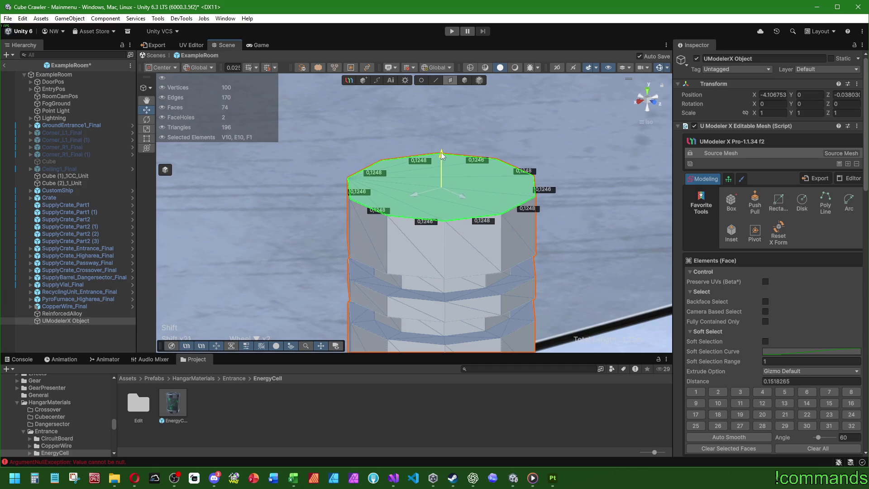
scroll(543, 235, down, 3)
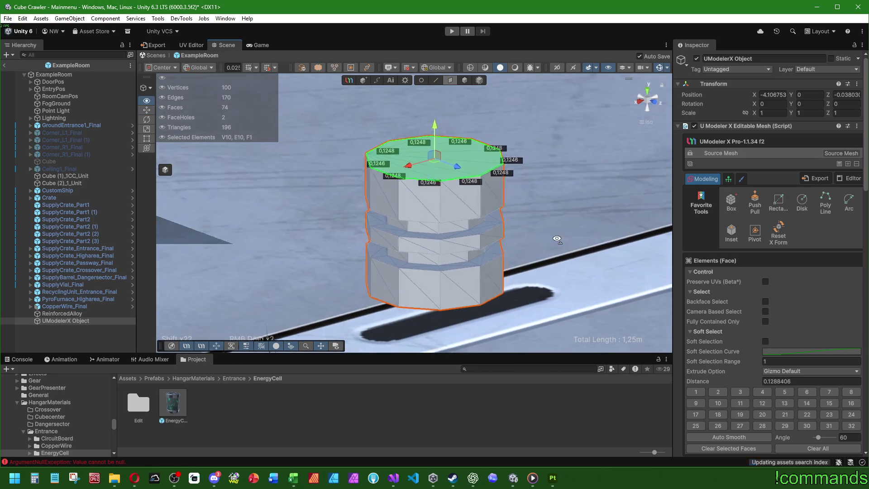
scroll(533, 265, down, 2)
mouse_move(533, 265)
mouse_down()
mouse_move(419, 212)
mouse_move(390, 153)
mouse_move(435, 201)
mouse_up()
scroll(418, 212, up, 2)
scroll(417, 213, up, 2)
- Select two middle-ring faces and extend them into a face loop
click(419, 233)
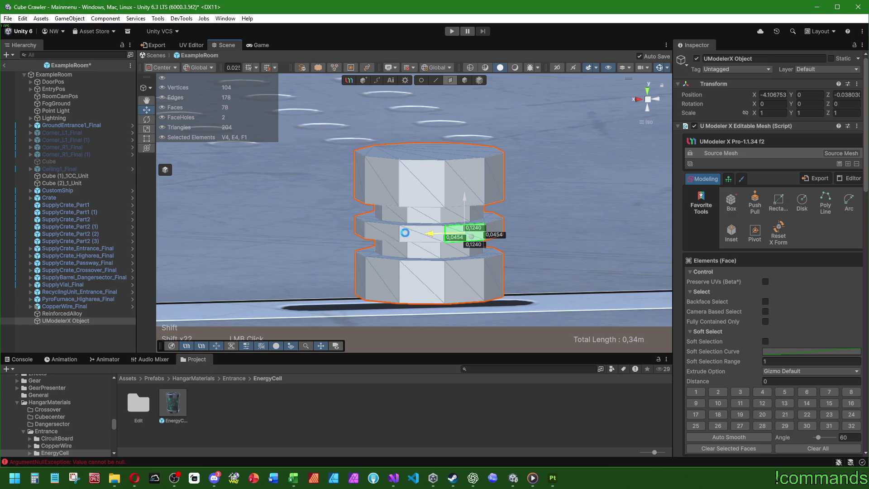
shift+click(464, 233)
scroll(734, 337, down, 10)
click(849, 381)
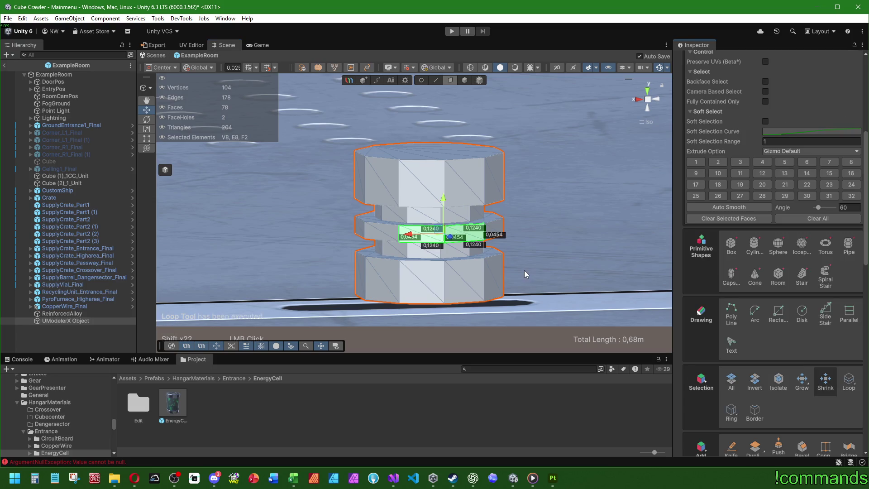
- Reselect middle-ring faces and extend them as a ring, then loop-select from upper-section faces
click(572, 213)
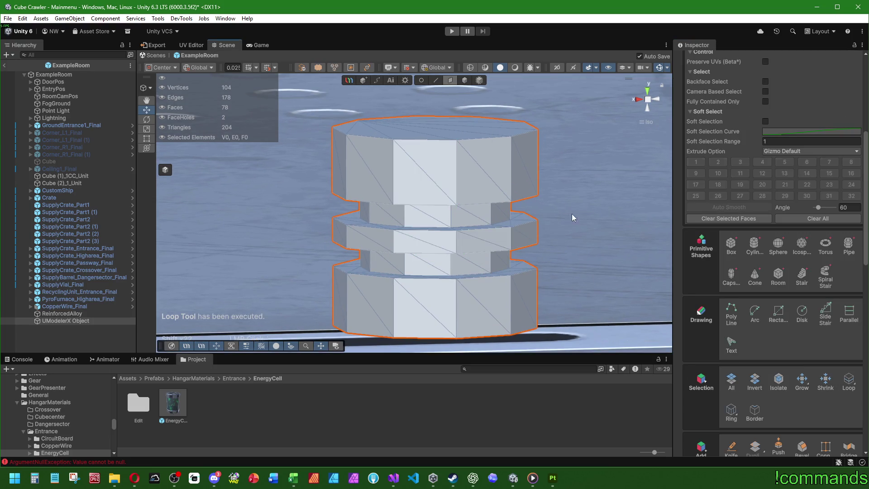
click(466, 245)
shift+double_click(465, 244)
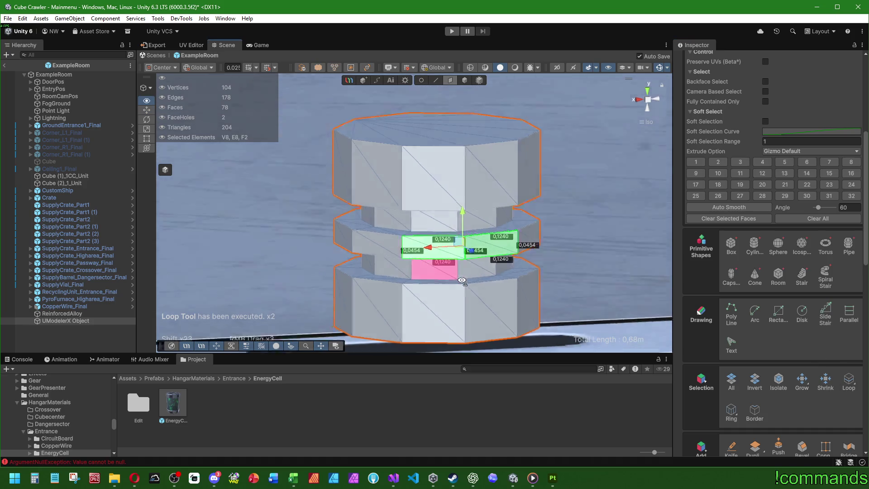
click(410, 259)
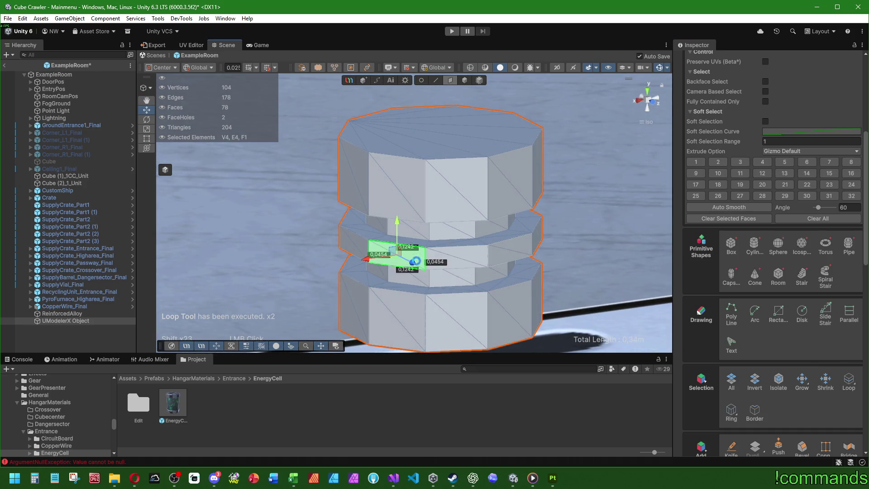
click(484, 255)
click(607, 234)
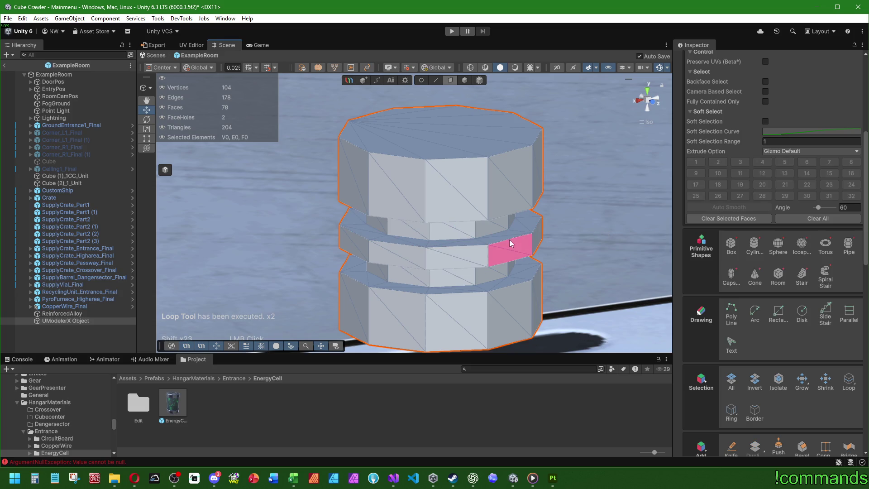
click(510, 250)
shift+click(449, 253)
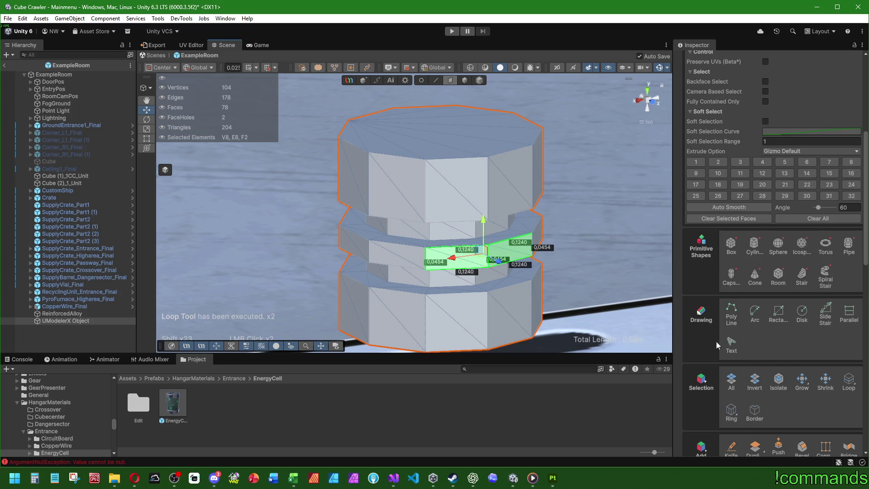
click(730, 414)
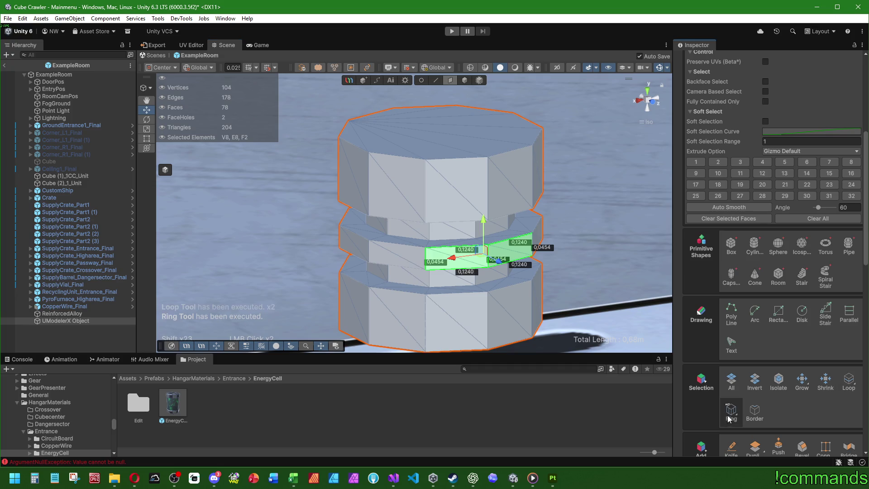
click(508, 181)
shift+click(455, 182)
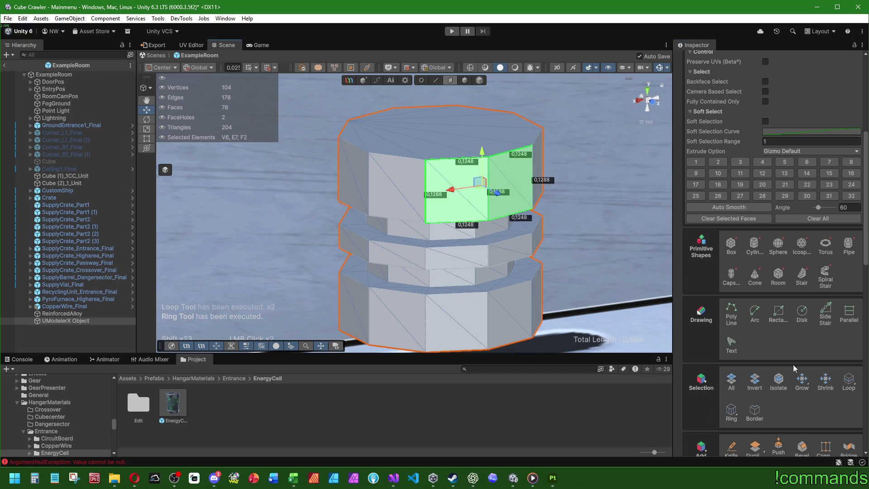
click(848, 388)
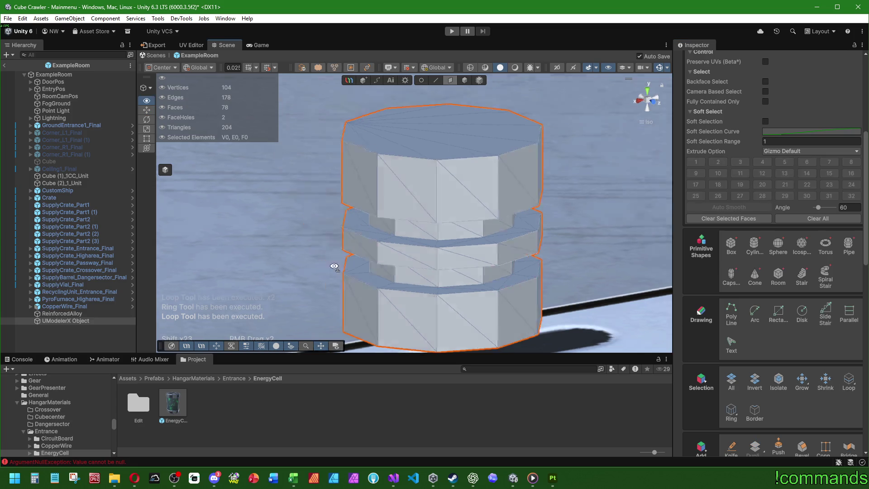
- Delete the cylinder's top cap face, then undo the deletion
mouse_move(399, 267)
mouse_down()
mouse_move(384, 271)
mouse_move(374, 391)
mouse_up()
scroll(439, 216, up, 5)
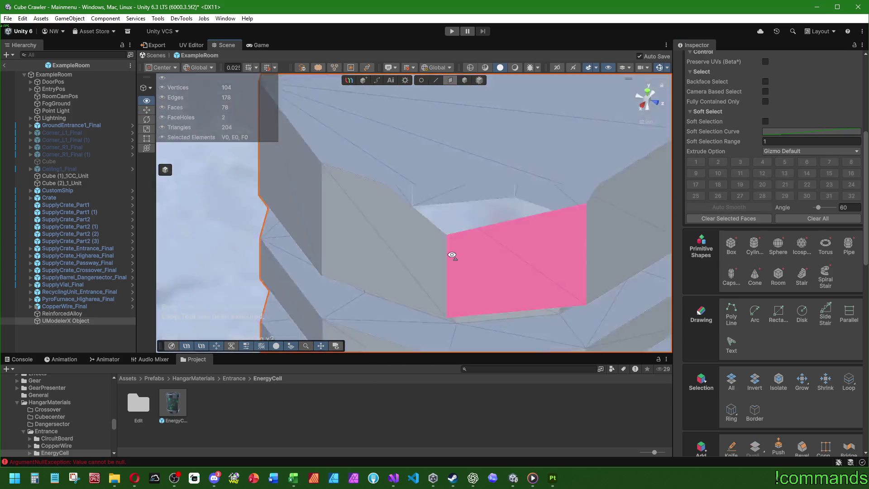
drag(452, 253, 419, 191)
click(421, 194)
key(Delete)
scroll(435, 213, down, 5)
mouse_move(362, 271)
mouse_down()
mouse_move(347, 176)
mouse_move(408, 253)
mouse_move(498, 190)
mouse_move(679, 258)
mouse_move(640, 213)
mouse_move(320, 177)
mouse_up()
key(ctrl+z)
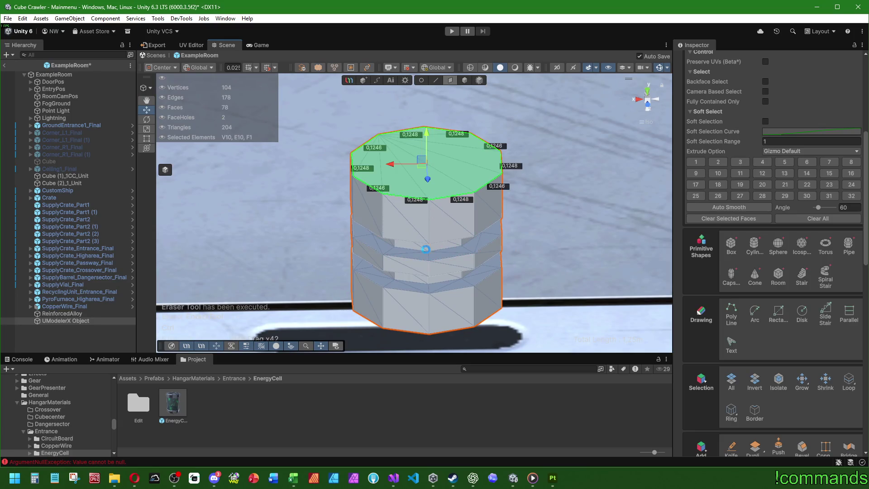
key(ctrl+z)
key(f)
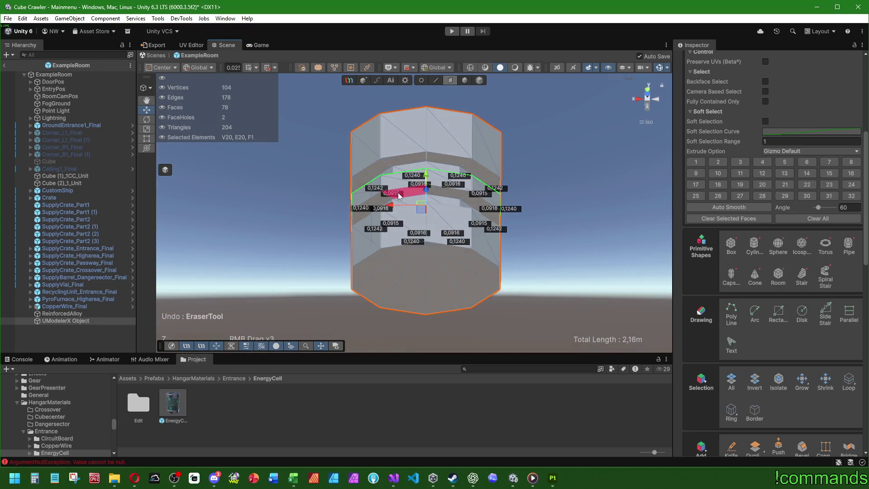
- Select the full face loop in the lower groove and delete it
drag(498, 190, 528, 191)
scroll(529, 191, up, 2)
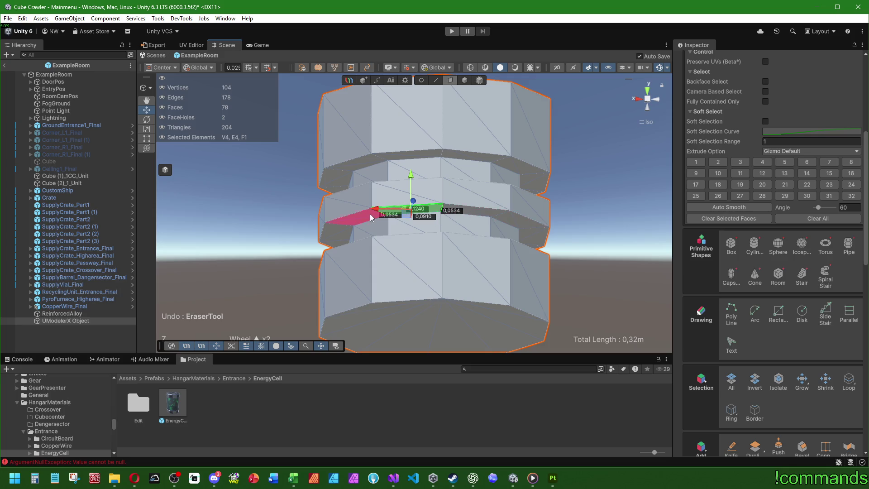
drag(371, 218, 343, 303)
double_click(344, 303)
mouse_move(431, 336)
mouse_down()
mouse_move(436, 230)
mouse_move(397, 291)
mouse_up()
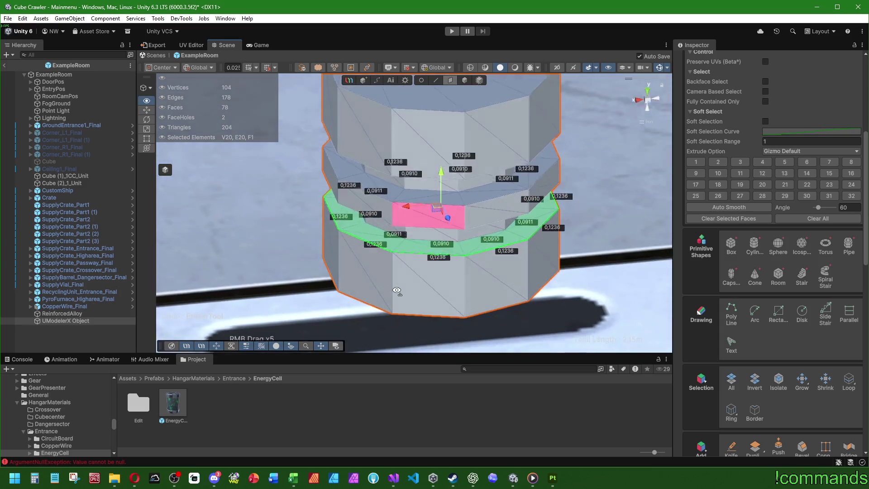
key(Delete)
scroll(420, 289, up, 3)
- In edge mode, cut several new edges across the middle groove band
key(1)
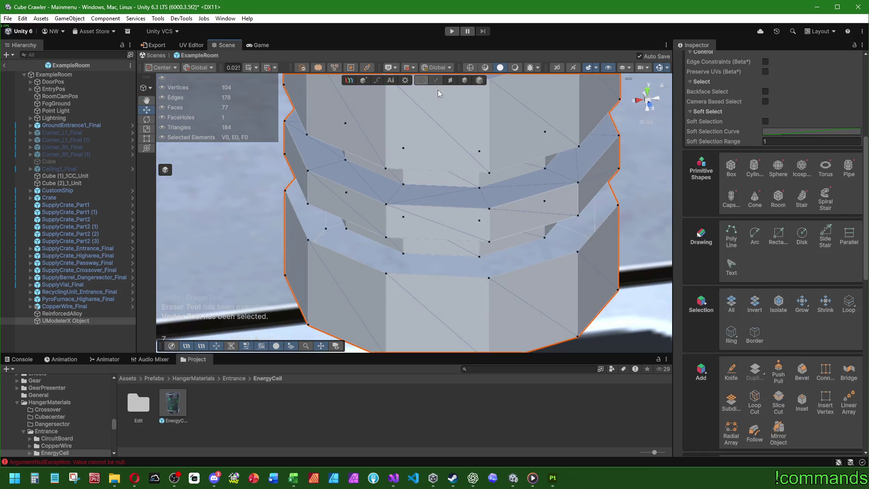
key(2)
click(432, 285)
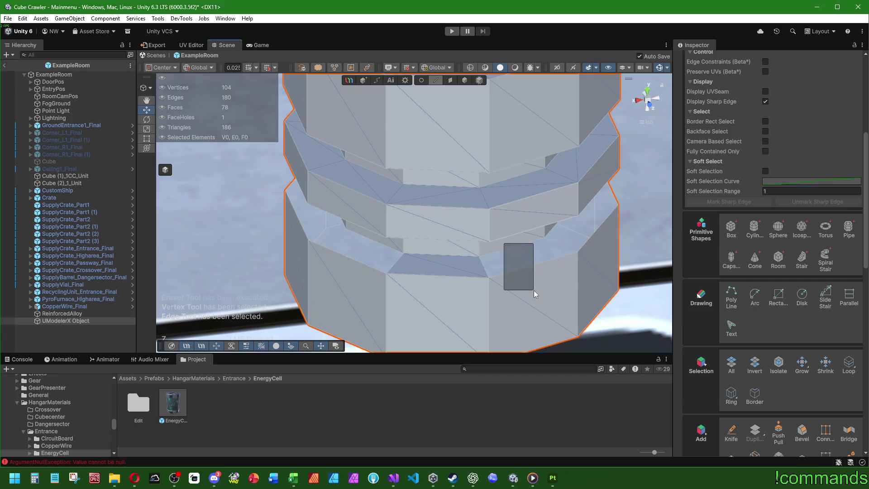
click(529, 267)
click(353, 261)
mouse_move(516, 262)
mouse_down()
mouse_move(427, 261)
mouse_move(404, 271)
mouse_move(450, 290)
mouse_up()
drag(514, 258, 610, 272)
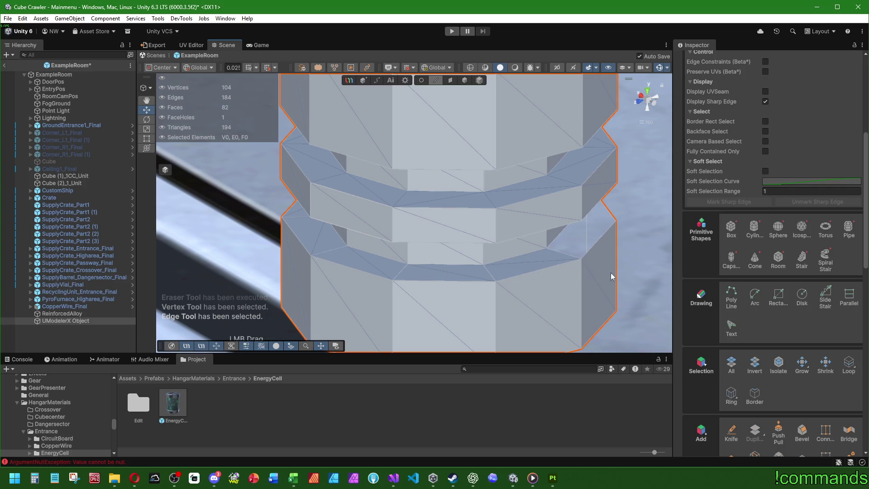
click(455, 271)
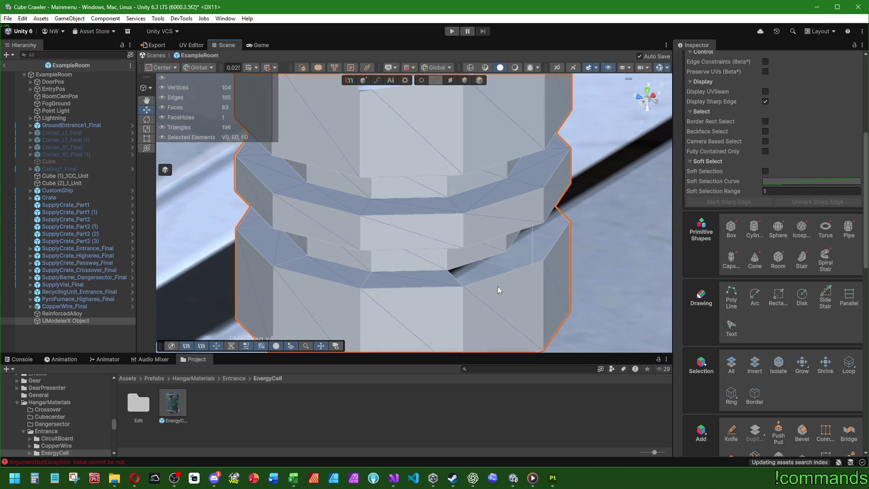
mouse_move(541, 261)
mouse_down()
mouse_move(302, 278)
mouse_move(338, 287)
mouse_up()
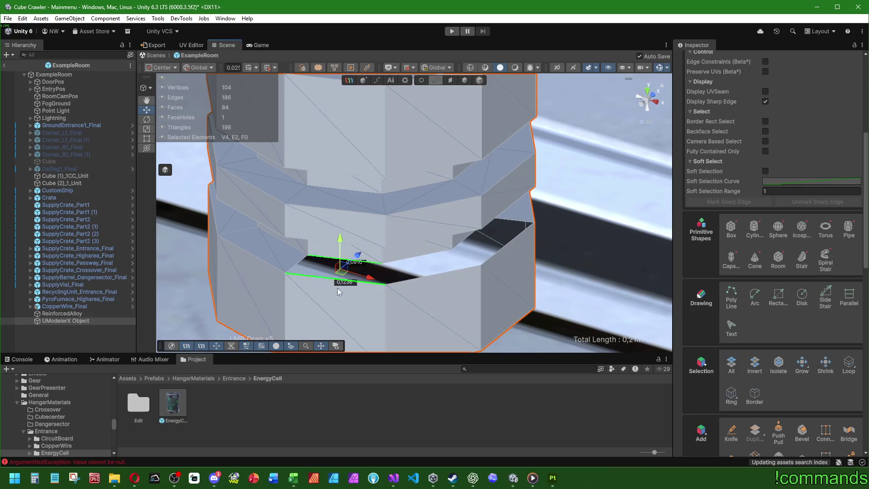
mouse_move(408, 259)
mouse_down()
mouse_move(413, 248)
mouse_move(375, 247)
mouse_up()
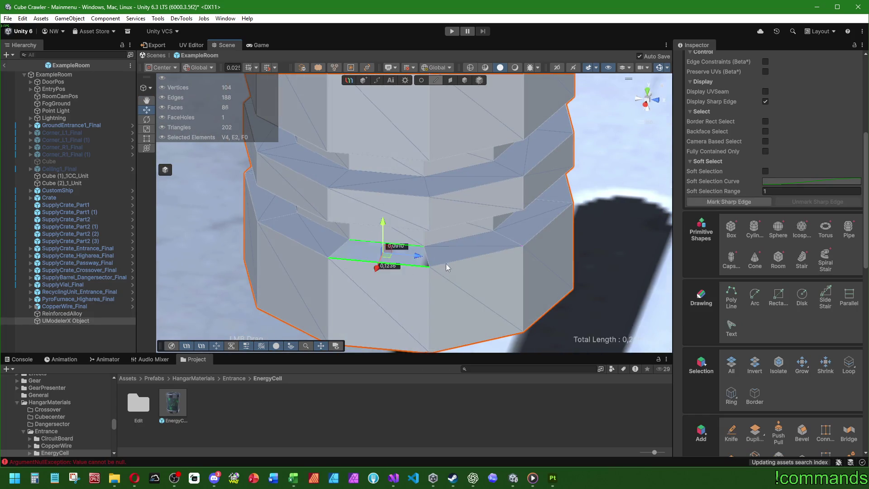
click(484, 273)
- Erase the band's selected loop and select the face loop around the upper groove
key(3)
mouse_move(406, 172)
mouse_down()
mouse_move(356, 158)
mouse_move(356, 198)
mouse_up()
key(e)
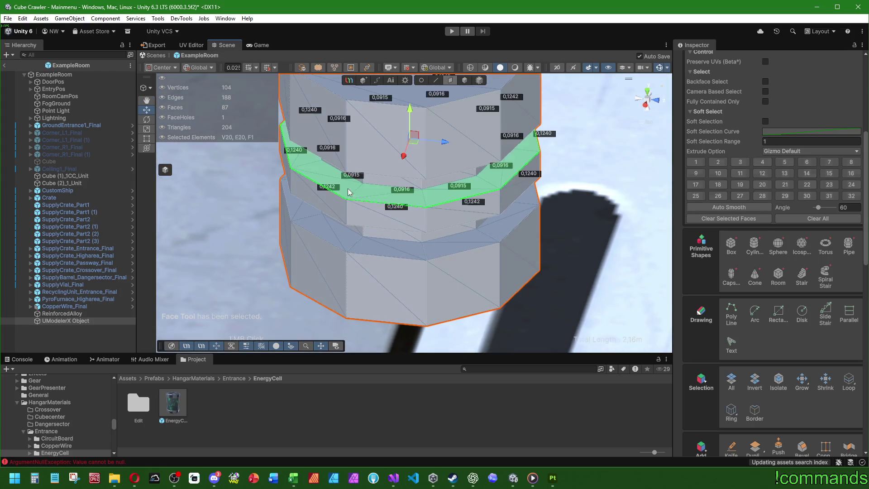
click(530, 249)
scroll(498, 204, up, 3)
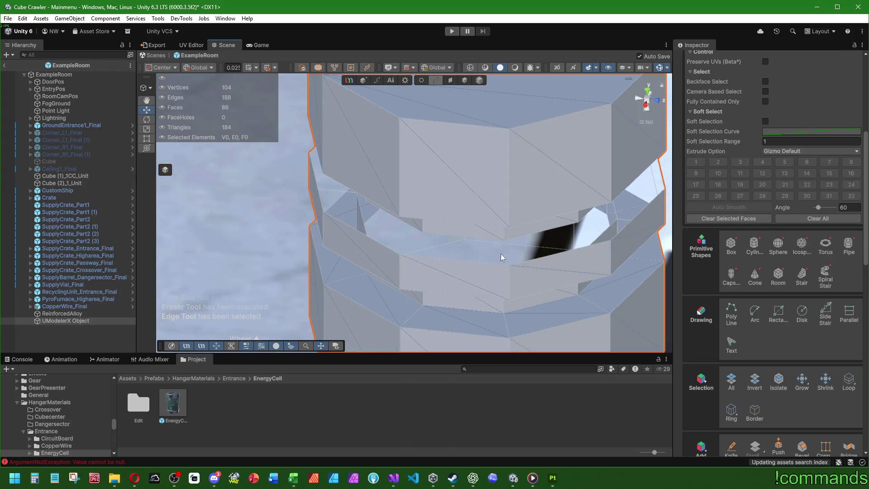
- Cut two more edges across the band and select the edges along the gap
key(2)
click(399, 266)
click(505, 267)
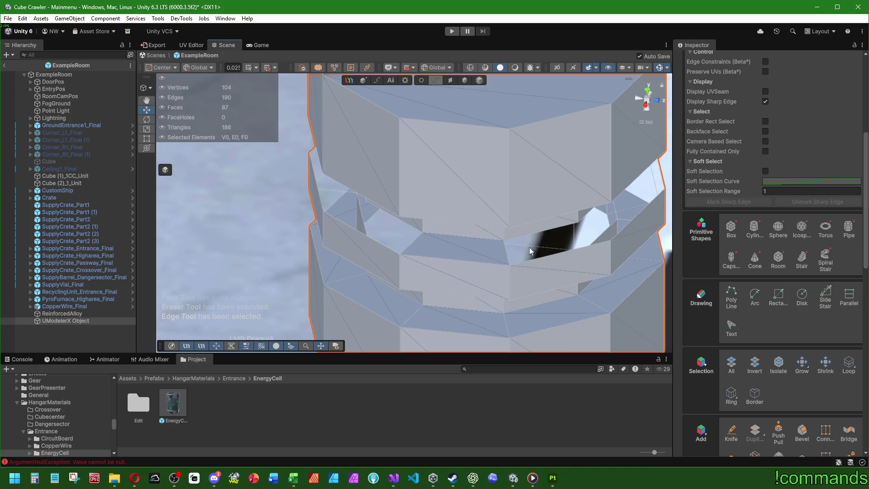
right_click(561, 249)
click(460, 272)
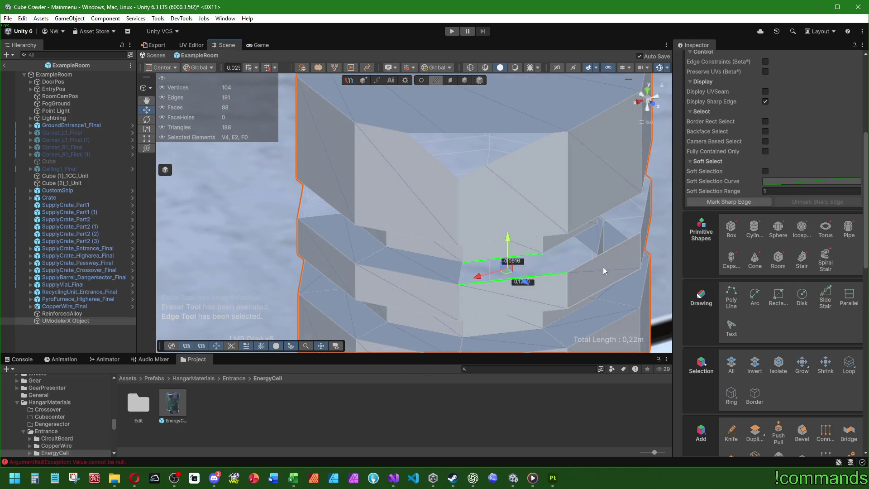
click(598, 270)
double_click(415, 263)
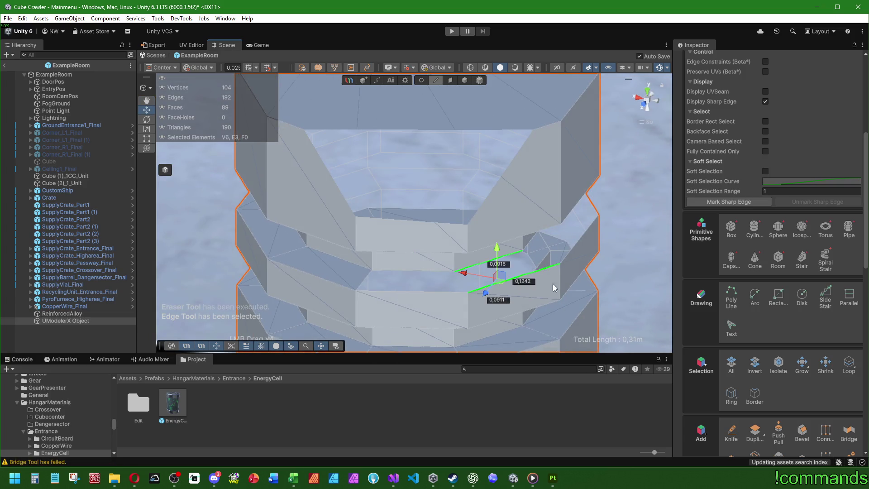
right_click(553, 284)
double_click(296, 289)
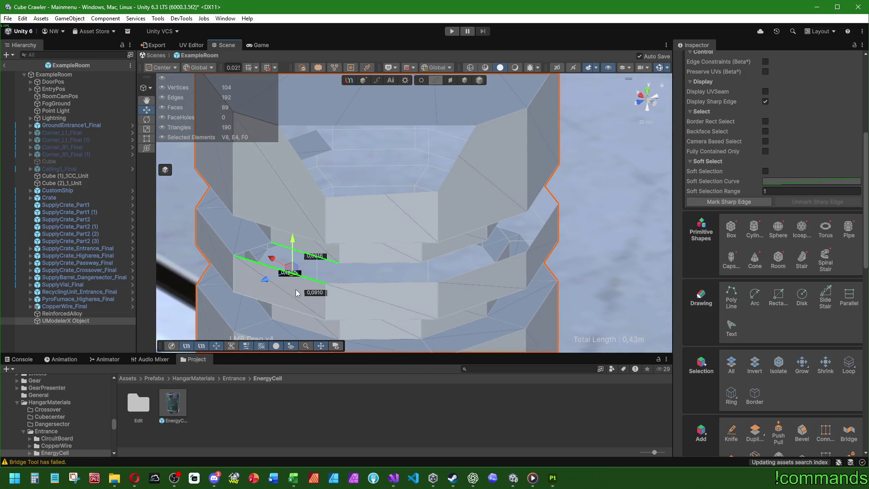
key(ctrl+z)
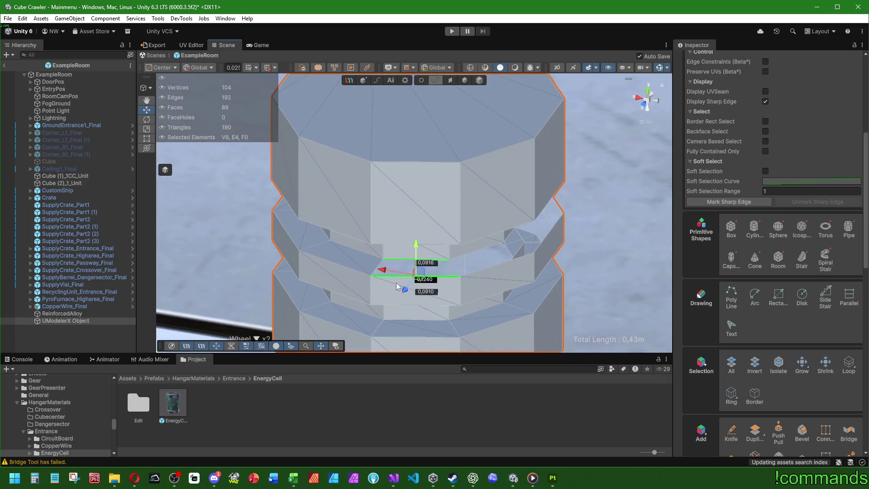
- Shift-extend the gap's border edges into new faces
click(397, 262)
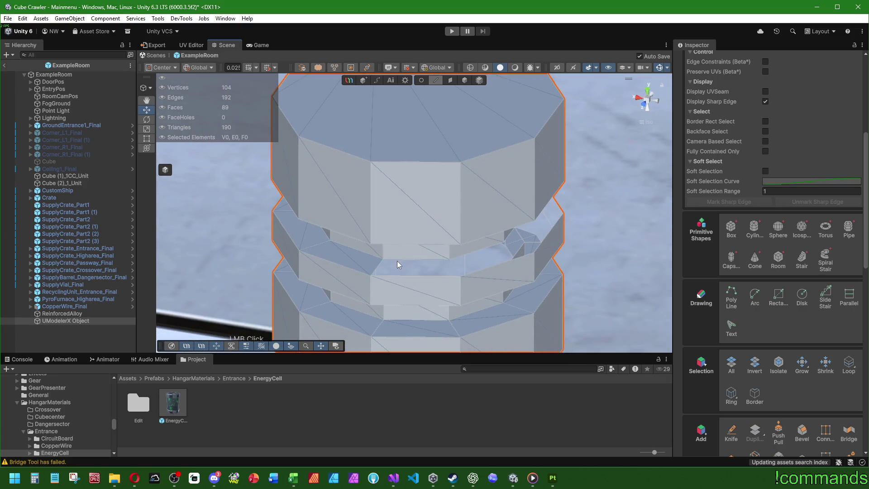
click(380, 282)
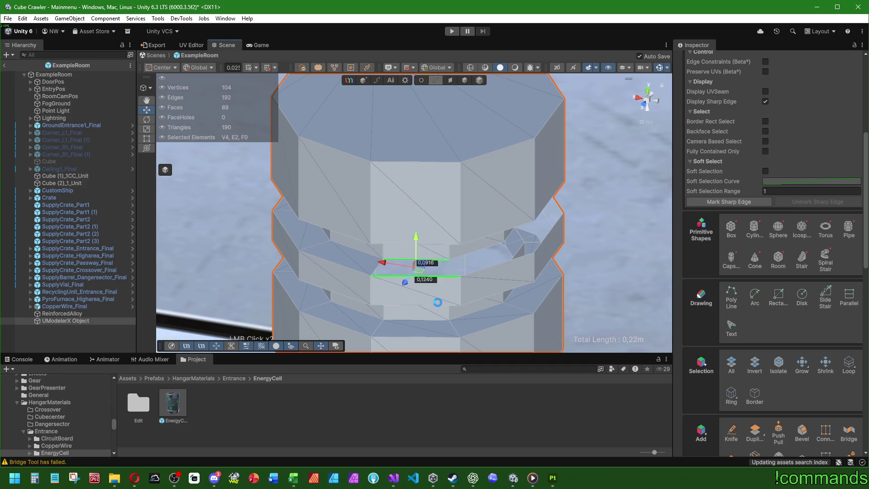
key(shift)
key(shift)
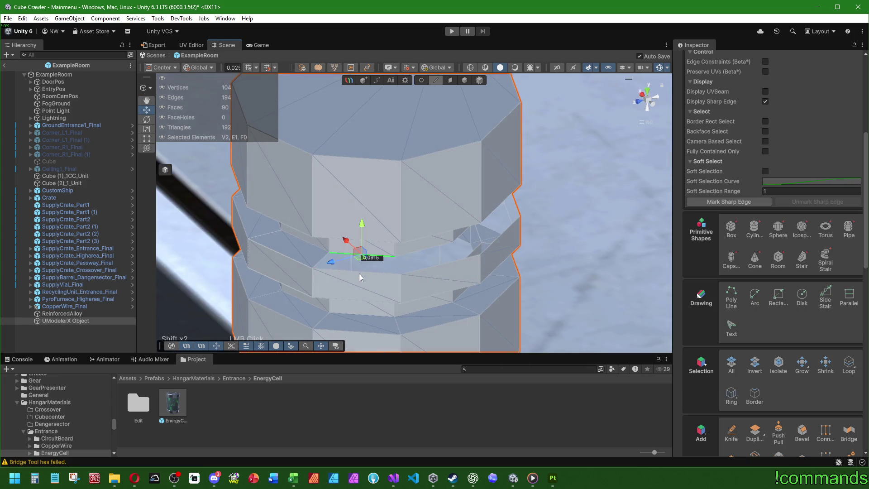
key(shift)
key(shift)
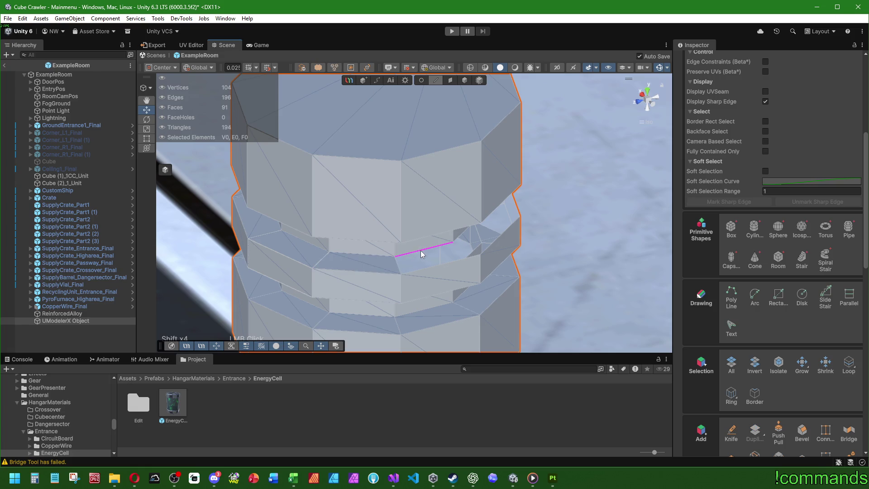
click(420, 251)
key(shift)
key(shift)
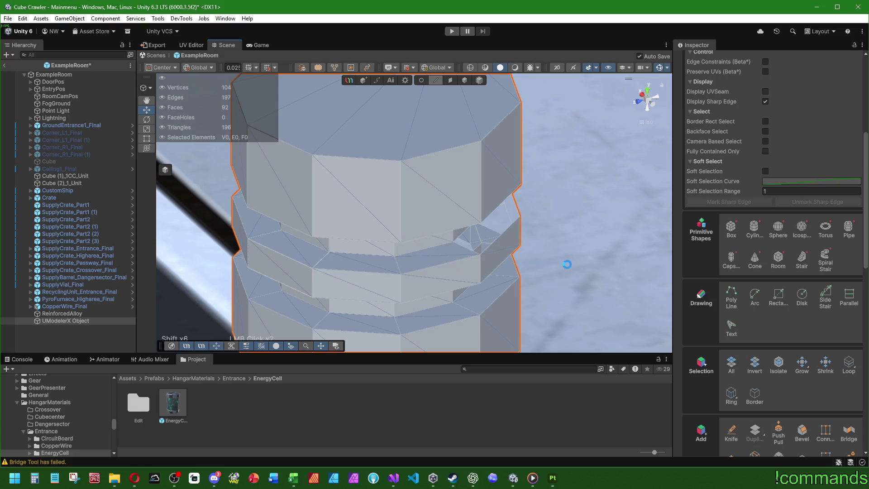
- Bridge the remaining gap edges with new faces until the hole is closed
mouse_move(567, 264)
mouse_down()
mouse_move(325, 274)
mouse_move(335, 245)
mouse_move(423, 239)
mouse_move(407, 252)
mouse_move(352, 232)
mouse_move(395, 216)
mouse_move(445, 235)
mouse_move(528, 217)
mouse_move(432, 200)
mouse_move(398, 219)
mouse_up()
click(352, 233)
click(411, 246)
click(392, 226)
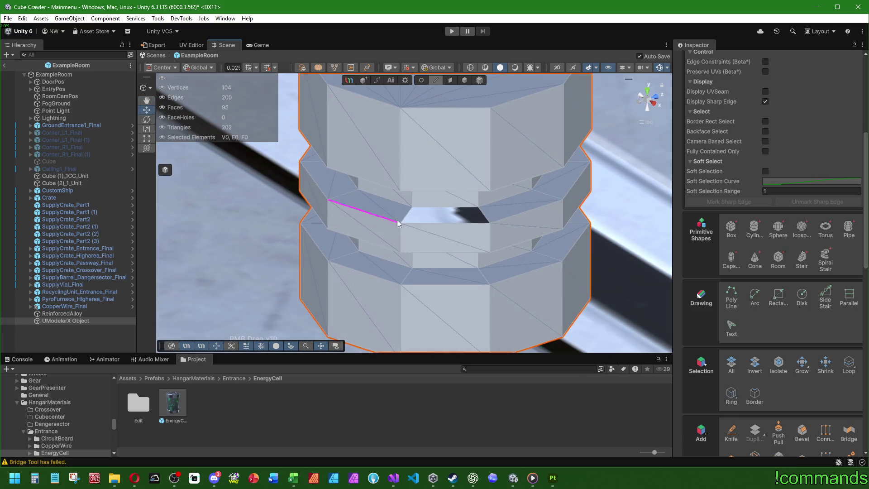
double_click(439, 231)
drag(507, 235, 552, 230)
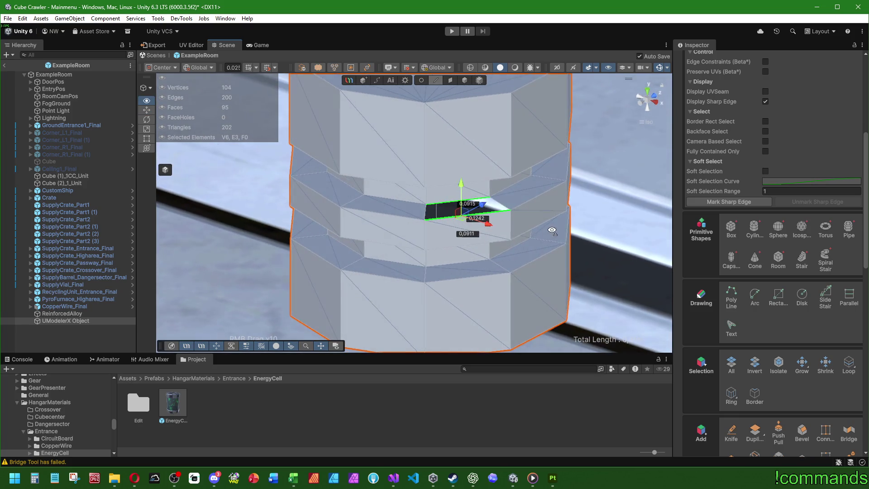
click(449, 228)
drag(597, 246, 464, 123)
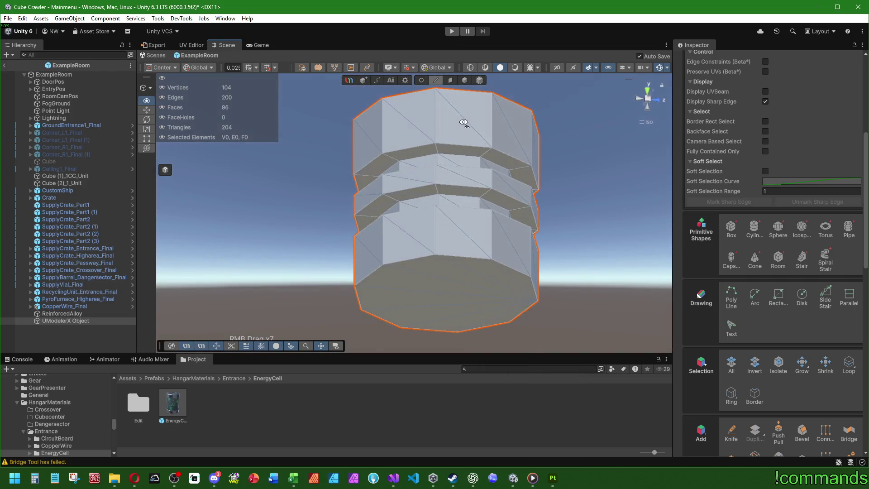
- In face mode, select the loop of faces around the groove
click(450, 82)
drag(501, 161, 491, 222)
shift+click(490, 222)
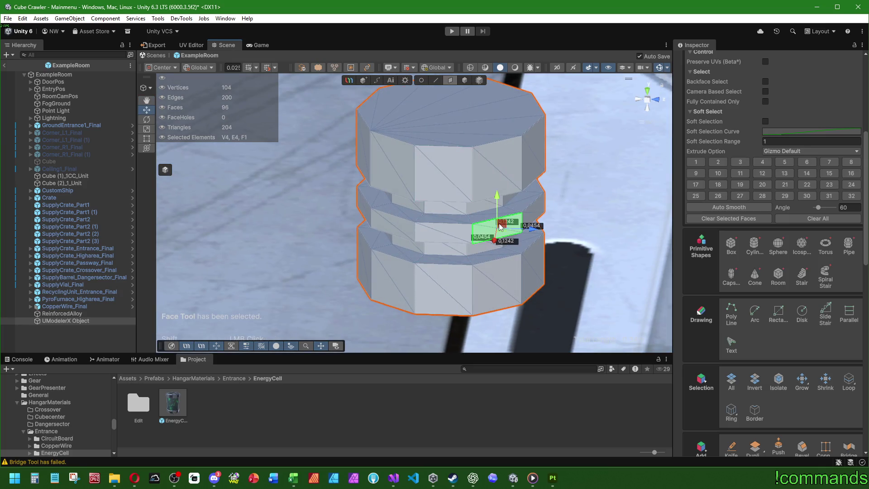
click(841, 386)
scroll(563, 273, down, 3)
scroll(525, 268, down, 5)
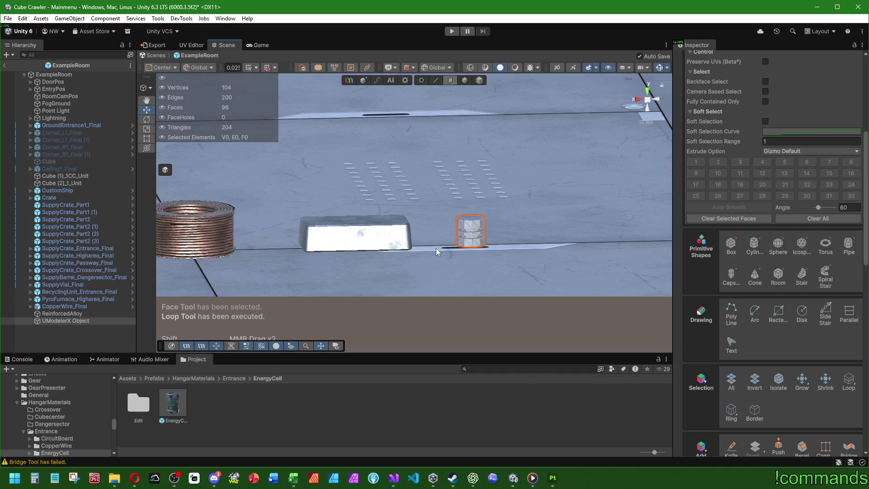
scroll(473, 252, up, 5)
scroll(465, 262, up, 5)
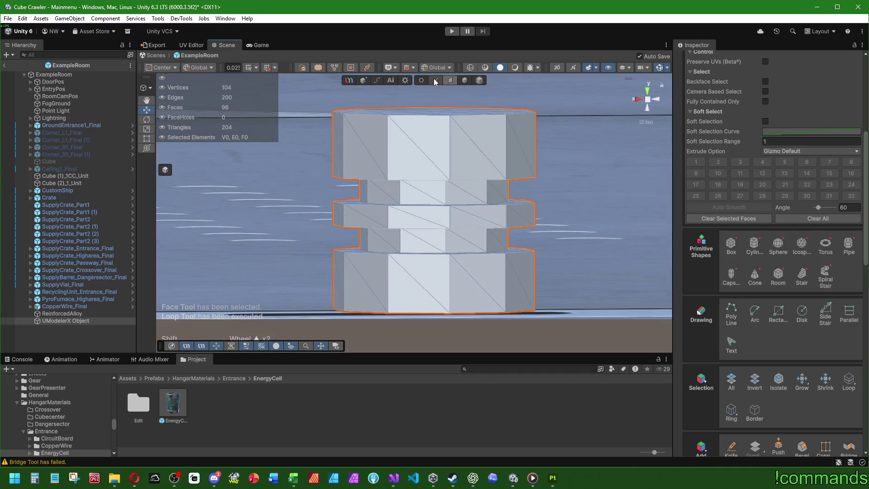
- Select every horizontal ring edge loop, from below the top section down to the bottom rim
click(435, 79)
double_click(439, 199)
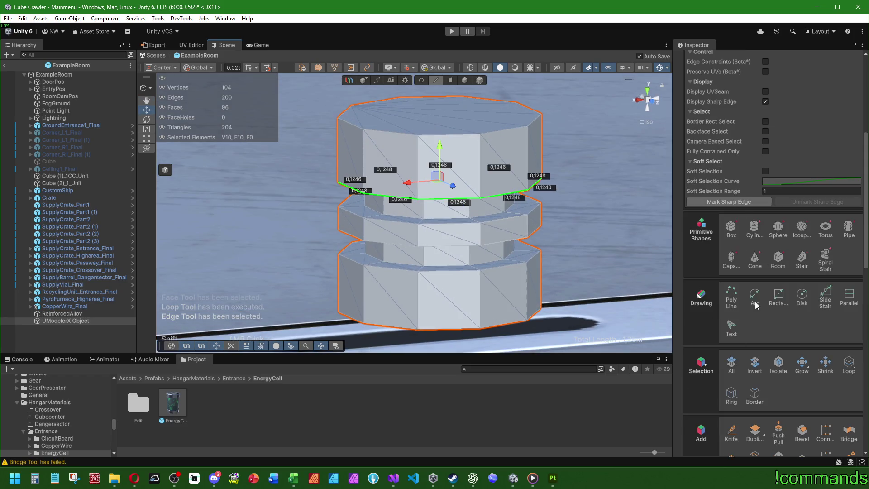
click(731, 396)
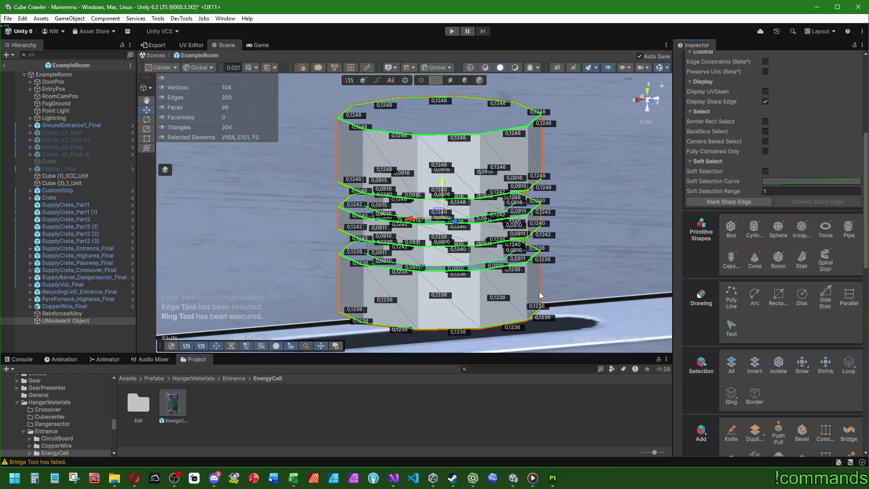
key(ctrl+z)
shift+double_click(455, 222)
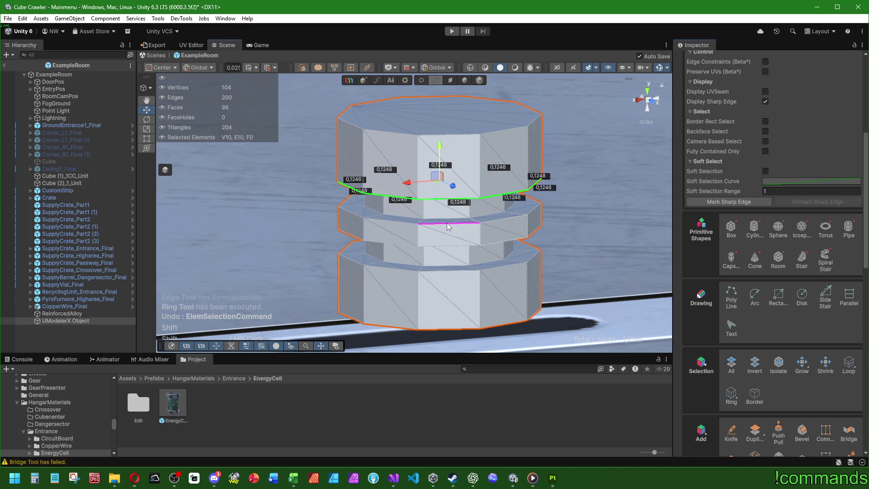
shift+double_click(431, 246)
shift+double_click(431, 269)
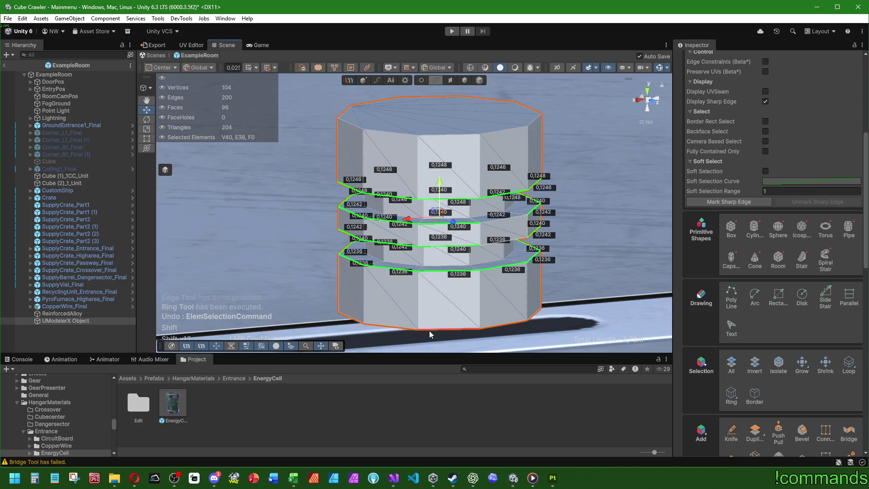
shift+double_click(430, 330)
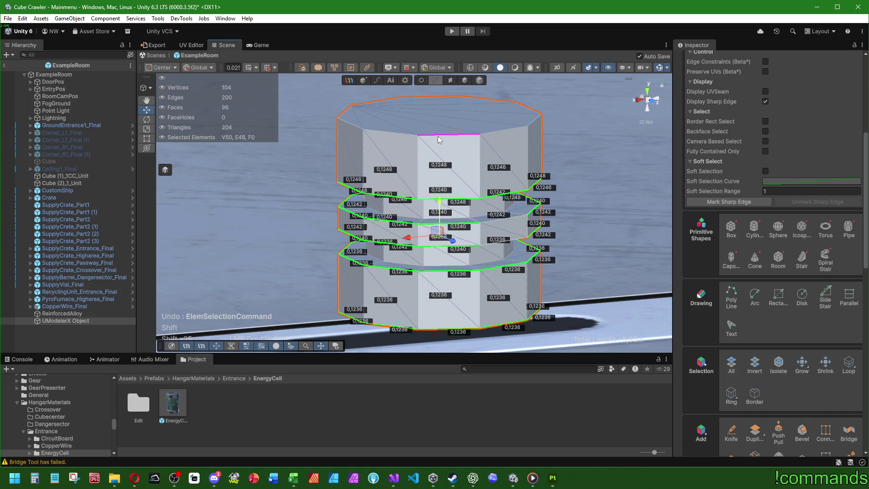
mouse_move(409, 138)
mouse_down()
mouse_move(333, 169)
mouse_move(357, 213)
mouse_up()
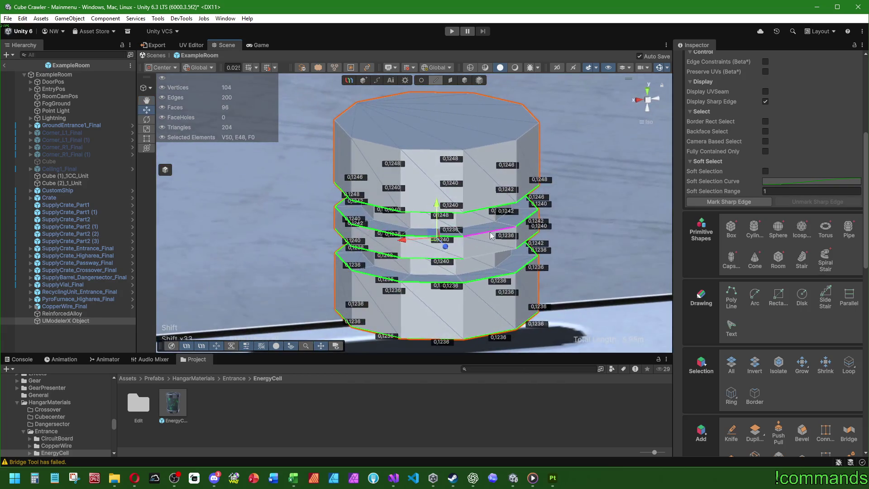
shift+click(489, 234)
shift+click(482, 258)
mouse_move(482, 258)
mouse_down()
mouse_move(475, 212)
mouse_move(475, 240)
mouse_up()
- Start Bevel on the selected ring edges, cancel it, then start Bevel again
click(802, 430)
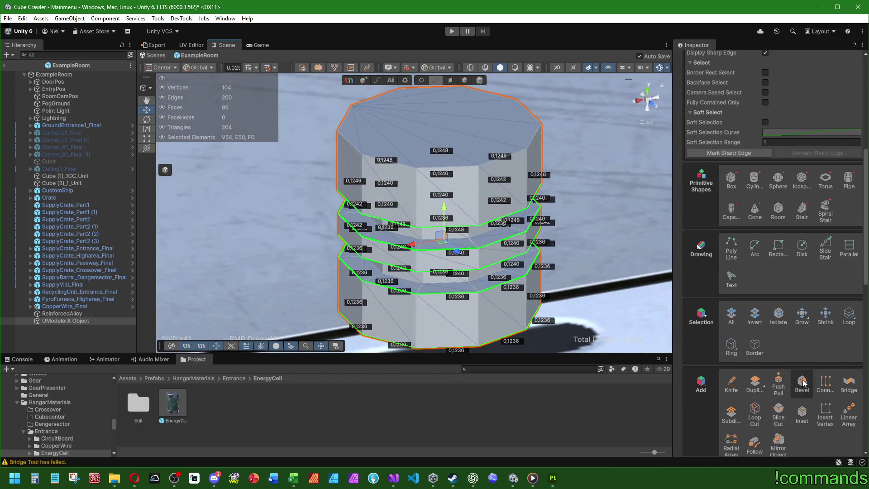
scroll(770, 362, down, 5)
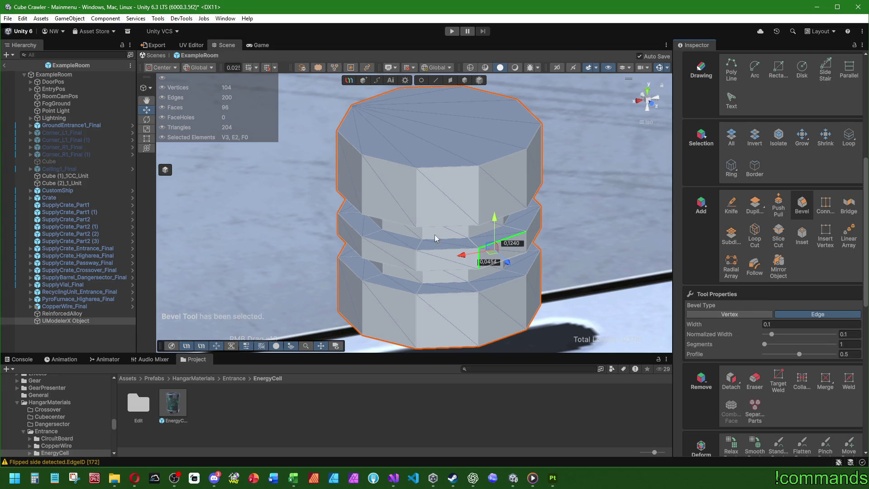
mouse_move(559, 274)
mouse_down()
mouse_move(569, 257)
mouse_move(384, 151)
mouse_move(358, 125)
mouse_up()
key(Escape)
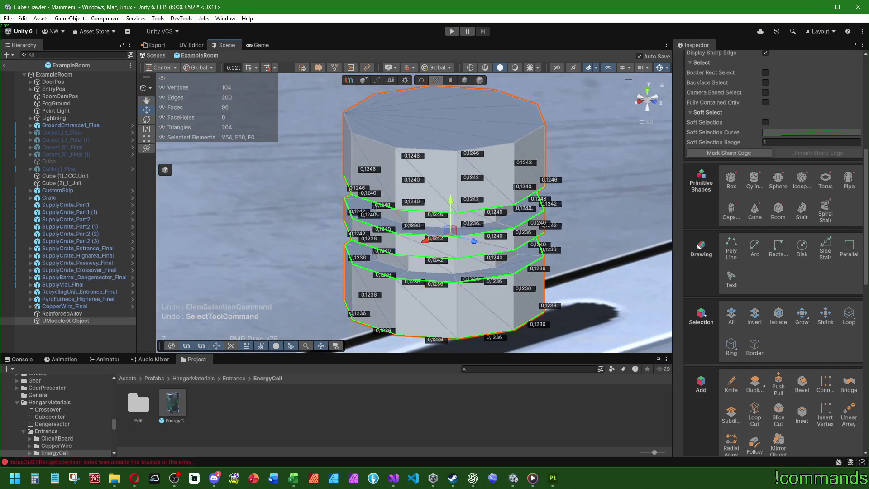
click(803, 384)
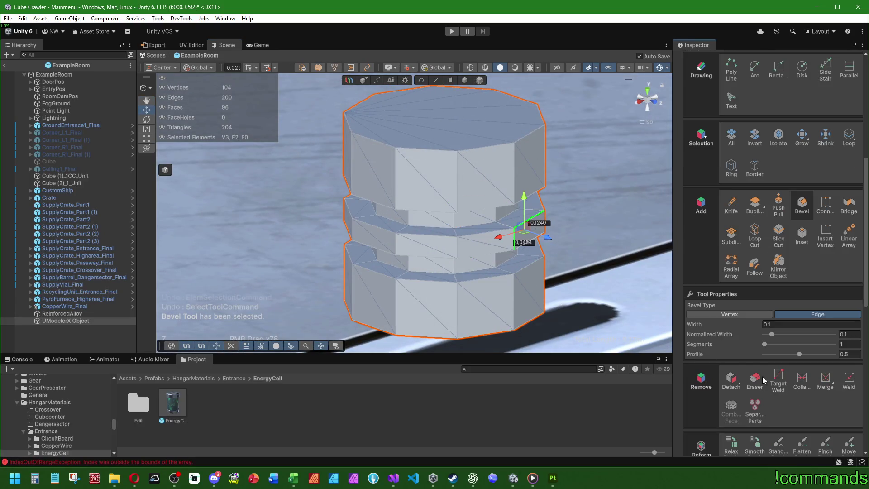
drag(457, 267, 406, 267)
click(70, 333)
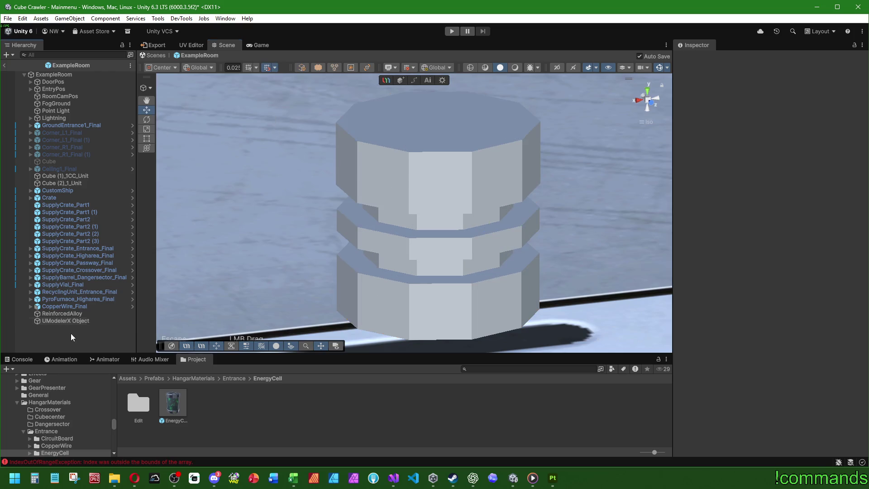
- Reselect the UModelerX Object and clear the console errors
click(22, 359)
click(9, 369)
click(64, 321)
- Rename the object to 'PlasmaConductor_Part1' in the Hierarchy and confirm it
click(63, 321)
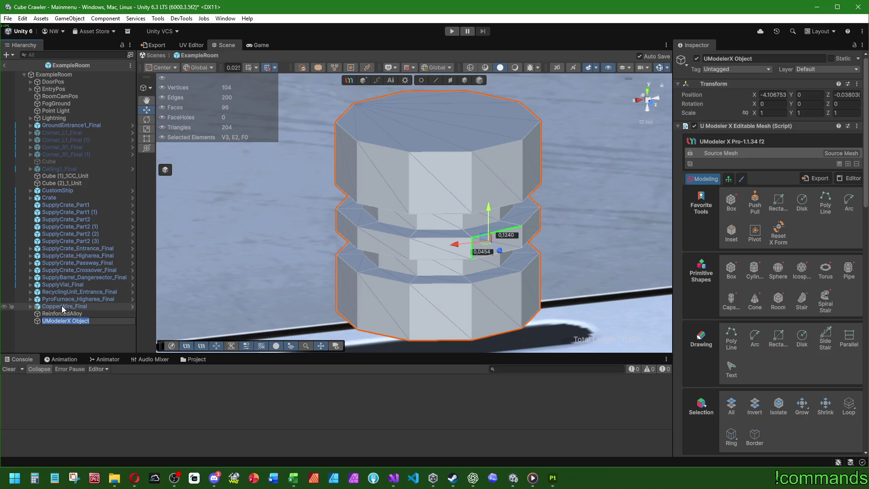
text(Plasma)
text(Conduc)
text(tor_Part1)
key(Return)
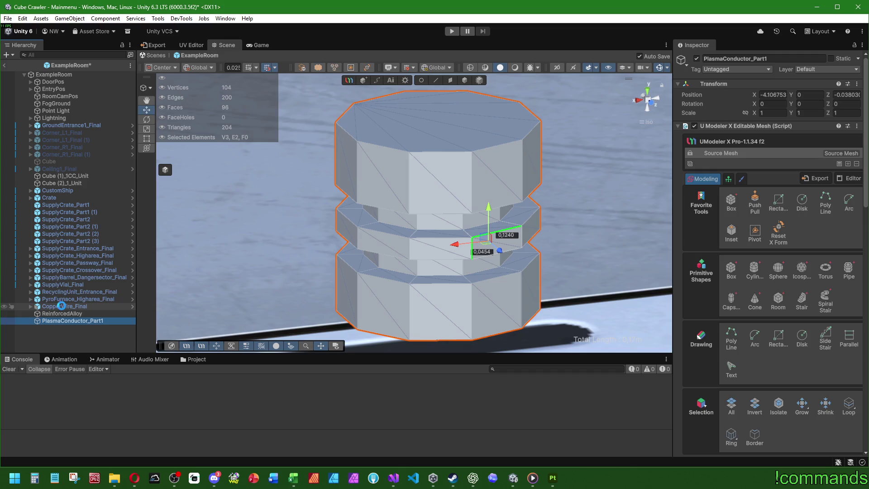
click(107, 335)
- In Edge mode on PlasmaConductor_Part1, select the groove's extra edge loop and delete it
click(98, 321)
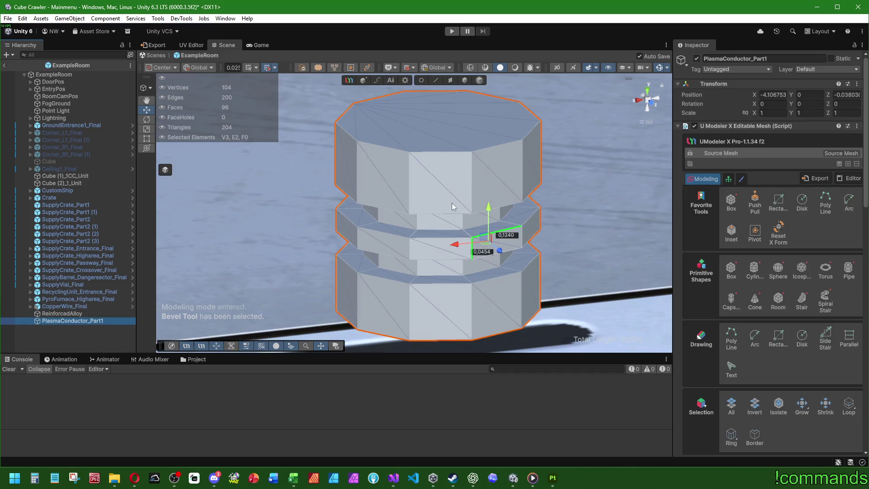
click(436, 80)
click(497, 235)
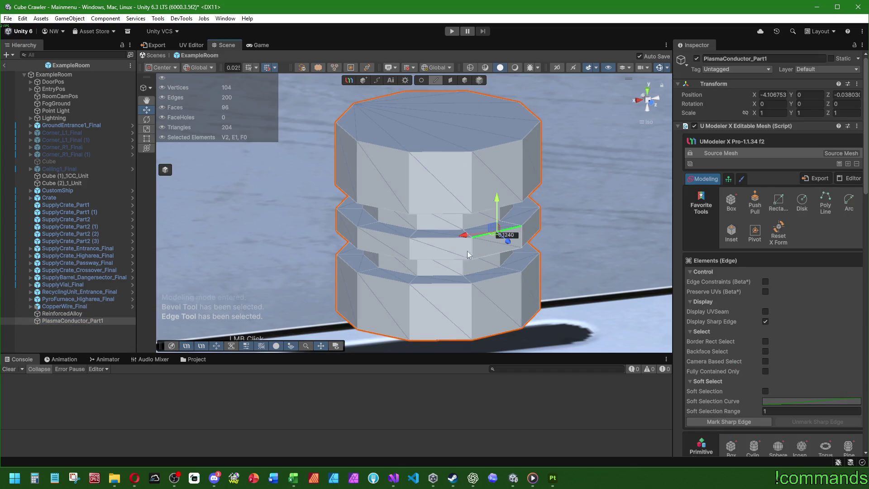
double_click(431, 239)
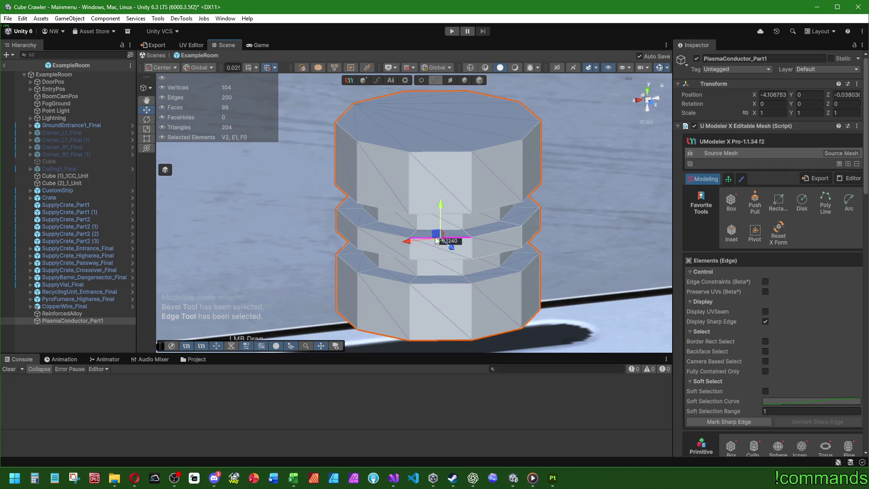
right_click(573, 243)
drag(573, 244, 501, 236)
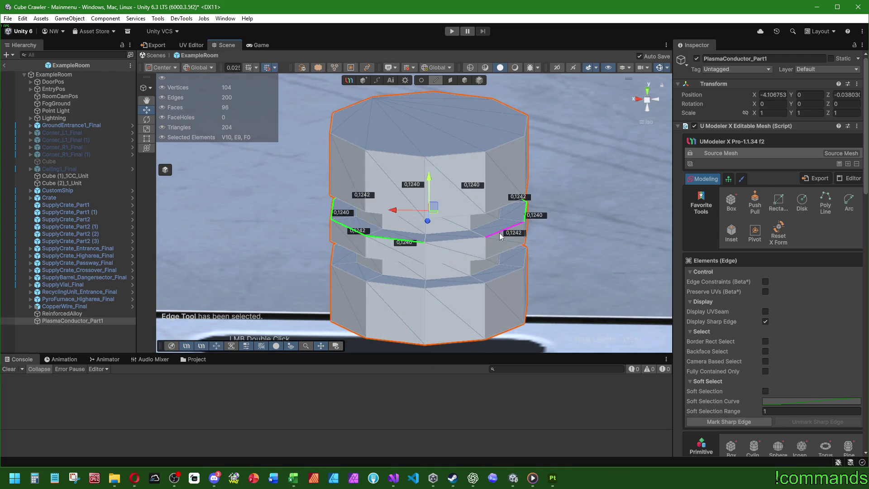
click(547, 246)
click(518, 228)
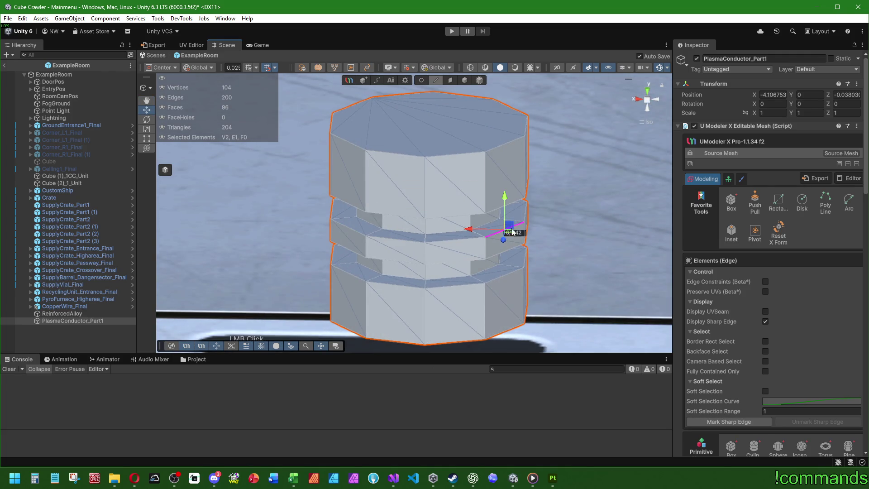
click(406, 241)
scroll(735, 340, down, 5)
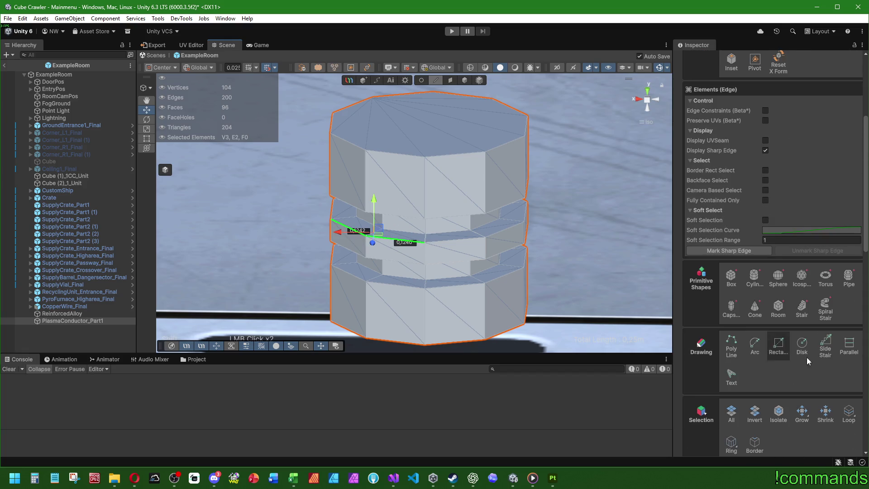
click(849, 412)
key(Delete)
- Bridge the two open gaps left by the deleted loop with new faces
scroll(452, 235, up, 4)
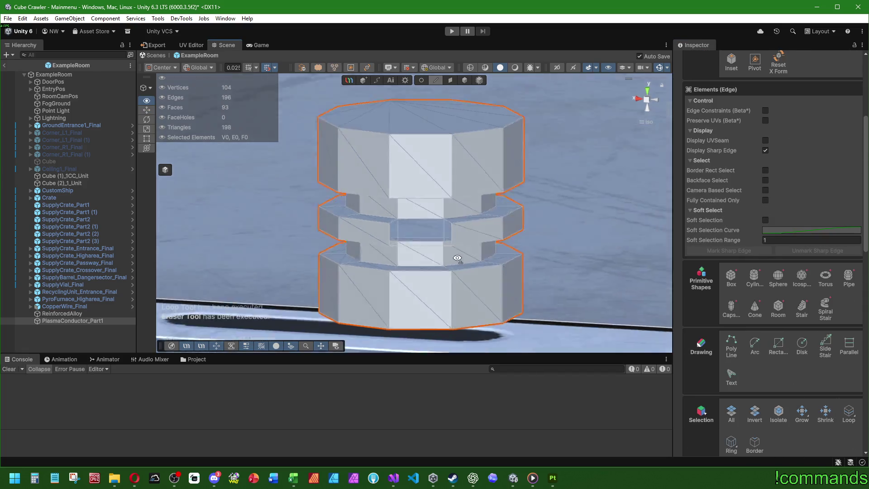
scroll(464, 225, up, 2)
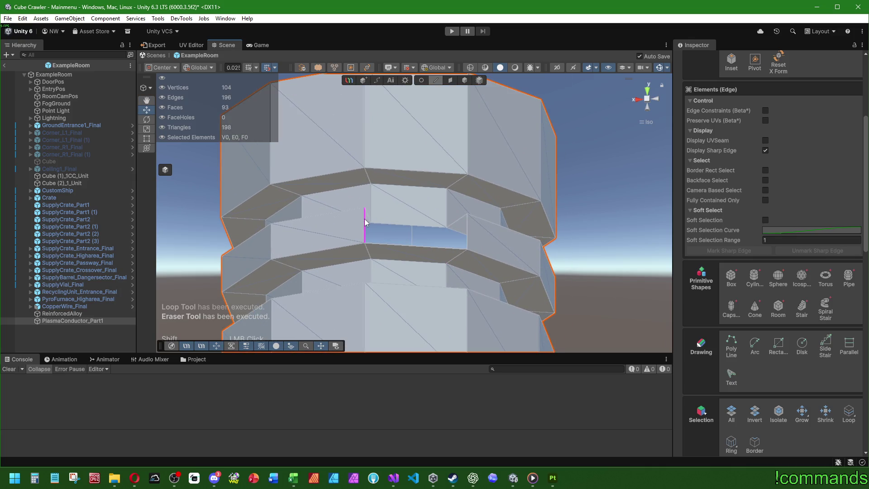
click(365, 218)
shift+click(471, 234)
key(alt+b)
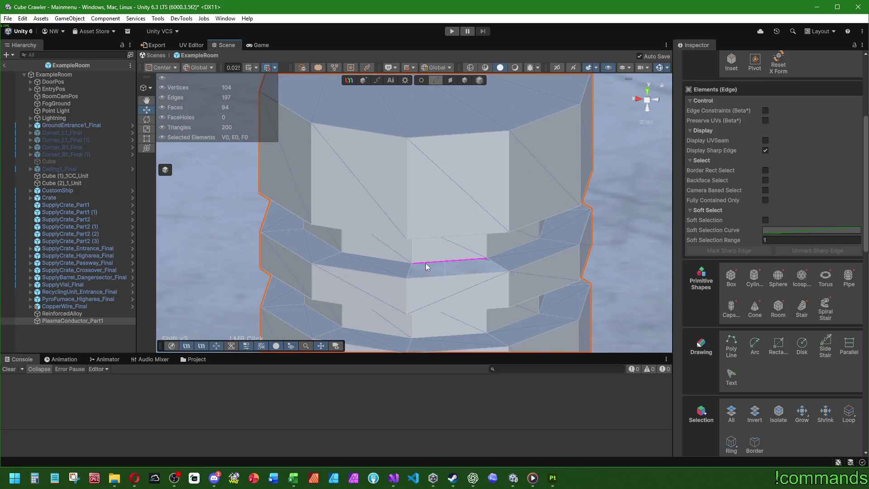
click(426, 262)
shift+click(424, 277)
key(alt+b)
- Erase a leftover edge beside the middle ring's edge loop
scroll(401, 290, down, 2)
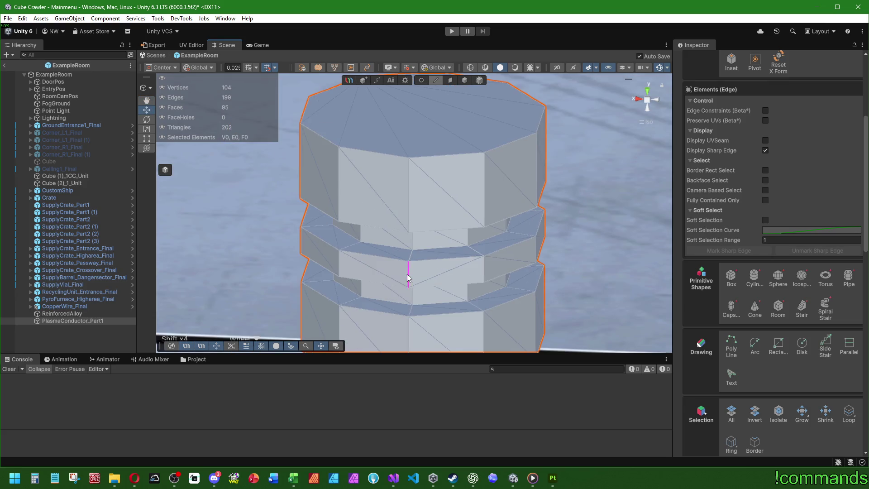
click(357, 253)
double_click(319, 240)
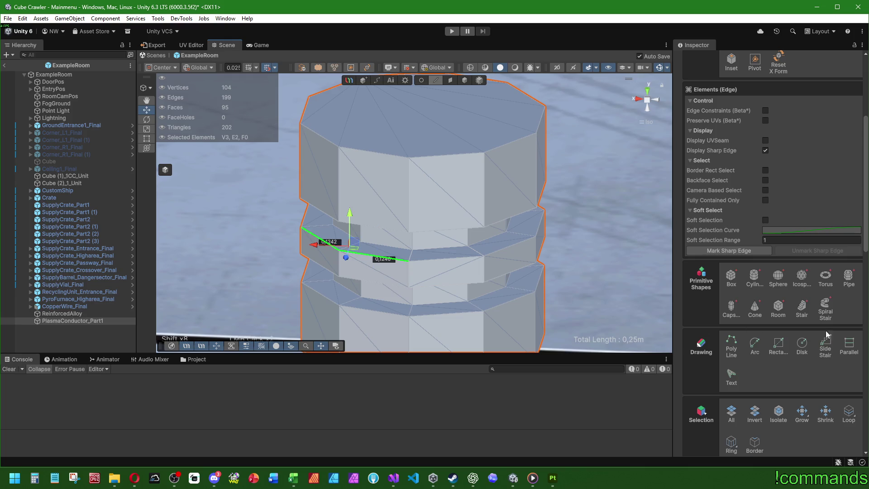
scroll(417, 319, down, 2)
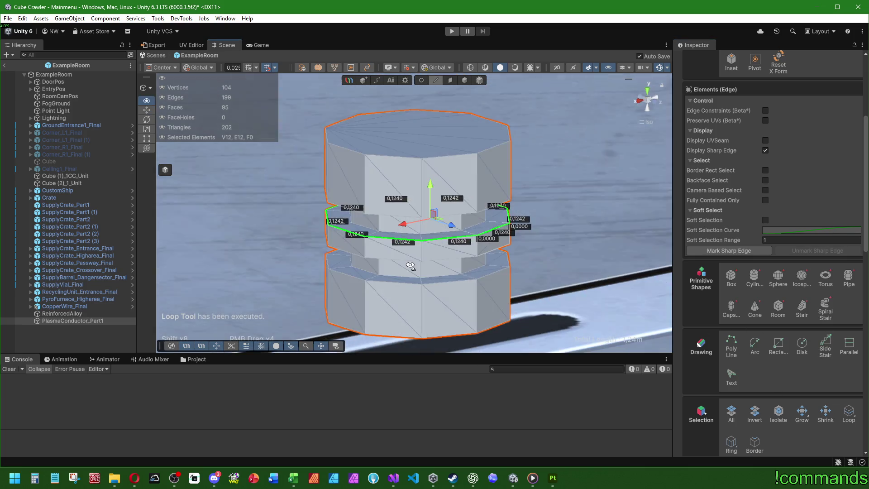
shift+click(441, 260)
click(846, 415)
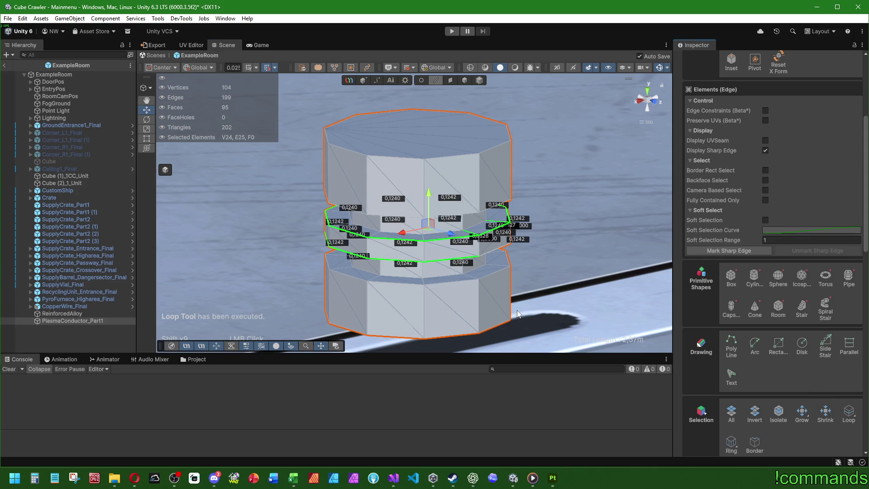
key(ctrl+z)
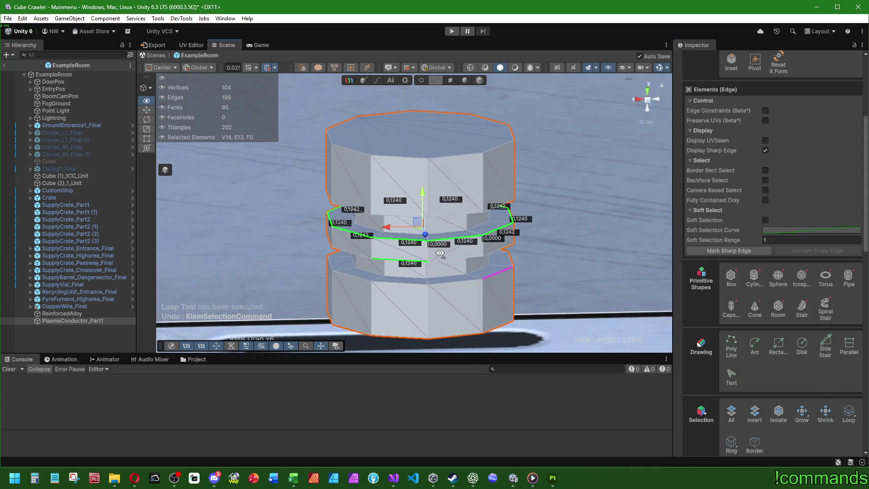
click(447, 259)
scroll(533, 203, up, 4)
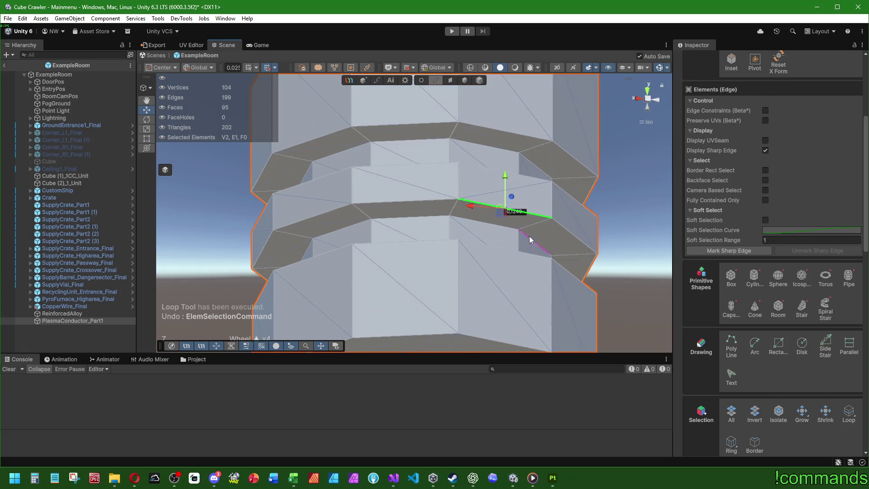
key(Delete)
- Erase the short pair of stray edges remaining in the groove
mouse_move(504, 227)
mouse_down()
mouse_move(518, 140)
mouse_move(419, 171)
mouse_move(414, 146)
mouse_move(516, 340)
mouse_up()
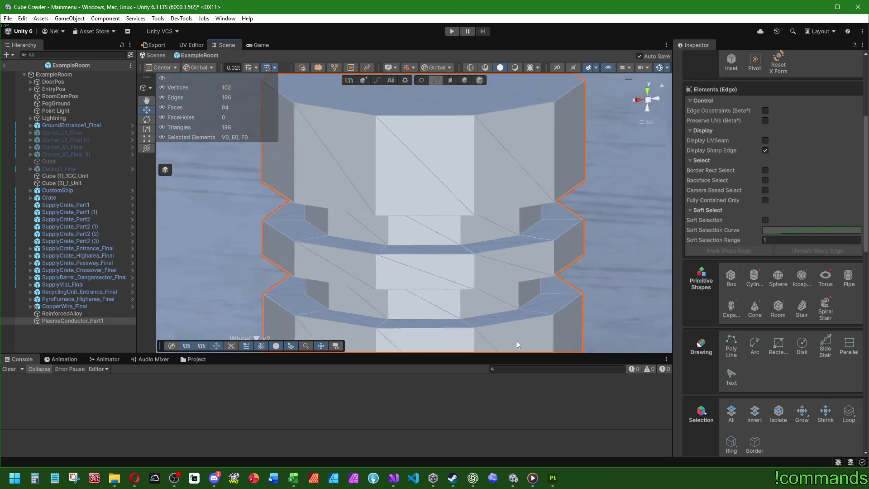
scroll(510, 309, down, 4)
scroll(498, 303, down, 1)
click(466, 322)
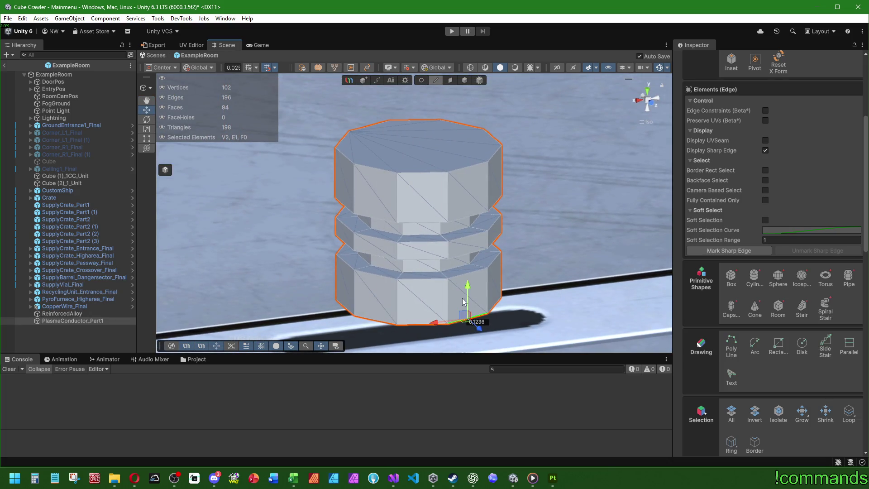
shift+click(415, 326)
click(848, 412)
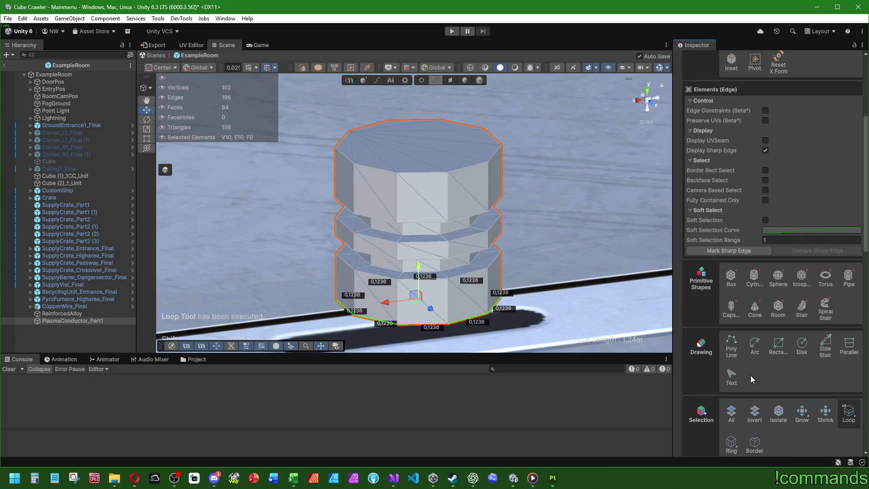
shift+double_click(406, 282)
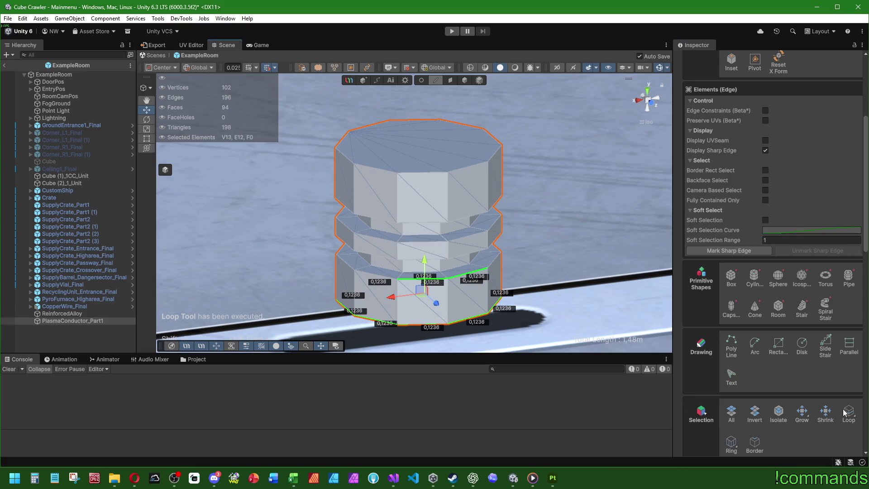
shift+click(465, 258)
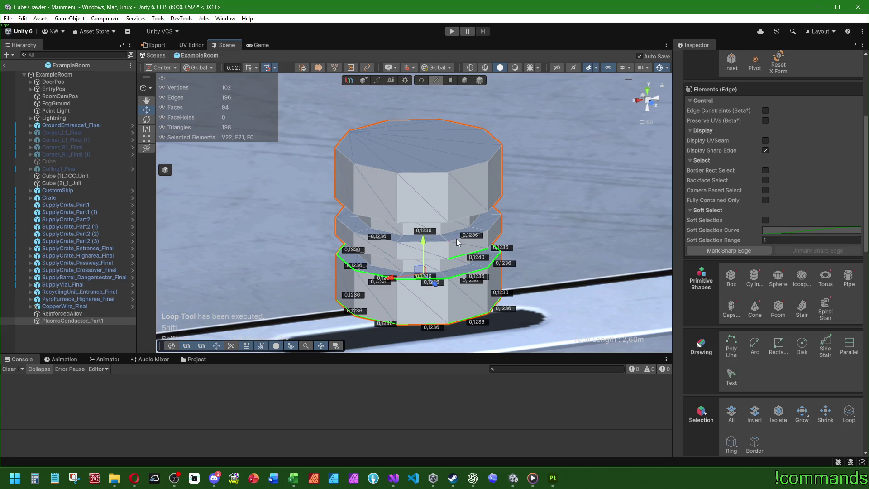
scroll(456, 261, up, 5)
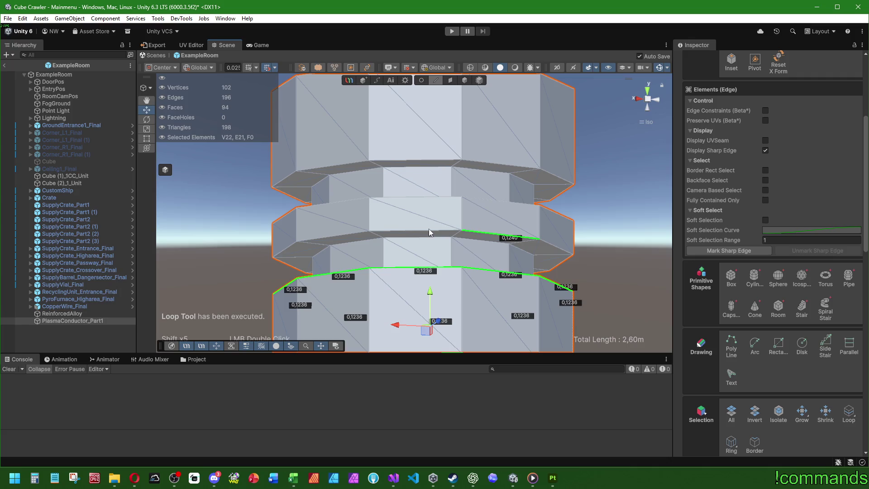
click(496, 236)
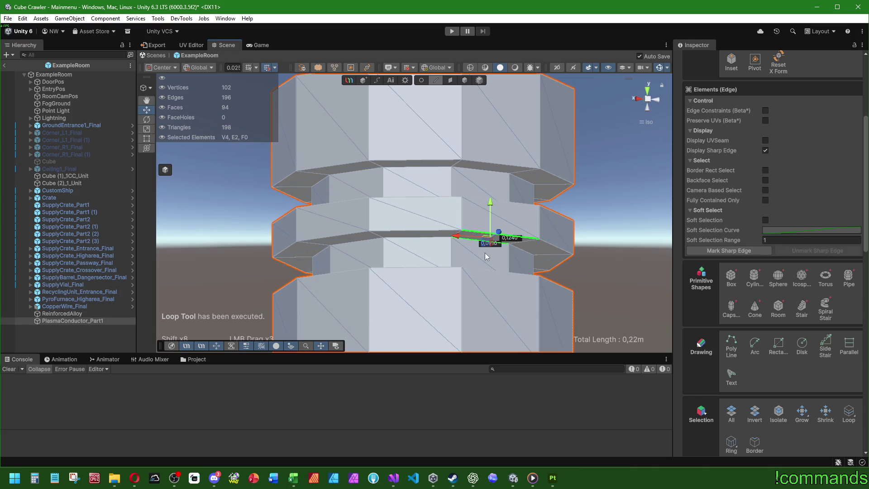
drag(485, 253, 612, 213)
key(Delete)
mouse_move(495, 203)
mouse_down()
mouse_move(425, 196)
mouse_move(382, 278)
mouse_move(551, 271)
mouse_move(582, 300)
mouse_move(513, 262)
mouse_move(414, 175)
mouse_move(411, 243)
mouse_move(387, 123)
mouse_up()
- In Face mode, delete two stray faces inside the groove
click(450, 80)
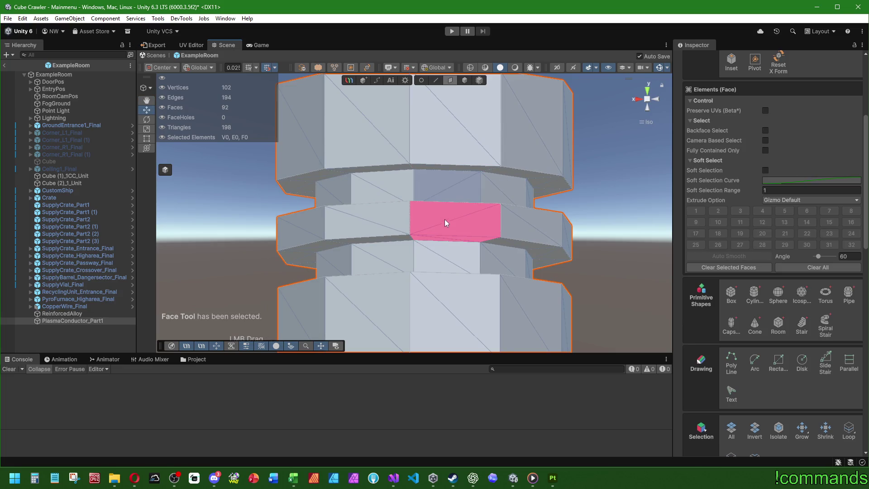
drag(445, 219, 522, 186)
scroll(564, 210, up, 3)
click(563, 210)
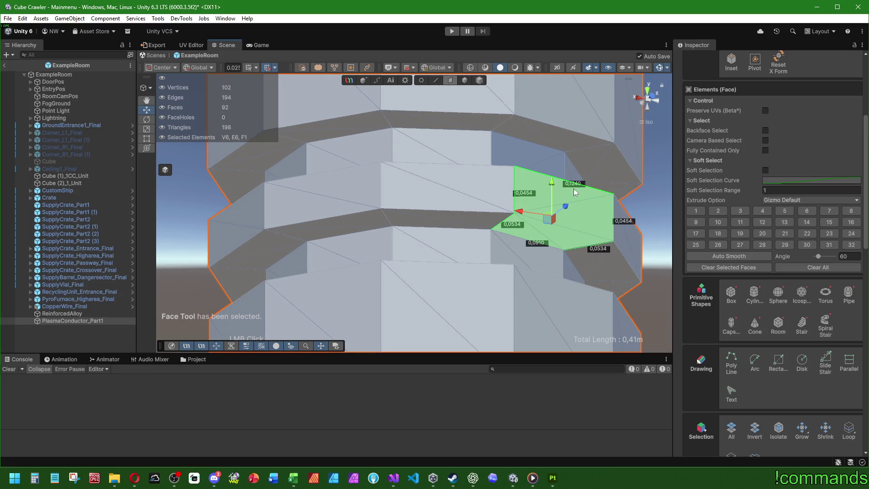
key(Delete)
mouse_move(574, 193)
mouse_down()
mouse_move(485, 188)
mouse_move(561, 227)
mouse_move(598, 135)
mouse_move(440, 82)
mouse_up()
click(563, 225)
key(Delete)
- Bridge the hole's side edges in Edge mode to create two new faces
click(437, 81)
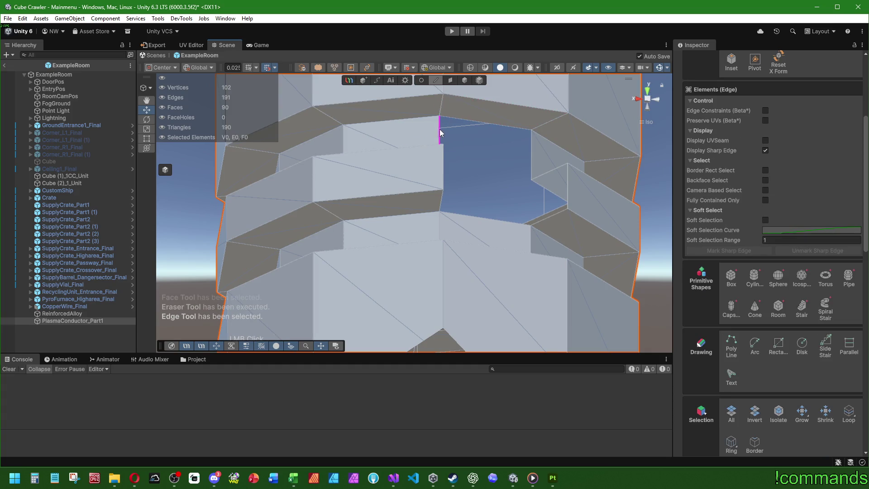
click(439, 129)
shift+click(530, 151)
key(alt+b)
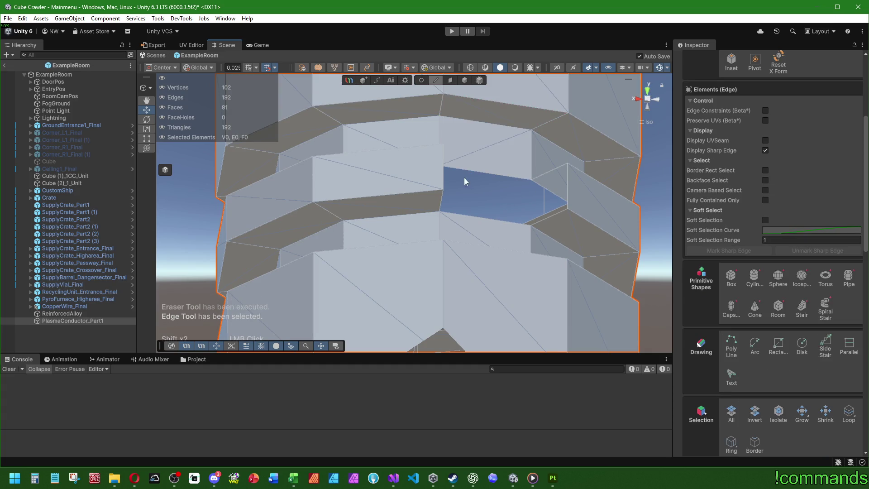
click(443, 177)
shift+click(568, 190)
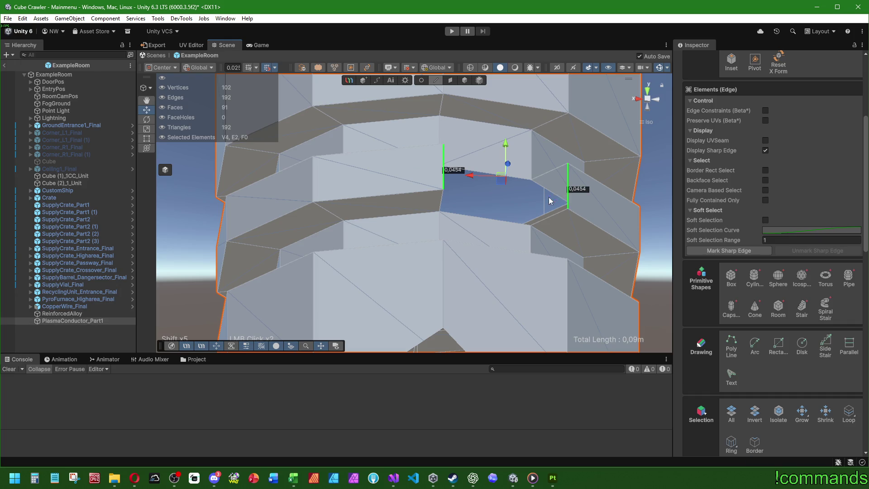
key(alt+b)
- Bridge two more edge pairs to fill the remaining groove holes
click(477, 218)
shift+click(485, 197)
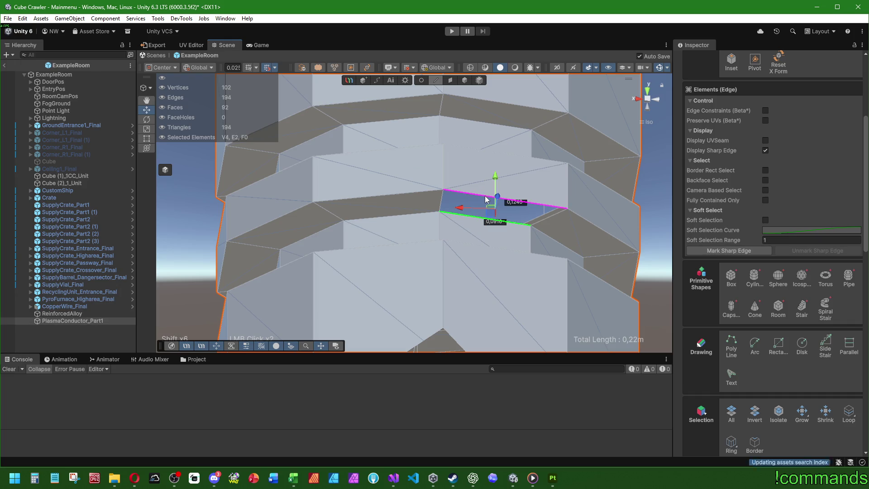
key(alt+b)
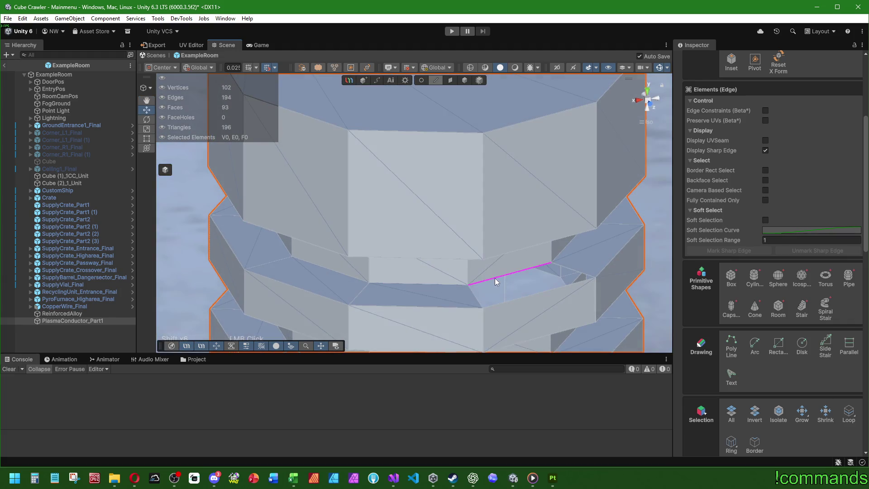
click(495, 281)
shift+click(501, 303)
key(alt+b)
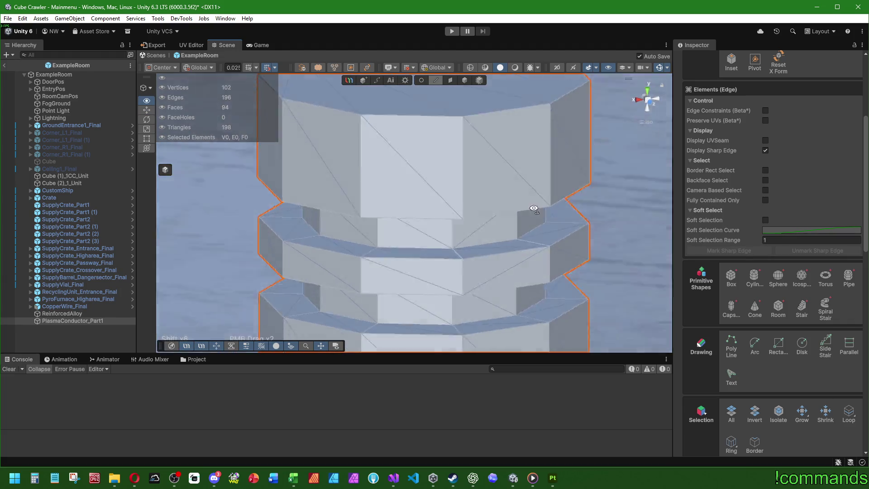
- Select the rim, bottom and middle edge loops, then clear the selection
click(498, 163)
shift+click(492, 195)
click(620, 191)
scroll(460, 181, down, 10)
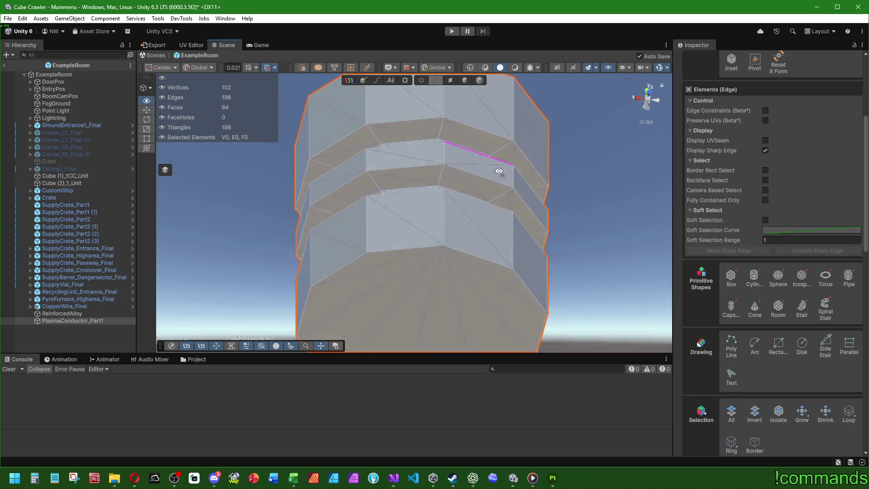
drag(459, 105, 463, 325)
double_click(466, 330)
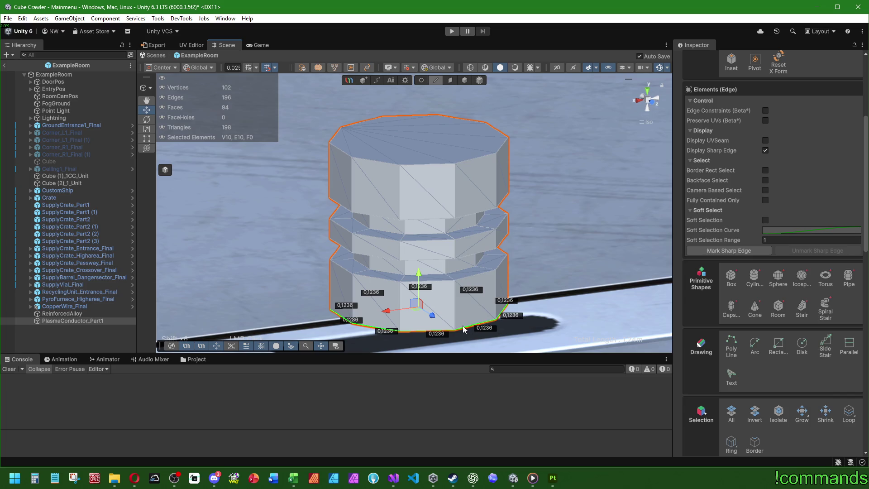
shift+double_click(480, 274)
shift+click(481, 251)
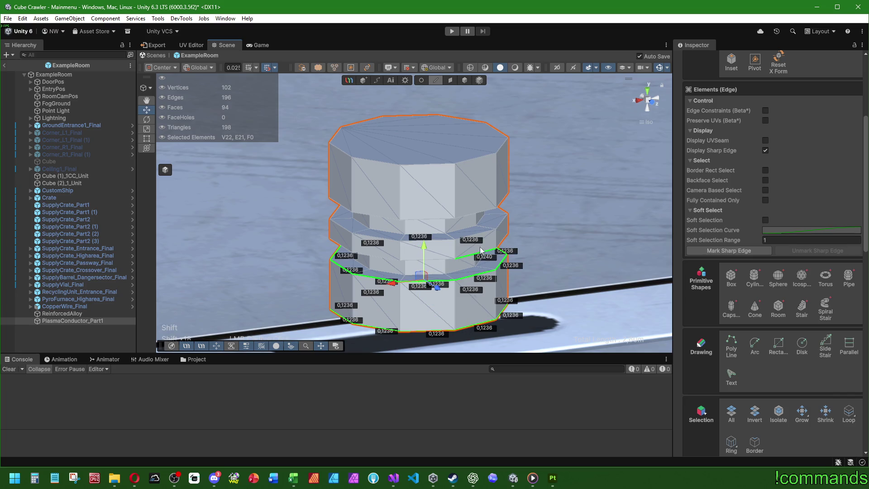
click(544, 262)
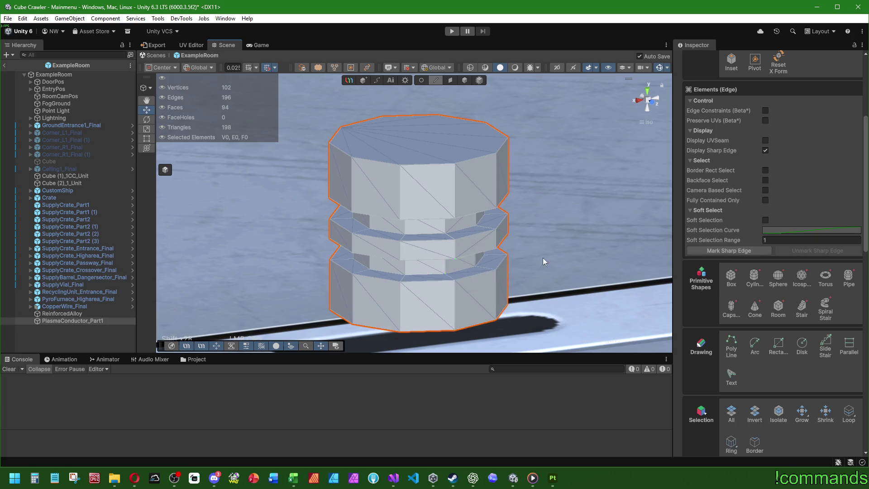
- Select the middle ring's edge loop and a single front ring edge
double_click(479, 238)
click(563, 245)
double_click(441, 259)
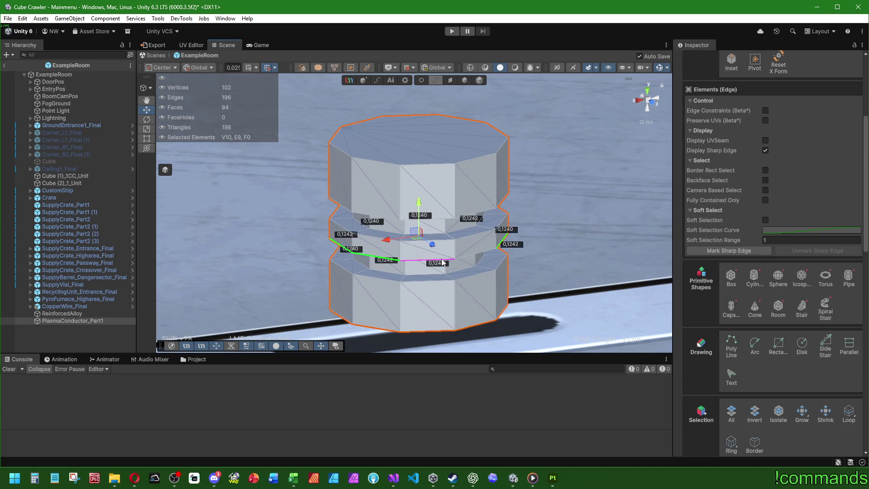
click(480, 254)
scroll(585, 314, up, 2)
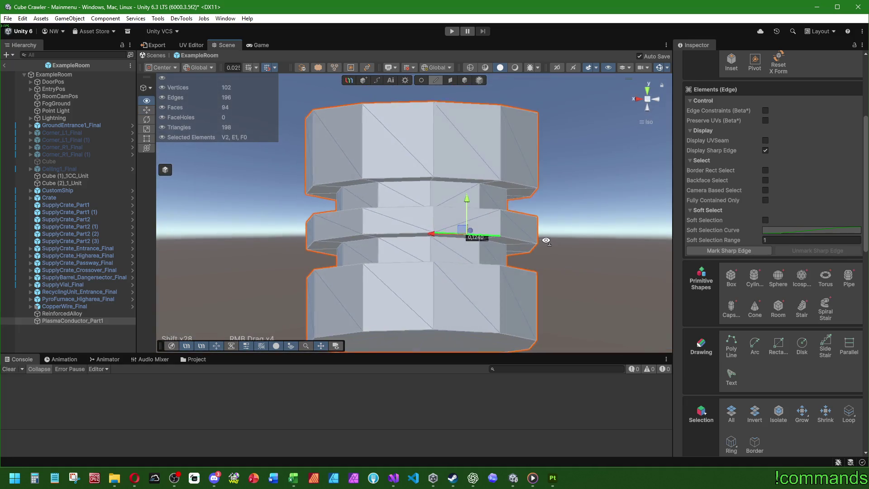
- Erase the stray faces in the middle ring
click(451, 80)
key(Delete)
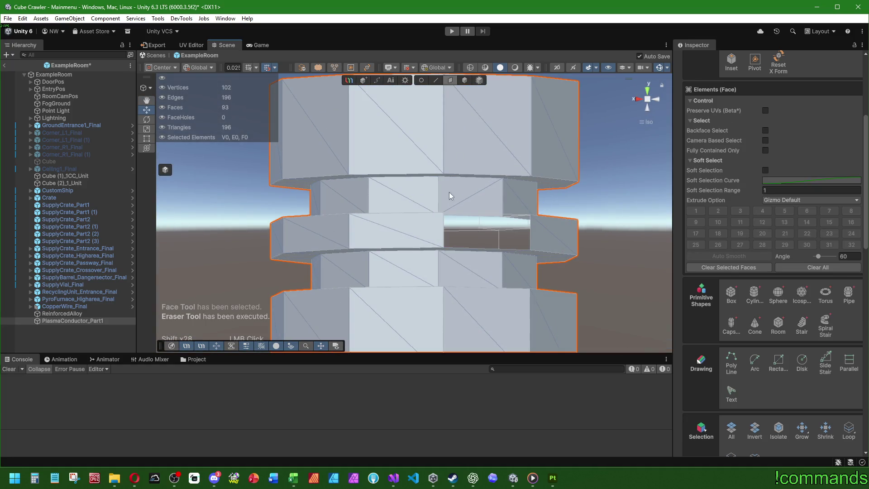
mouse_move(450, 193)
mouse_down()
mouse_move(254, 241)
mouse_move(206, 229)
mouse_move(398, 283)
mouse_up()
click(398, 281)
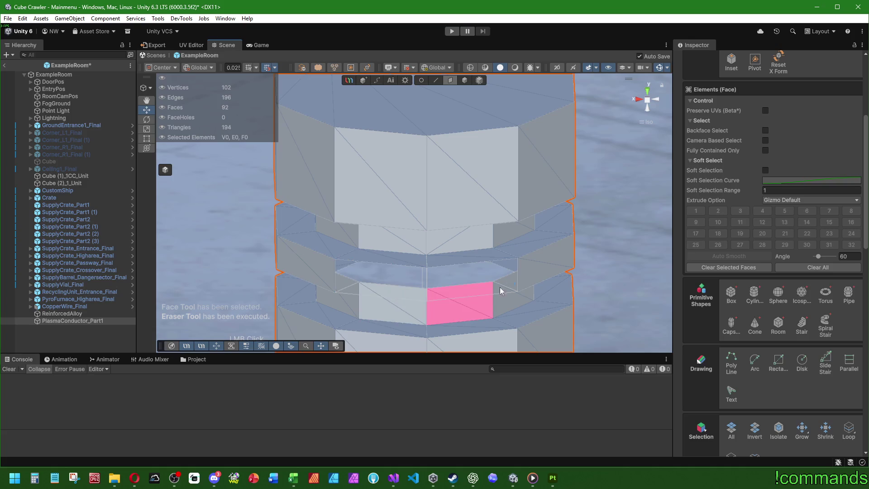
mouse_move(448, 245)
mouse_down()
mouse_move(430, 181)
mouse_move(432, 93)
mouse_up()
- Erase the three stray edges on the ring's right side
click(436, 80)
drag(374, 166, 381, 203)
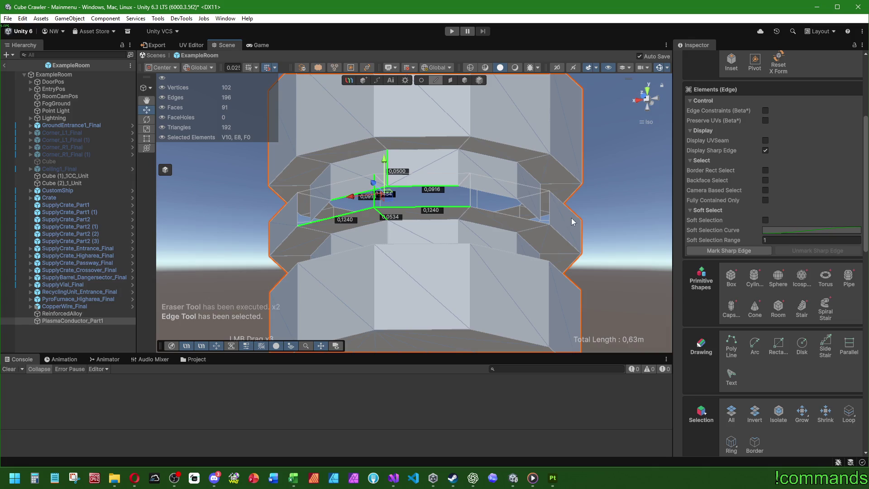
drag(463, 187, 474, 206)
key(Delete)
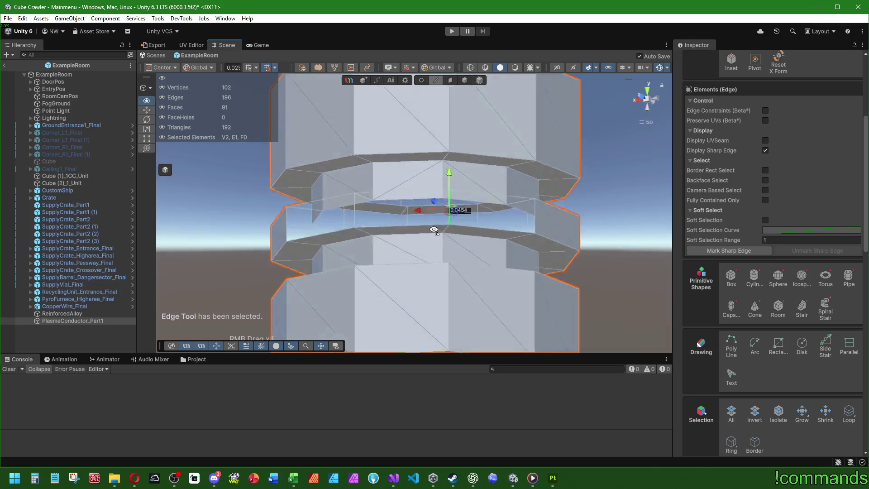
- Bridge the edges around the remaining groove gaps to close them with new faces
drag(395, 235, 495, 289)
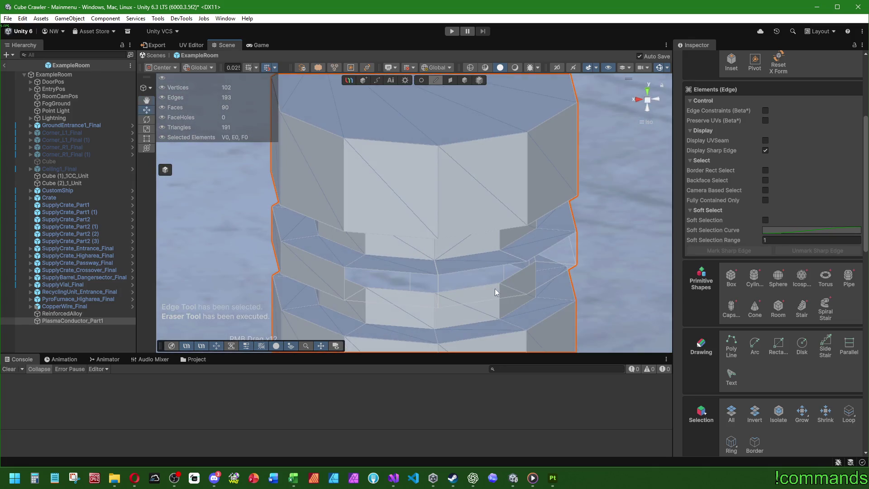
click(385, 270)
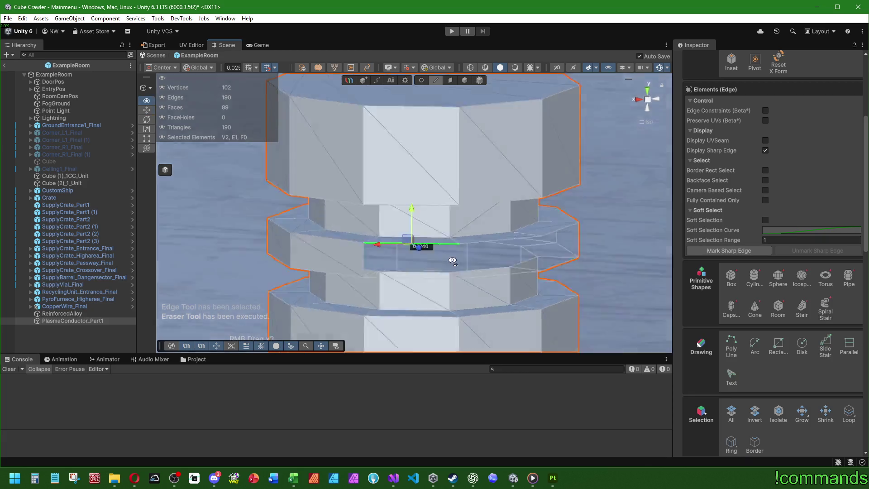
shift+click(506, 178)
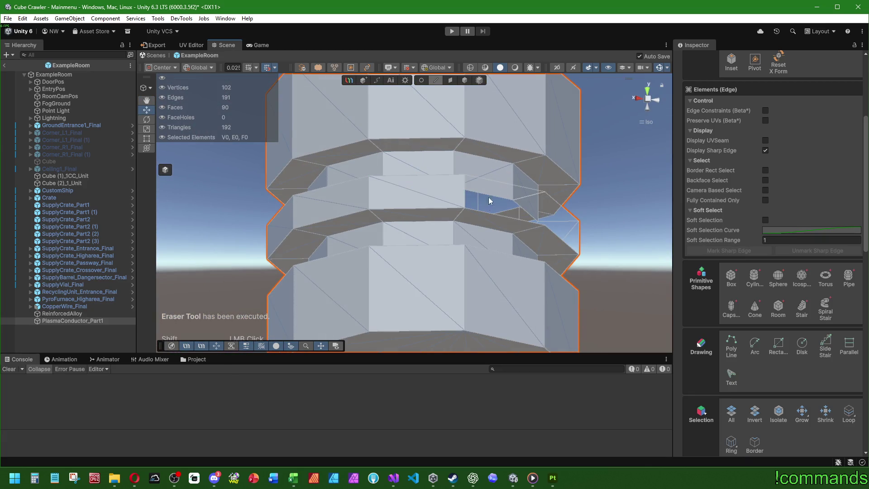
click(481, 215)
drag(480, 215, 409, 275)
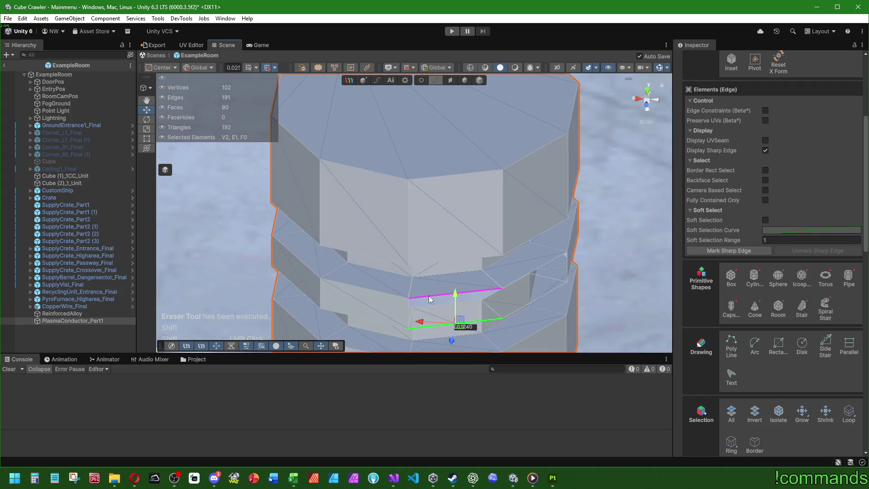
shift+click(499, 307)
mouse_move(499, 308)
mouse_down()
mouse_move(458, 237)
mouse_move(406, 199)
mouse_move(367, 201)
mouse_move(506, 260)
mouse_up()
click(367, 201)
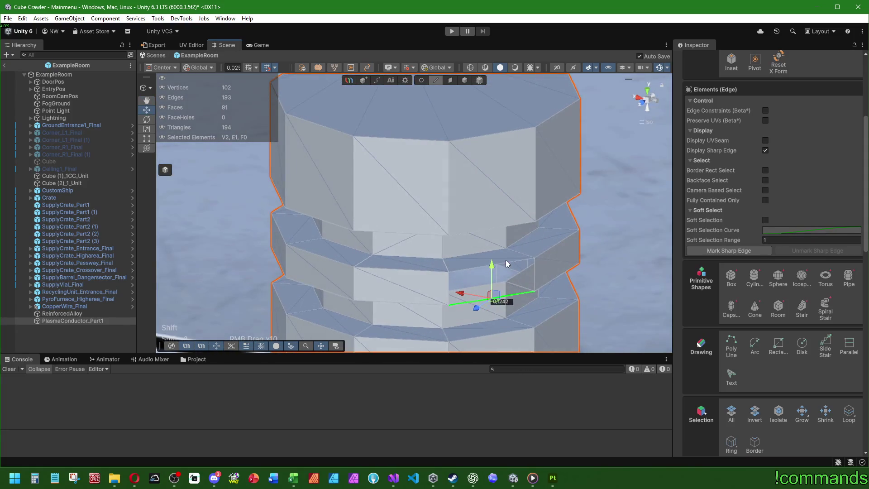
shift+click(509, 262)
mouse_move(566, 240)
mouse_down()
mouse_move(392, 249)
mouse_move(459, 261)
mouse_up()
scroll(459, 261, down, 5)
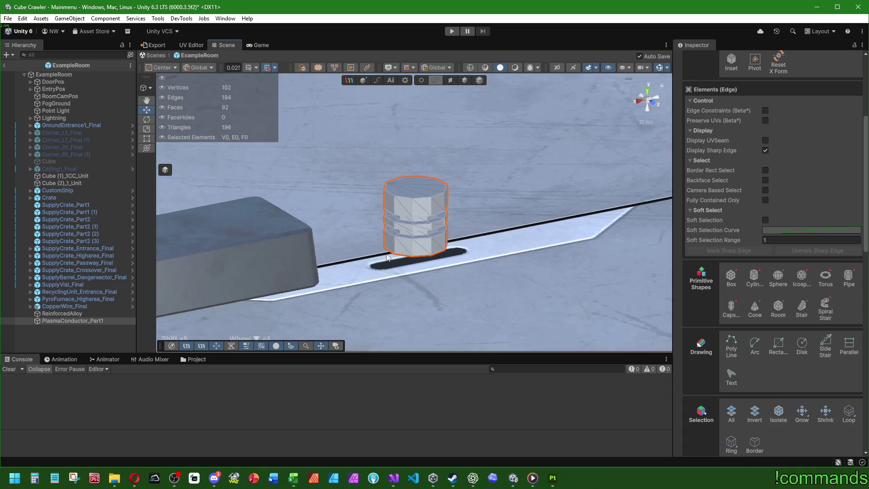
- Select the bottom and middle ring edge loops of the cylinder
scroll(426, 243, up, 3)
double_click(431, 305)
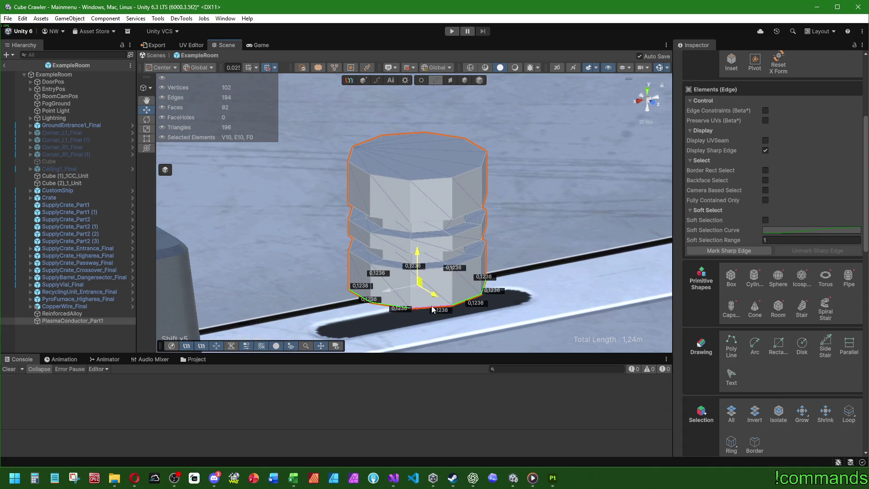
shift+double_click(443, 269)
scroll(443, 271, up, 2)
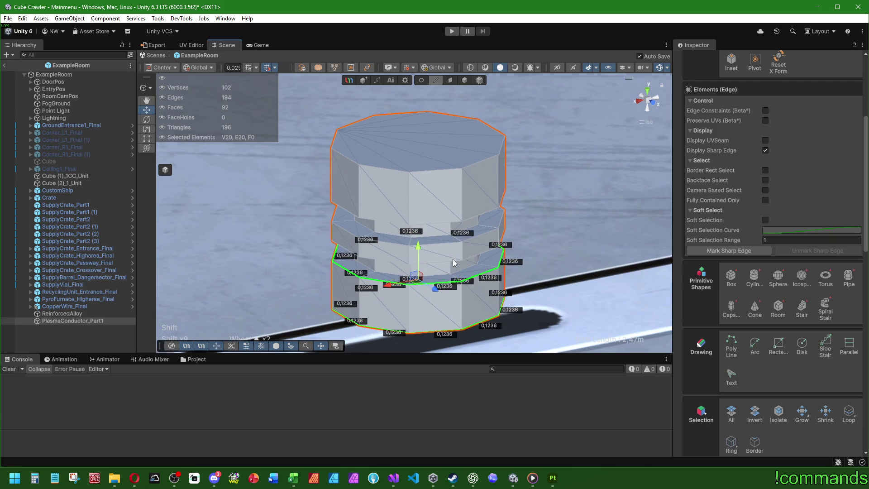
shift+double_click(452, 265)
mouse_move(537, 276)
mouse_down()
mouse_move(463, 203)
mouse_move(445, 261)
mouse_up()
key(ctrl+z)
shift+double_click(446, 240)
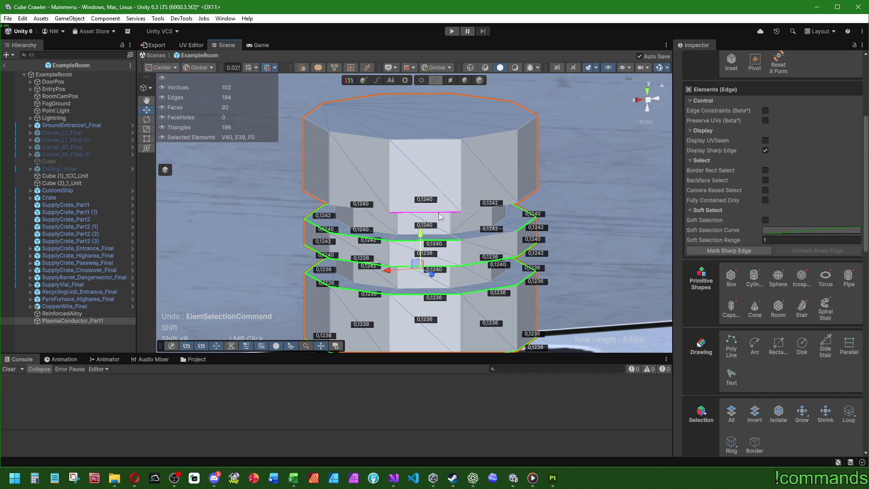
shift+double_click(439, 213)
scroll(489, 234, down, 3)
shift+click(460, 232)
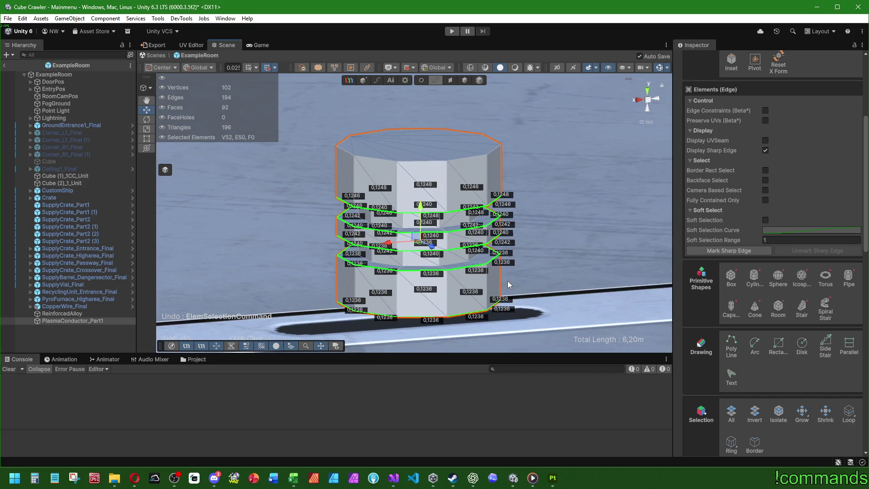
scroll(507, 281, up, 2)
scroll(770, 294, down, 3)
- Bevel the selected ring edges and narrow the Normalized Width to 0.2
click(801, 313)
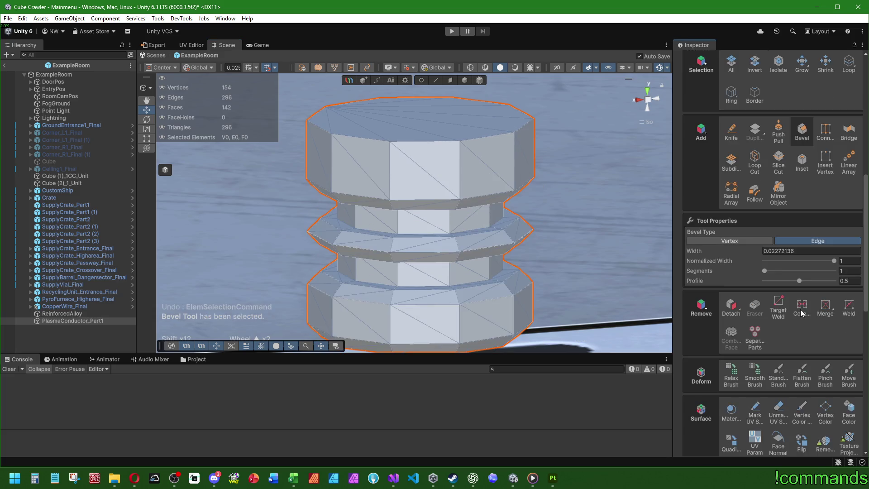
scroll(521, 233, down, 2)
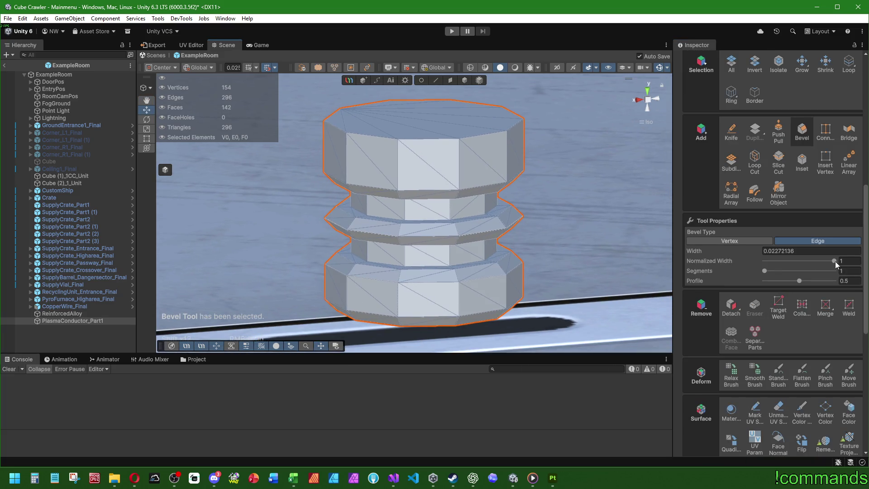
mouse_move(833, 261)
mouse_down()
mouse_move(747, 261)
mouse_move(778, 263)
mouse_up()
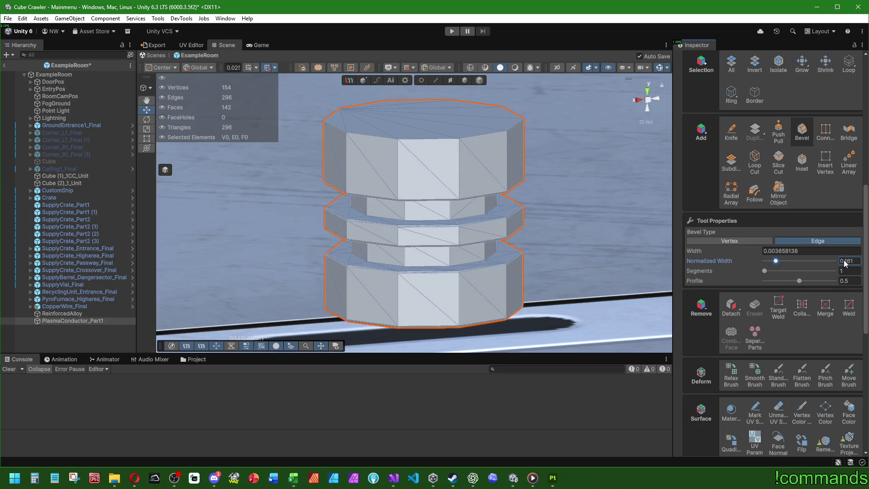
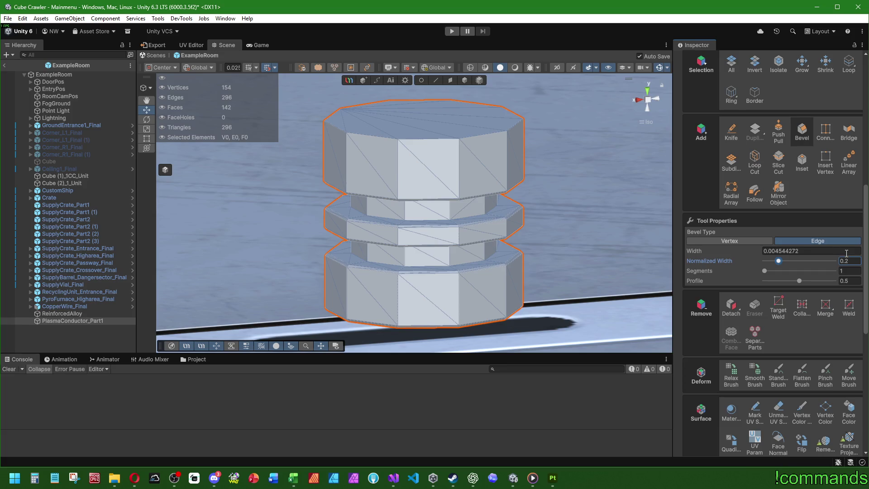
- Select the bottom edge loop, extend it to every parallel ring, and mark them sharp
scroll(570, 210, down, 1)
click(436, 80)
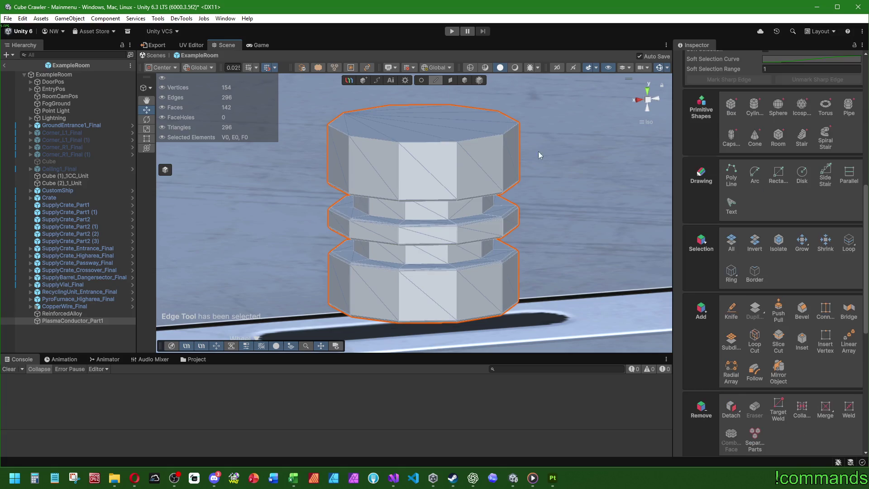
drag(539, 151, 598, 209)
drag(514, 327, 469, 305)
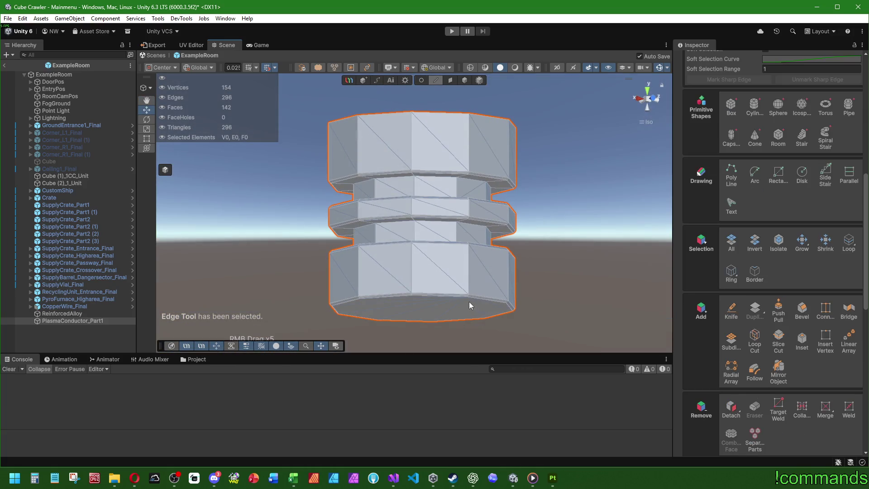
double_click(455, 296)
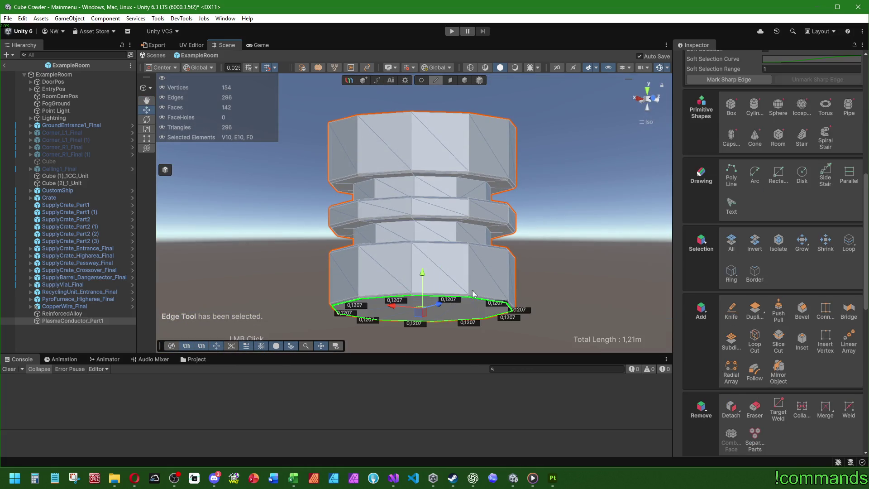
click(732, 272)
click(719, 79)
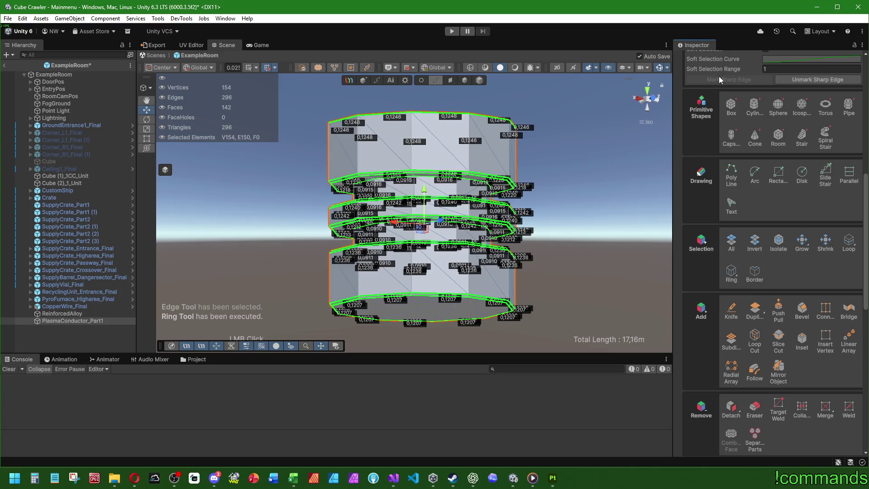
mouse_move(589, 140)
mouse_down()
mouse_move(594, 198)
mouse_move(584, 163)
mouse_move(589, 195)
mouse_move(579, 172)
mouse_up()
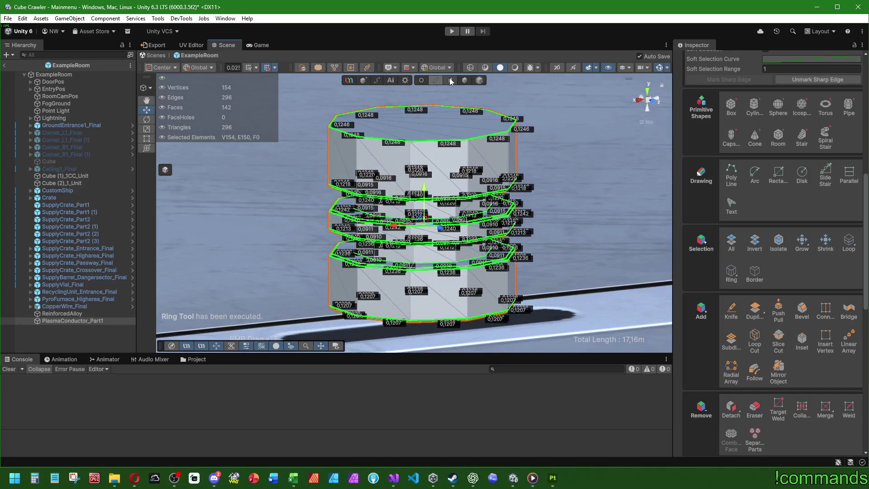
- Select all faces of PlasmaConductor_Part1, auto-smooth them, and clear the selection
click(451, 80)
click(732, 257)
click(753, 85)
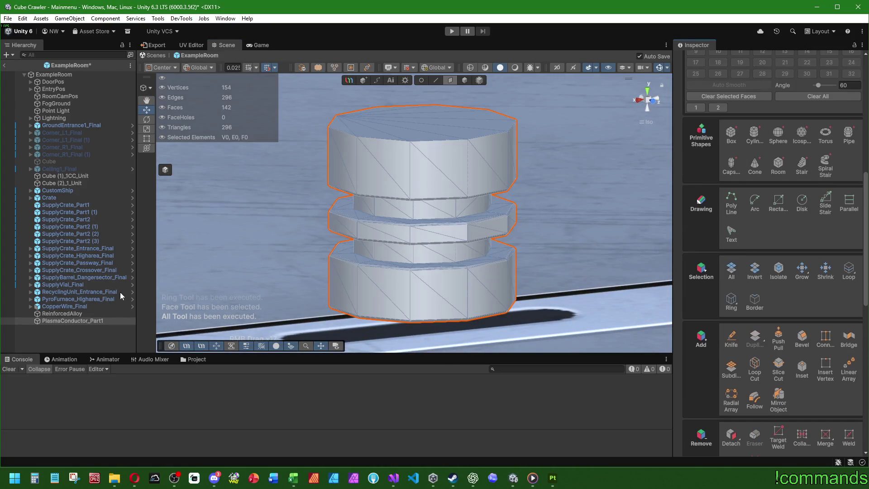
click(308, 285)
scroll(308, 284, down, 5)
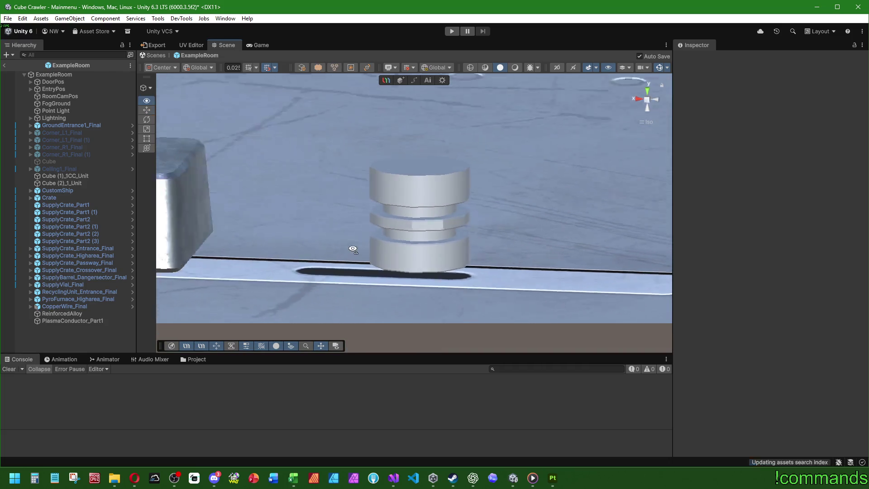
mouse_move(353, 249)
mouse_down()
mouse_move(194, 233)
mouse_move(361, 258)
mouse_move(435, 368)
mouse_move(435, 211)
mouse_move(724, 234)
mouse_move(588, 218)
mouse_move(455, 259)
mouse_up()
scroll(455, 259, up, 6)
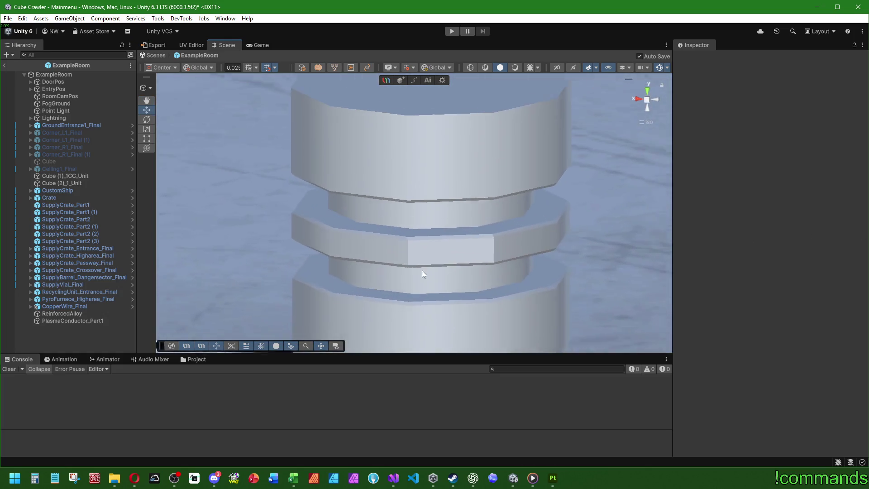
- Auto-smooth two faces on PlasmaConductor_Part1's middle ridge
click(72, 321)
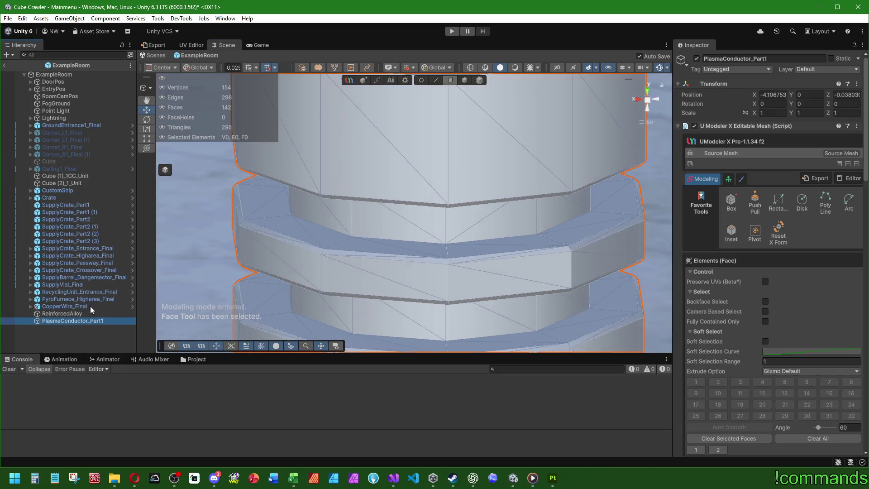
click(487, 268)
shift+click(425, 286)
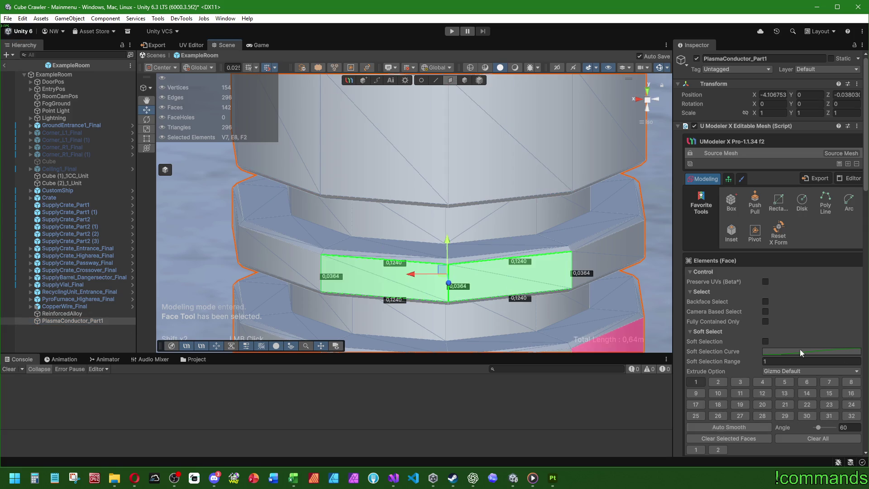
scroll(830, 360, down, 5)
click(716, 210)
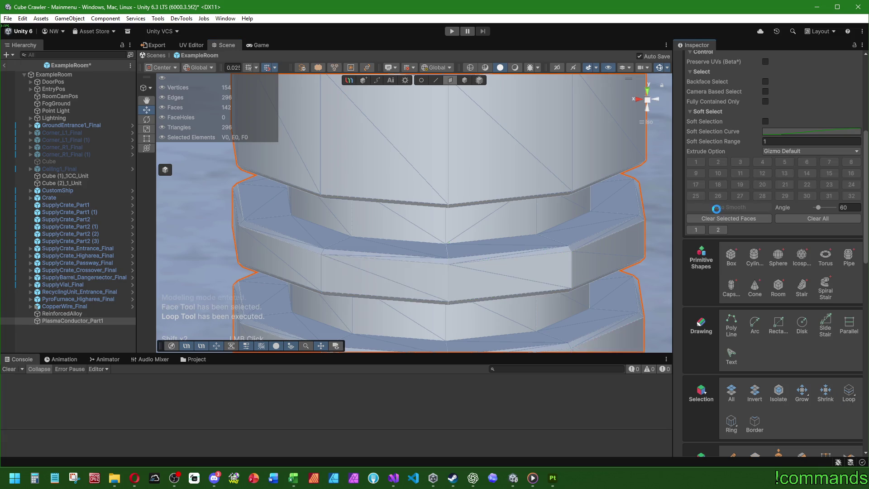
click(104, 334)
mouse_move(389, 289)
mouse_down()
mouse_move(398, 111)
mouse_move(409, 205)
mouse_move(514, 246)
mouse_move(518, 267)
mouse_up()
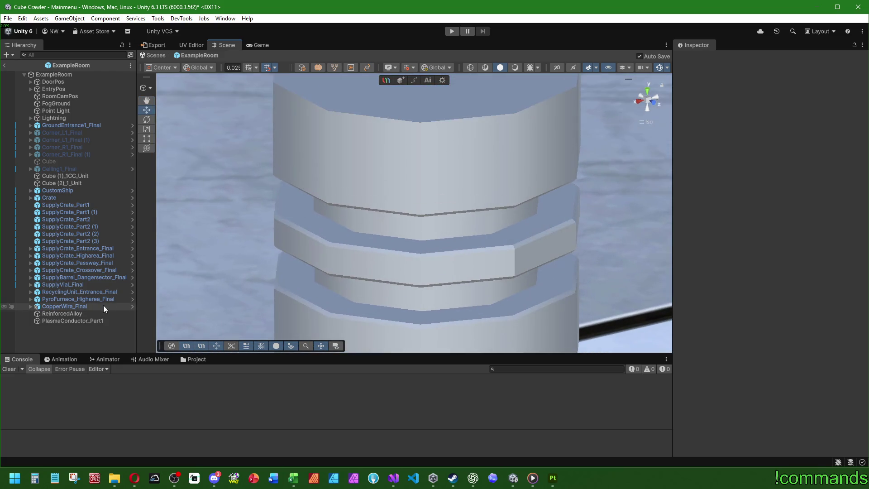
- Erase stray edges from the middle ridge with the Eraser, restoring the removed ridge geometry
click(82, 320)
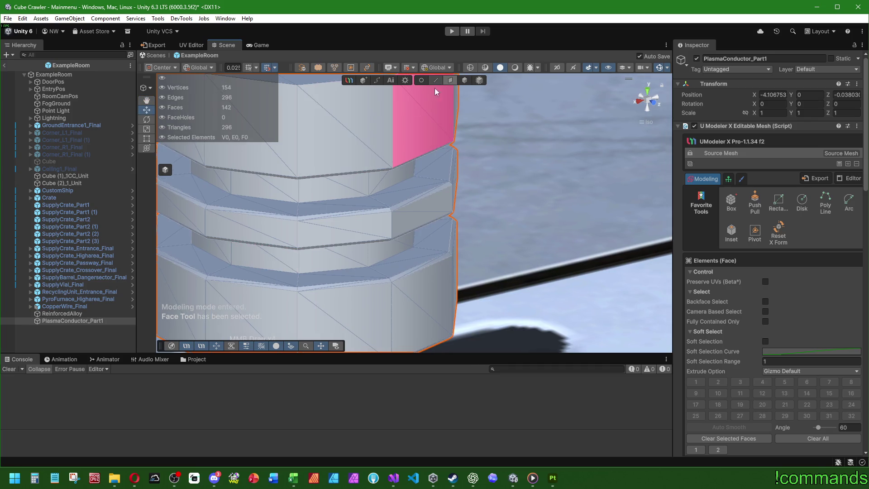
click(435, 81)
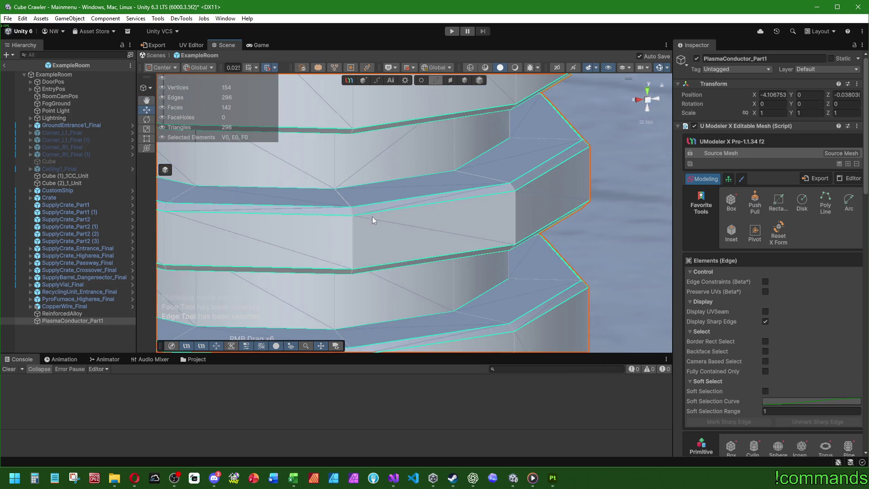
click(352, 225)
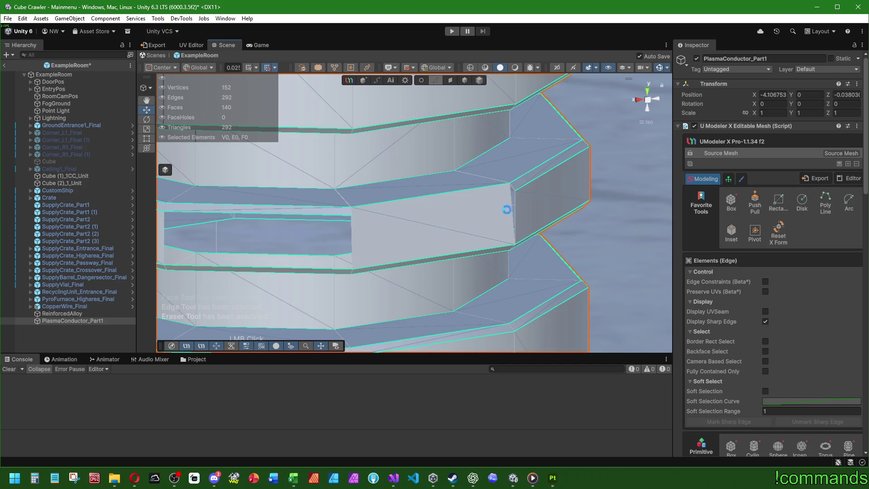
click(515, 205)
mouse_move(510, 197)
mouse_down()
mouse_move(304, 218)
mouse_move(225, 184)
mouse_move(440, 219)
mouse_move(265, 232)
mouse_move(225, 232)
mouse_move(221, 208)
mouse_up()
click(225, 231)
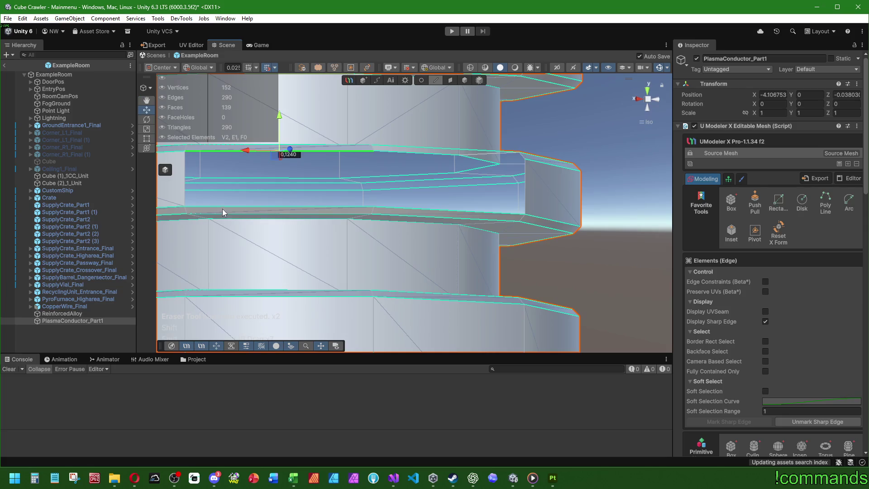
click(348, 233)
mouse_move(430, 201)
mouse_down()
mouse_move(415, 219)
mouse_move(539, 243)
mouse_up()
- Mark the ridge's outer edge as sharp
click(383, 214)
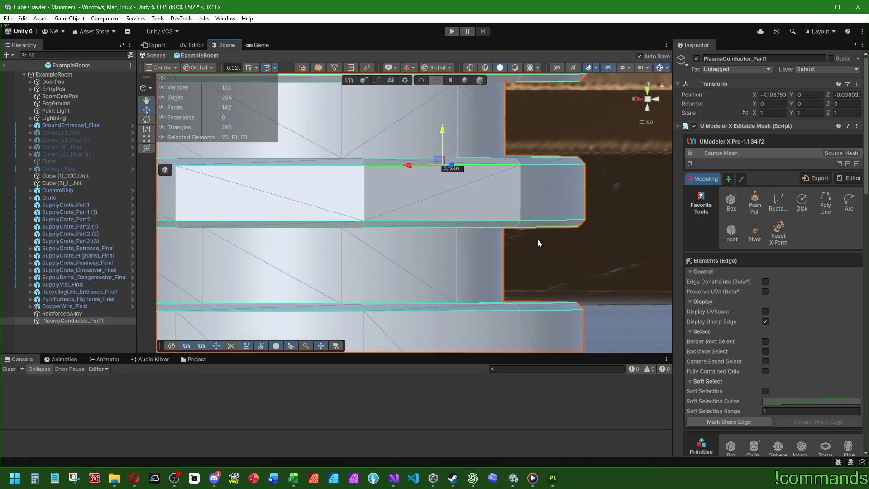
click(742, 422)
mouse_move(483, 240)
mouse_down()
mouse_move(508, 282)
mouse_move(564, 254)
mouse_move(517, 212)
mouse_up()
scroll(517, 212, down, 2)
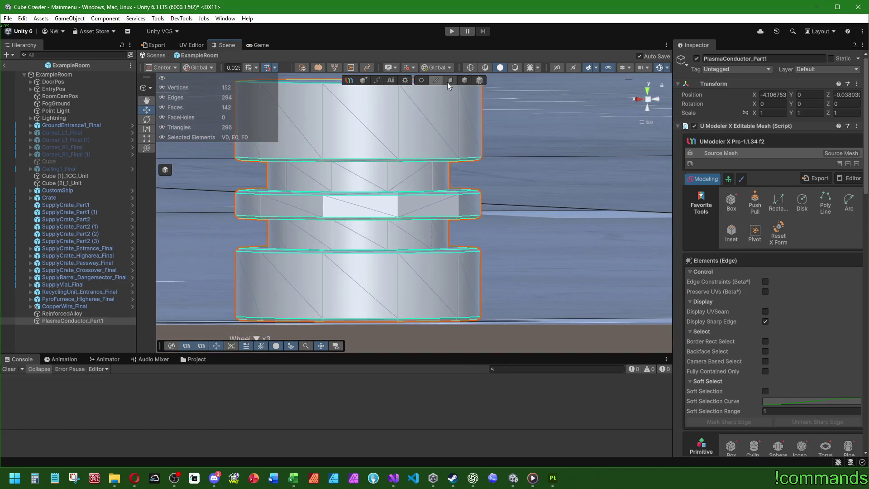
- Select and clear all faces, then return PlasmaConductor_Part1 to Object mode
click(450, 81)
scroll(713, 327, down, 5)
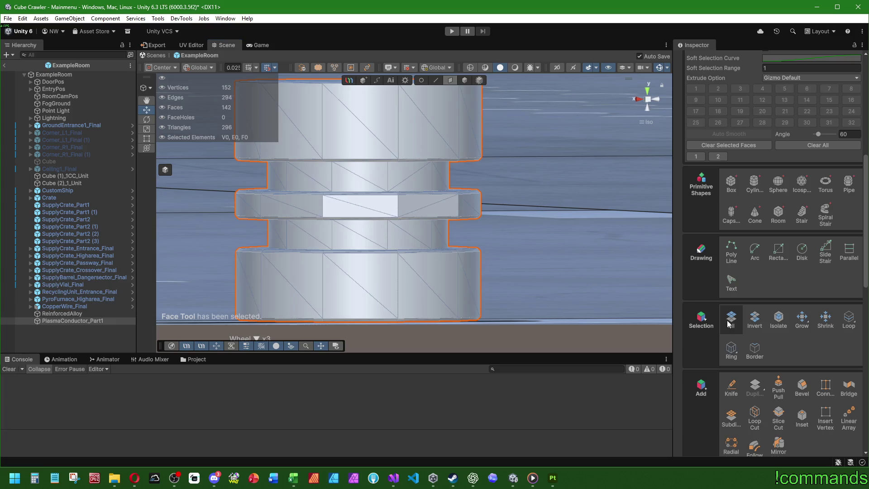
click(730, 323)
click(537, 227)
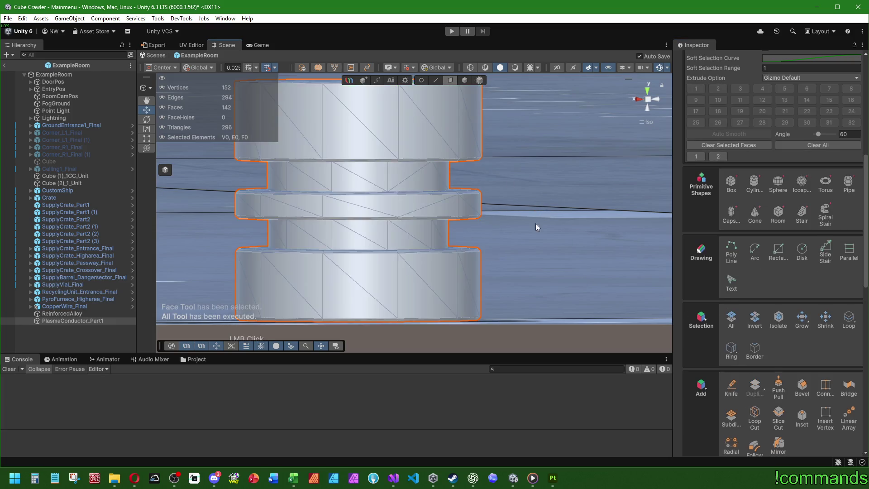
scroll(536, 223, down, 3)
click(464, 81)
mouse_move(536, 170)
mouse_down()
mouse_move(413, 193)
mouse_move(330, 239)
mouse_move(512, 232)
mouse_move(367, 256)
mouse_move(225, 228)
mouse_move(431, 252)
mouse_move(702, 223)
mouse_move(491, 236)
mouse_move(402, 220)
mouse_move(446, 200)
mouse_move(545, 194)
mouse_move(567, 202)
mouse_move(456, 218)
mouse_up()
click(77, 321)
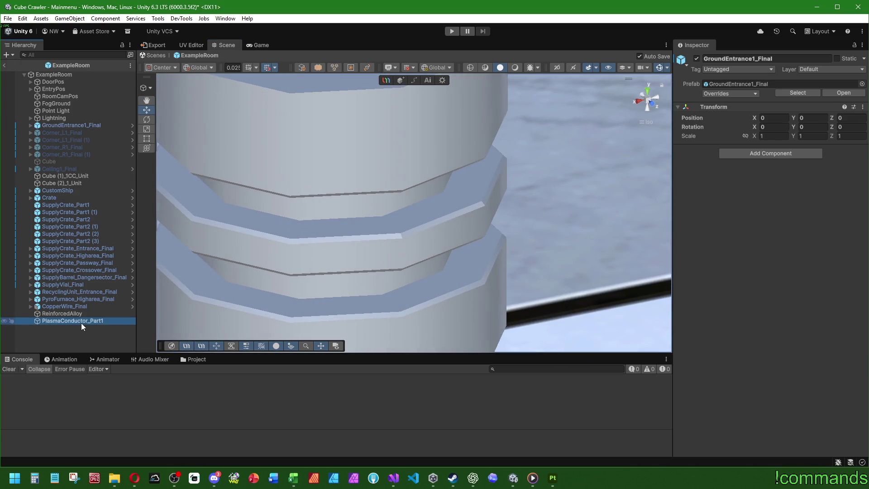
- Select an edge on PlasmaConductor_Part1 and erase it
click(437, 79)
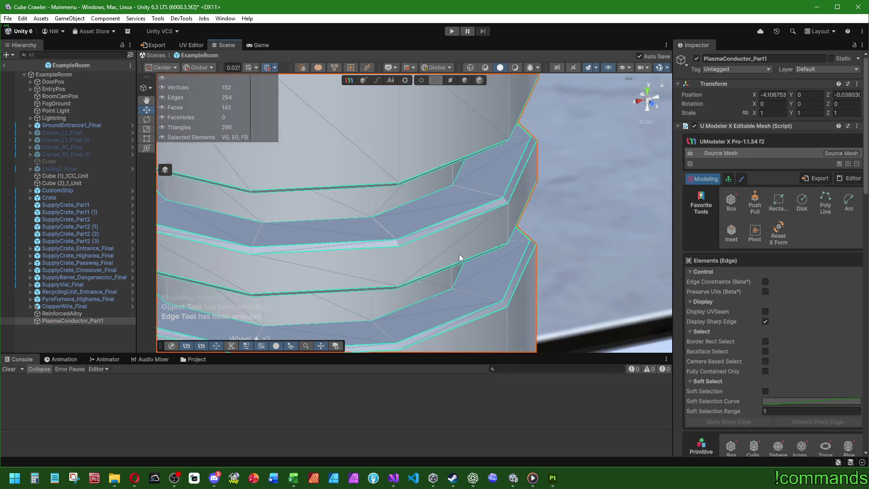
click(394, 247)
key(f)
key(BackSpace)
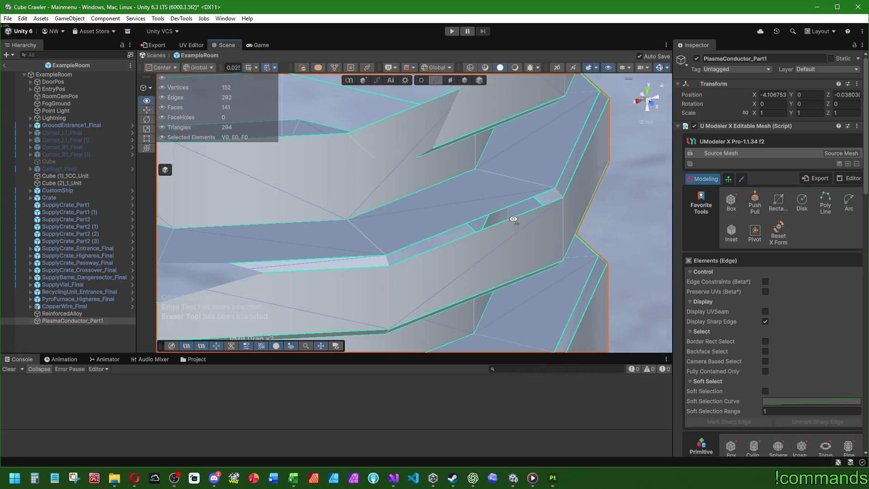
mouse_move(513, 219)
mouse_down()
mouse_move(543, 169)
mouse_move(569, 188)
mouse_move(536, 231)
mouse_move(387, 251)
mouse_move(457, 193)
mouse_move(494, 220)
mouse_move(457, 227)
mouse_up()
- Undo the edge removal to restore the ridge
click(385, 248)
click(450, 81)
click(453, 229)
scroll(432, 194, up, 3)
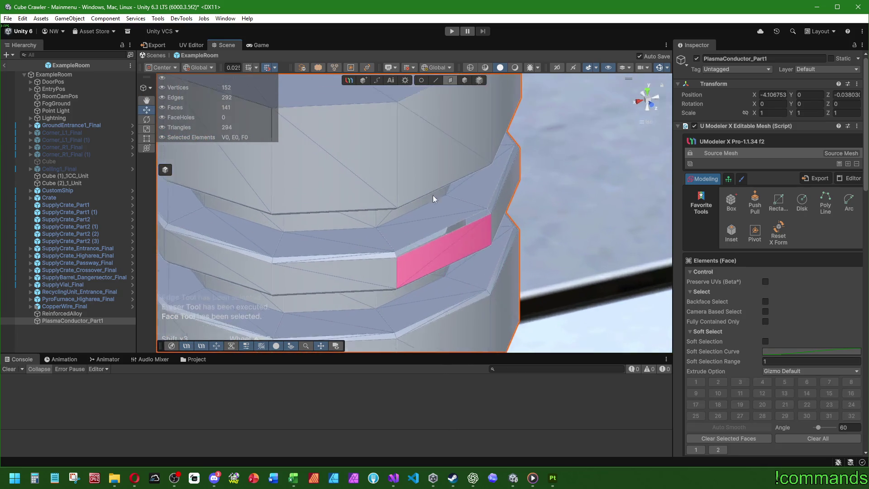
drag(433, 194, 436, 81)
click(436, 81)
click(416, 244)
scroll(466, 286, up, 2)
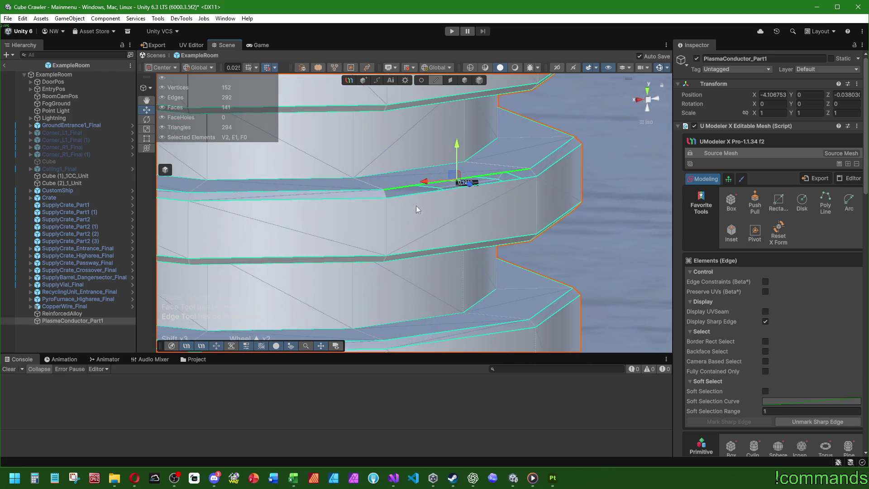
click(477, 217)
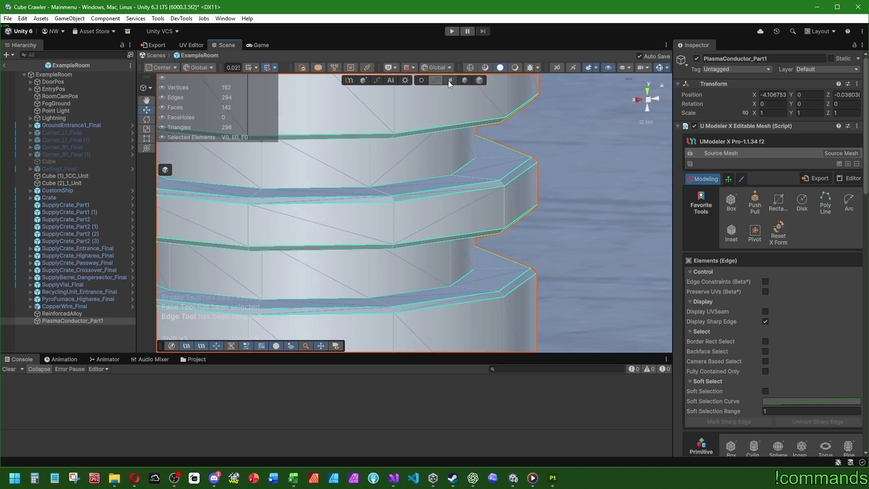
- Select all faces, auto-smooth the whole mesh, and clear the selection
click(450, 80)
scroll(446, 244, down, 5)
scroll(734, 389, down, 3)
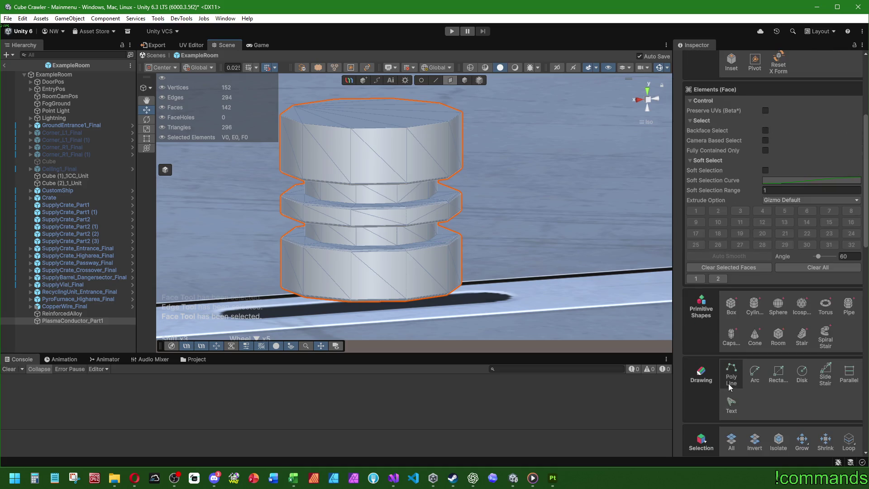
scroll(729, 384, down, 3)
click(732, 319)
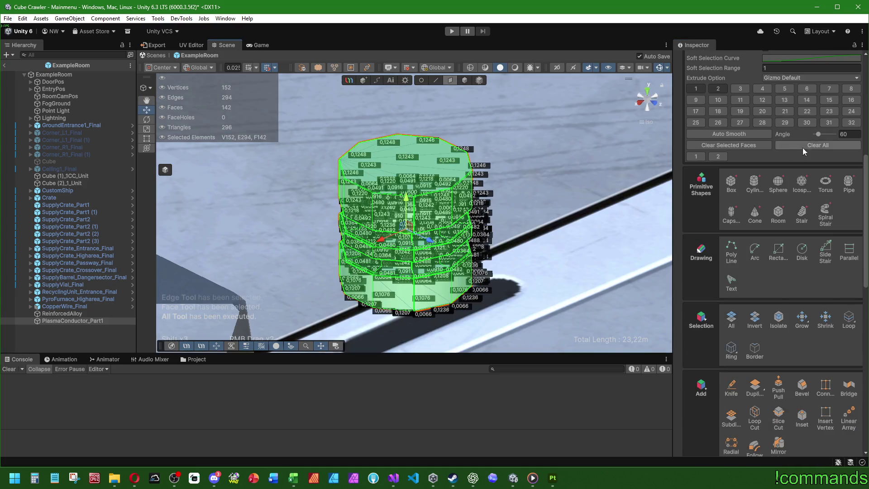
click(735, 135)
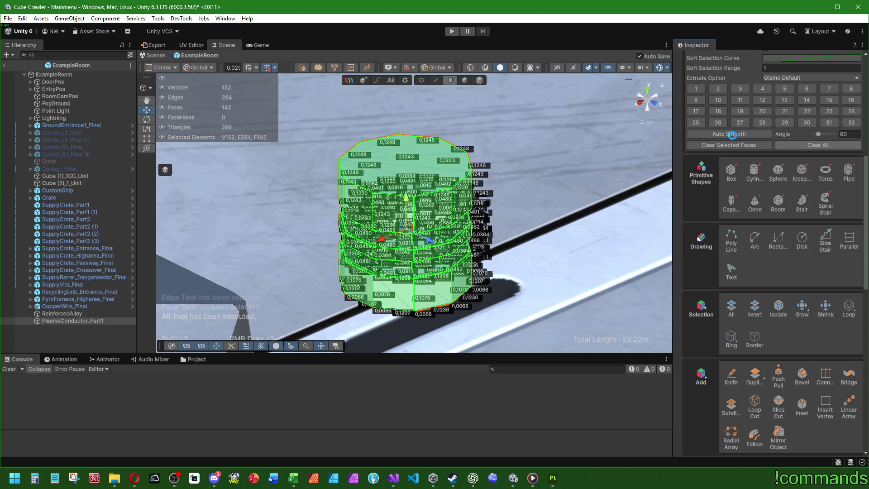
click(523, 117)
- Return to Object mode and deselect the conductor mesh
click(461, 82)
click(528, 181)
mouse_move(529, 181)
mouse_down()
mouse_move(301, 194)
mouse_move(543, 226)
mouse_move(427, 237)
mouse_move(346, 295)
mouse_move(373, 262)
mouse_move(700, 266)
mouse_move(743, 315)
mouse_move(520, 184)
mouse_move(467, 205)
mouse_move(438, 251)
mouse_move(488, 238)
mouse_move(469, 227)
mouse_up()
scroll(469, 226, down, 3)
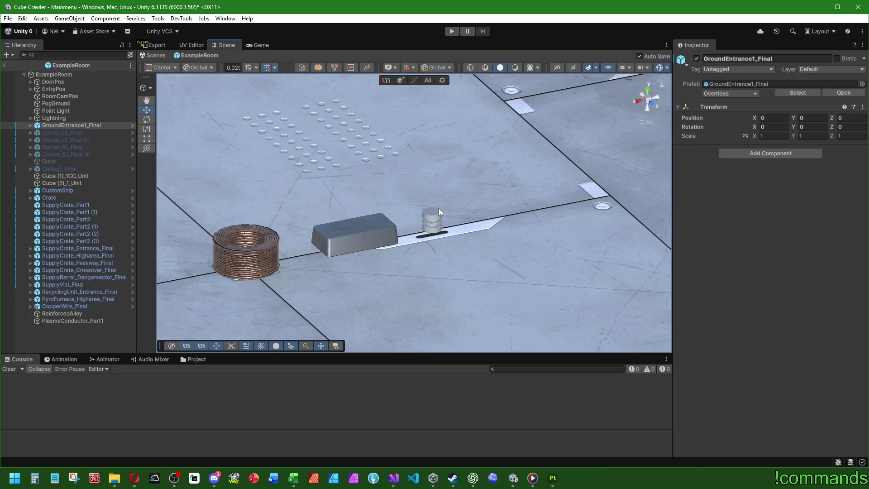
- Create a new UModeler X object named PlasmaConductor_Part2
scroll(279, 238, up, 5)
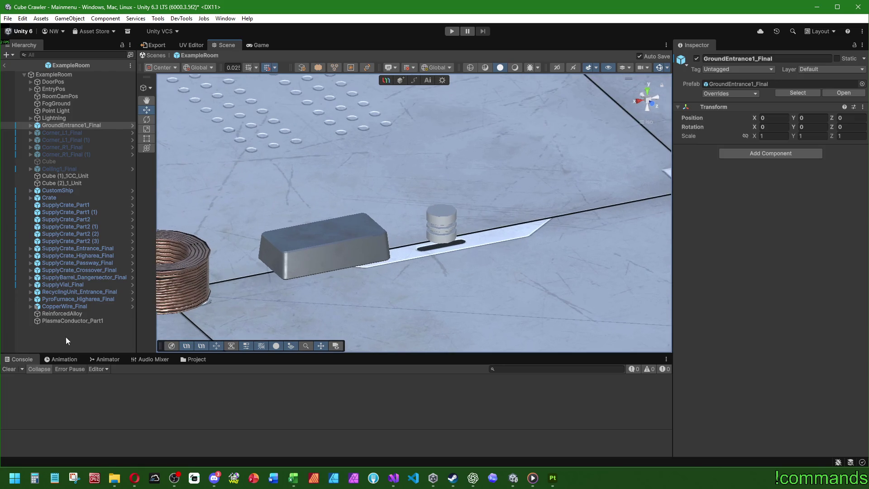
right_click(60, 313)
mouse_move(104, 200)
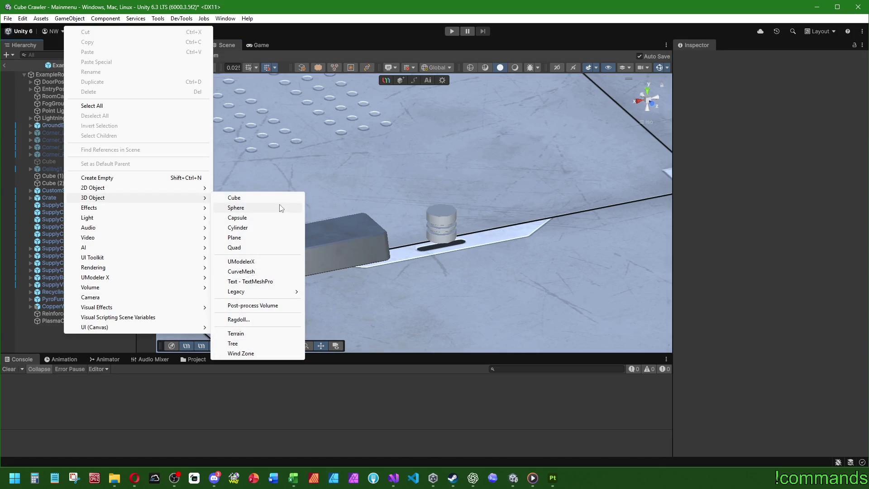
click(264, 261)
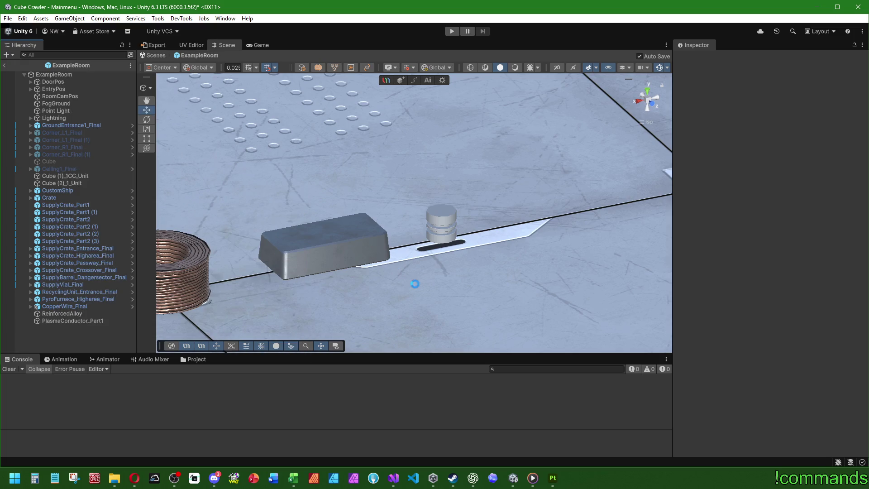
text(P)
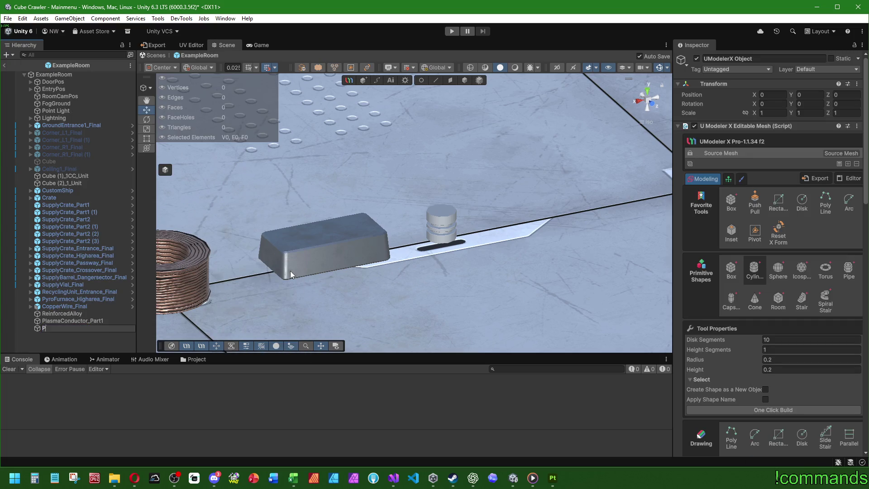
text(lasmaConduc)
text(tor_Part)
text(2)
key(Return)
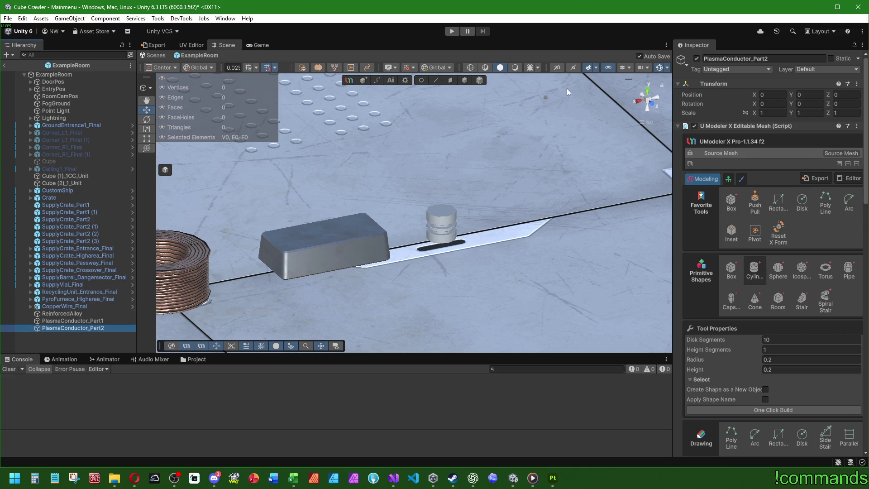
- Draw a ten-sided cylinder of radius 0.4 over the ribbed part in Top view
click(649, 93)
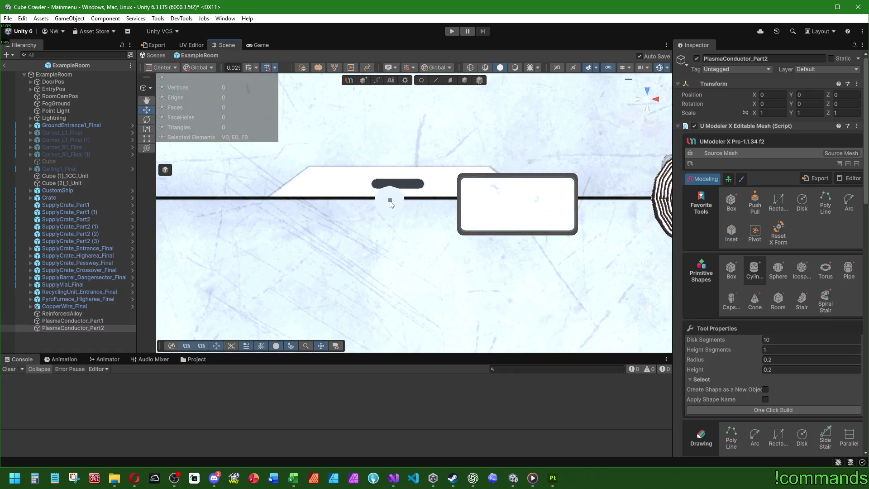
mouse_move(390, 201)
mouse_down()
mouse_move(390, 162)
mouse_move(389, 194)
mouse_move(391, 173)
mouse_up()
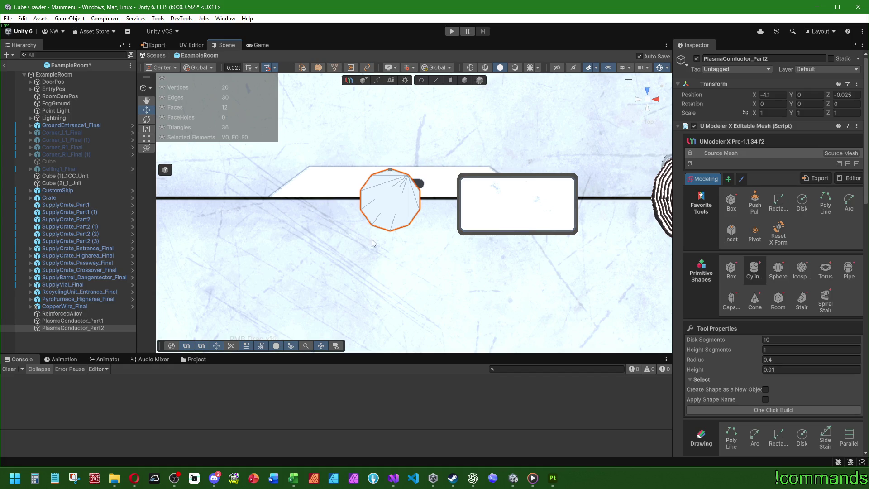
drag(478, 251, 342, 204)
mouse_move(584, 205)
mouse_down()
mouse_move(551, 204)
mouse_move(109, 56)
mouse_up()
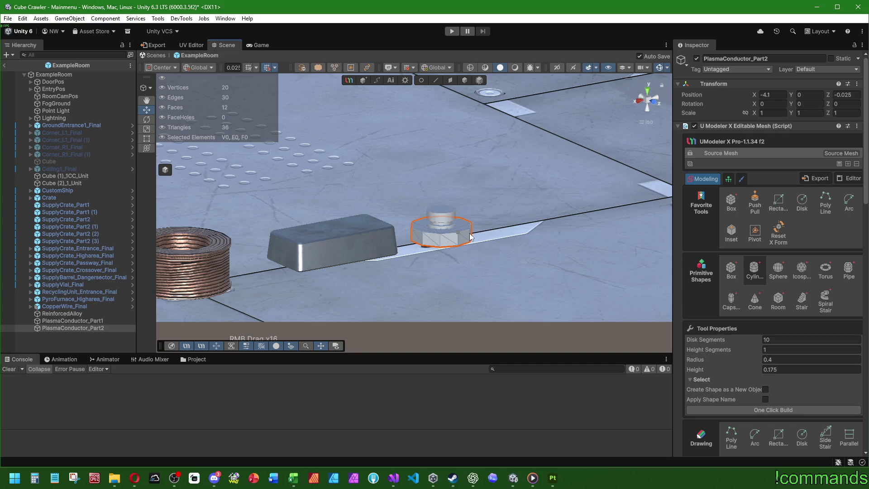
scroll(493, 166, up, 1)
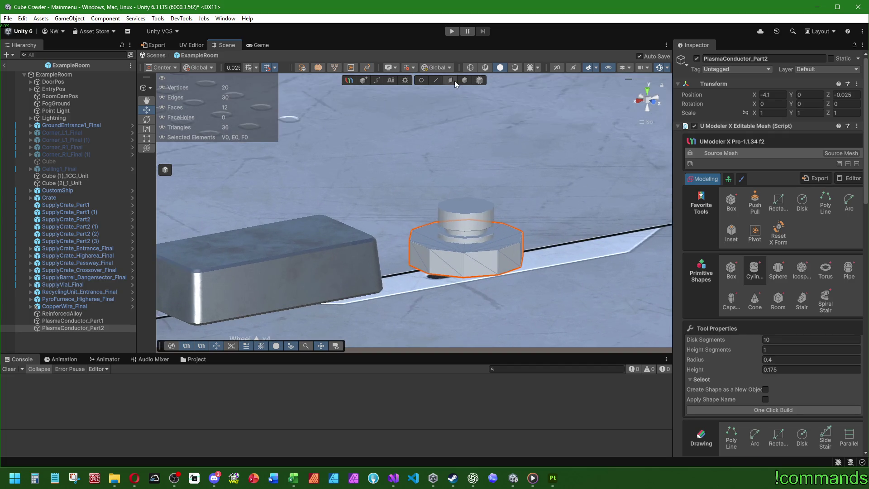
key(Escape)
- Raise the cylinder cap above the ribbed part and save the scene
drag(479, 215, 498, 128)
key(ctrl+s)
scroll(706, 292, down, 10)
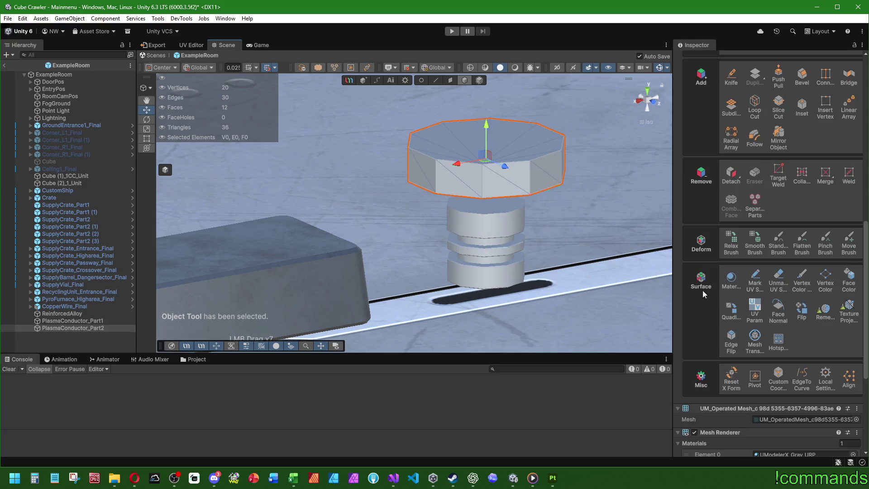
click(84, 321)
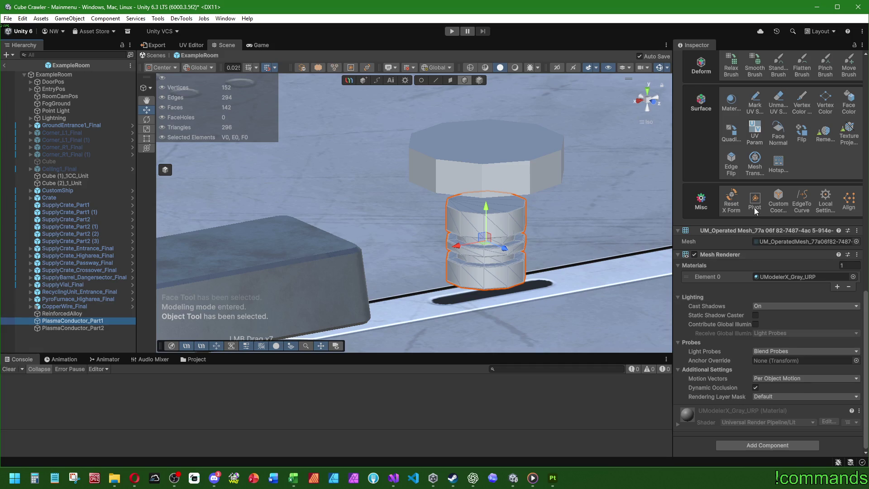
click(754, 207)
scroll(740, 251, up, 10)
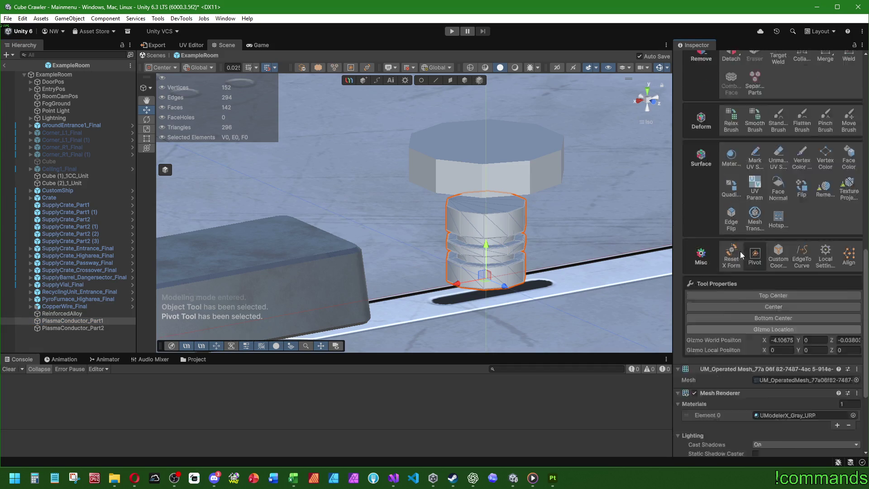
- Move PlasmaConductor_Part1 beside the metal bar and set its Position X to -4.1
scroll(764, 287, up, 5)
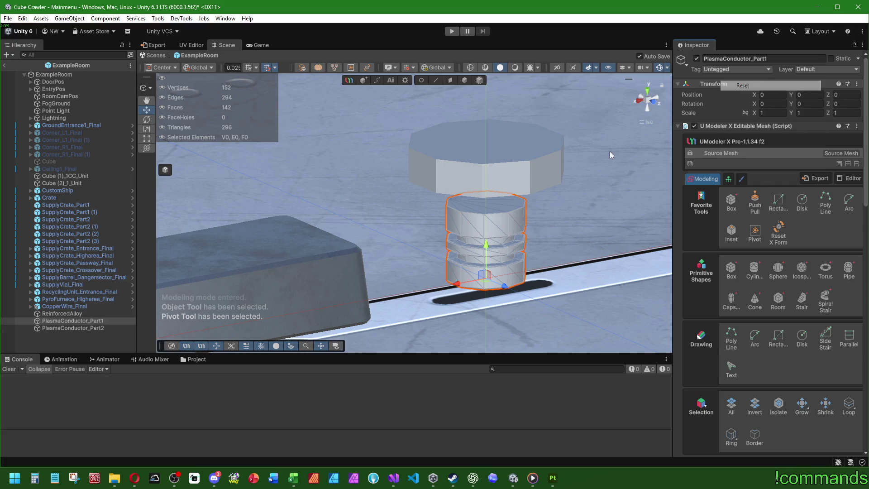
scroll(413, 258, up, 4)
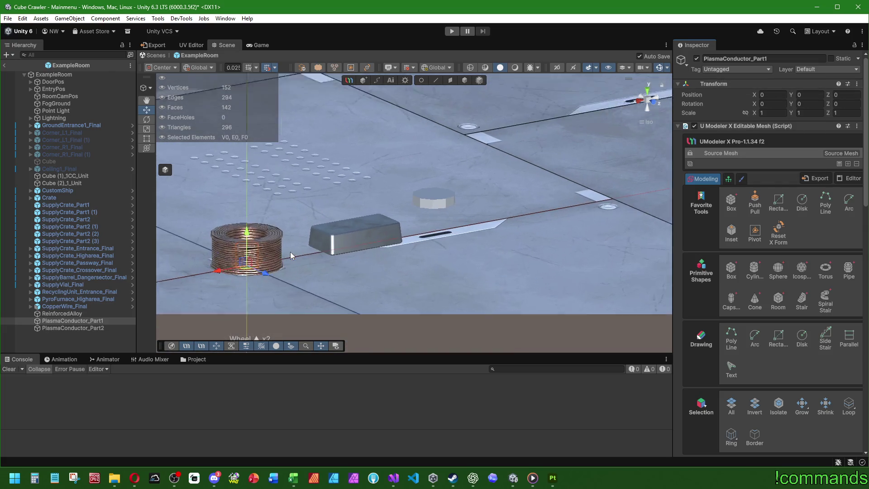
click(97, 321)
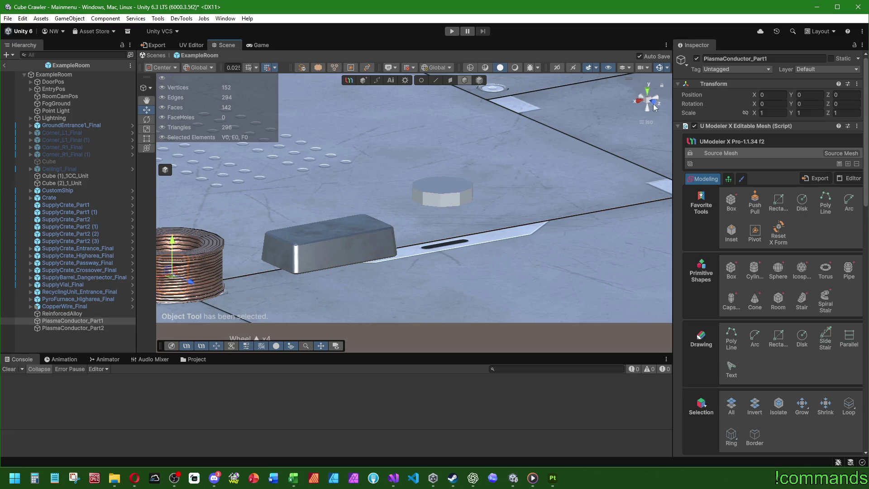
click(189, 269)
mouse_move(205, 275)
mouse_down()
mouse_move(372, 265)
mouse_move(477, 239)
mouse_move(416, 259)
mouse_move(433, 256)
mouse_up()
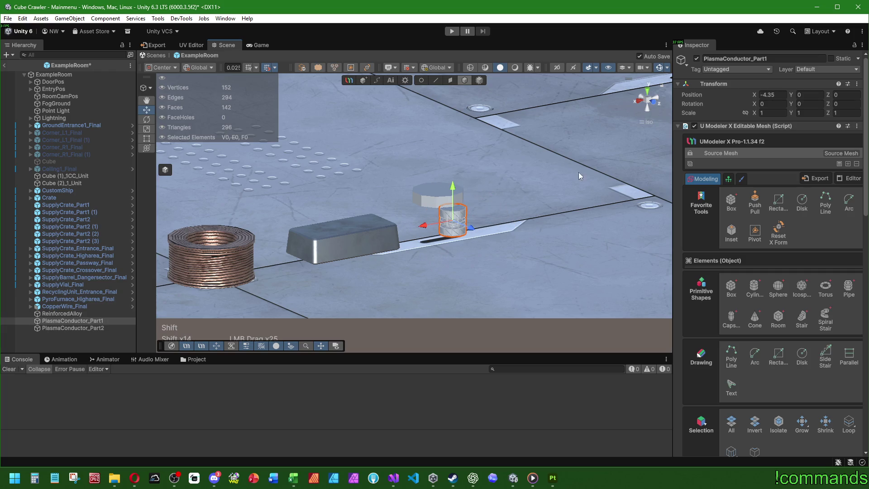
click(789, 95)
text(-4.1)
key(Return)
scroll(272, 226, up, 3)
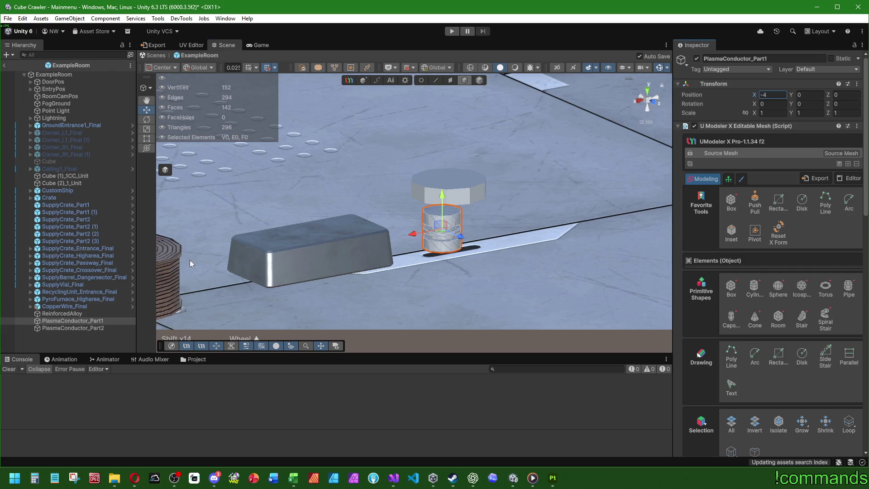
click(94, 327)
scroll(727, 335, down, 10)
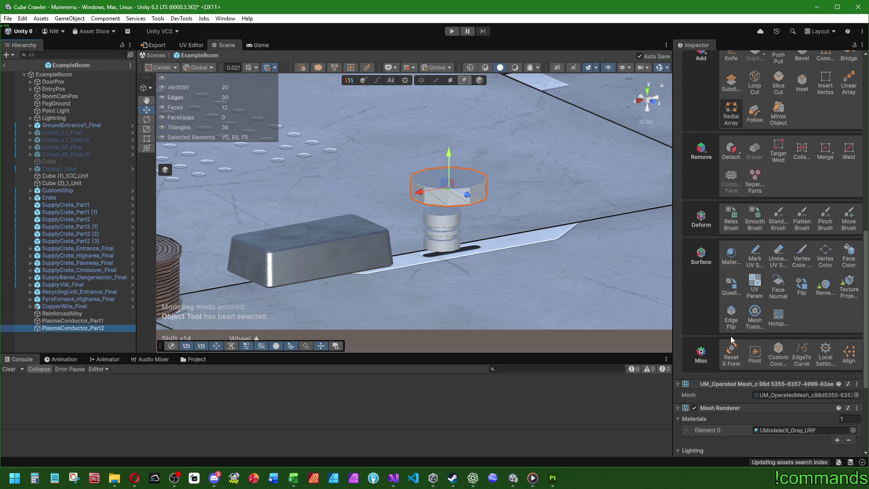
- Reset PlasmaConductor_Part2's Transform and set its Position X to -4
click(753, 356)
scroll(779, 243, up, 3)
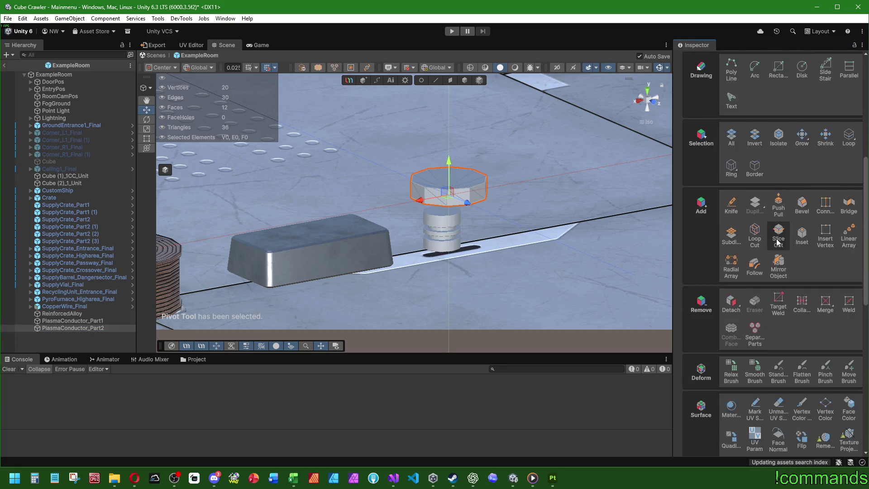
scroll(779, 242, up, 5)
right_click(711, 86)
click(729, 91)
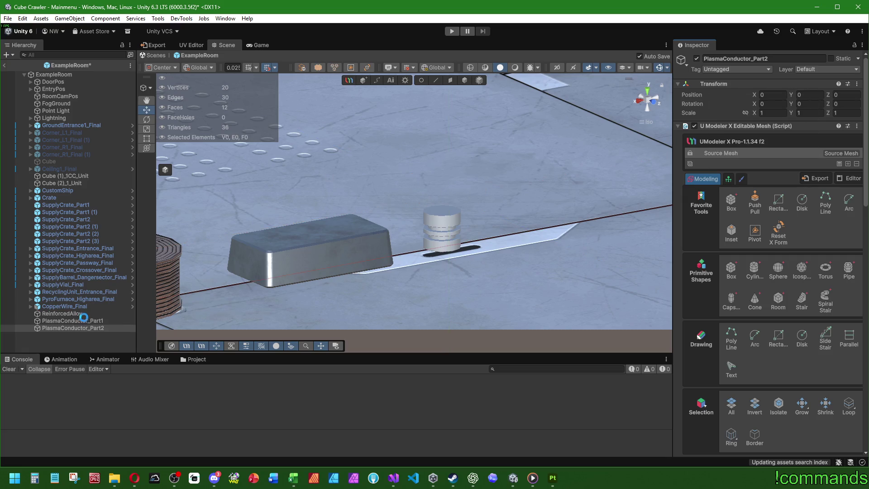
text(4)
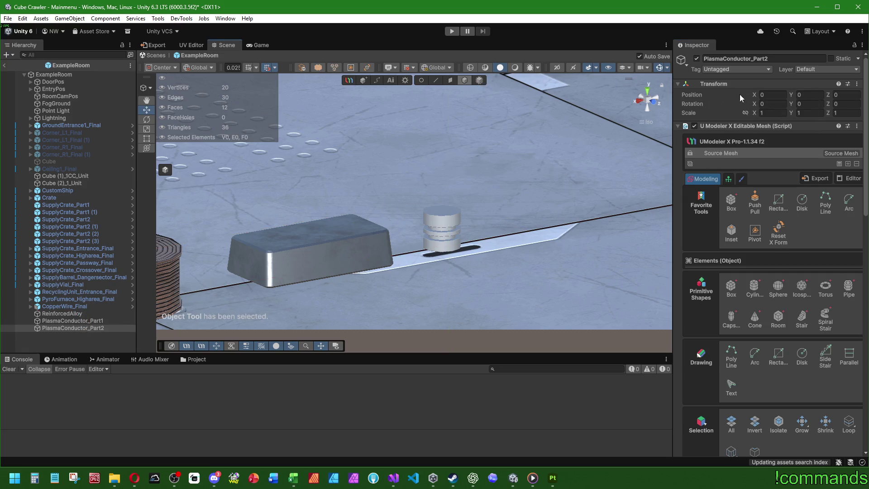
text(-4f)
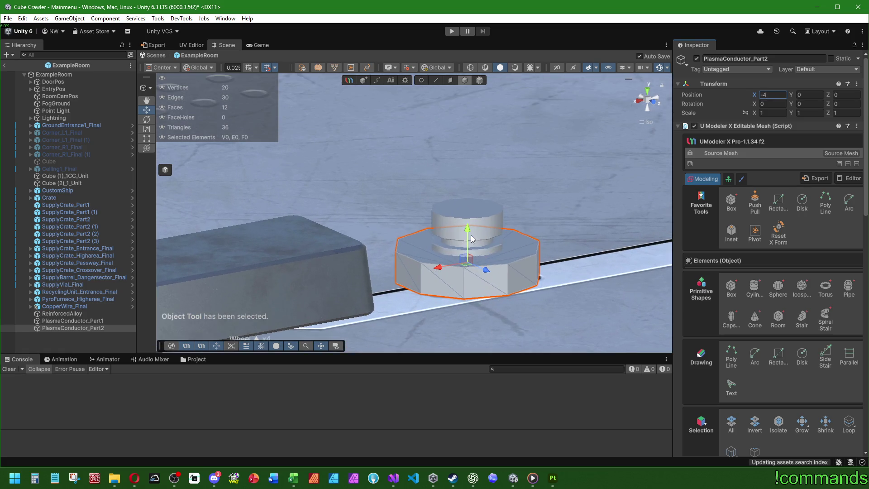
- Lower the cap onto the ribbed part and set its Position Y to 0.39
drag(475, 215, 487, 117)
click(646, 101)
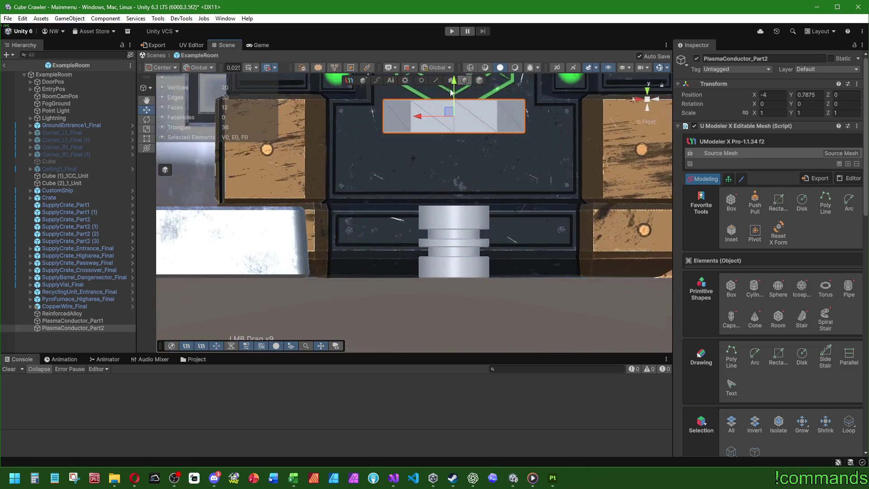
drag(451, 92, 450, 161)
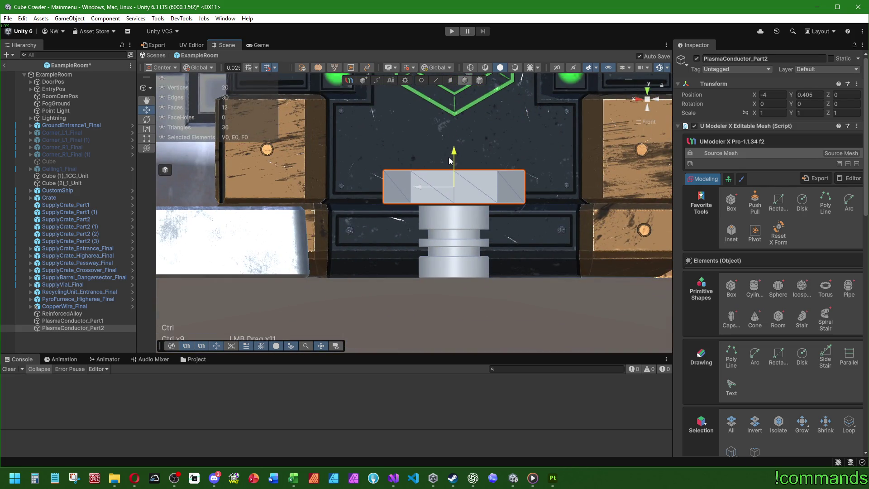
scroll(490, 156, up, 3)
drag(521, 112, 521, 117)
click(809, 94)
text(0.4)
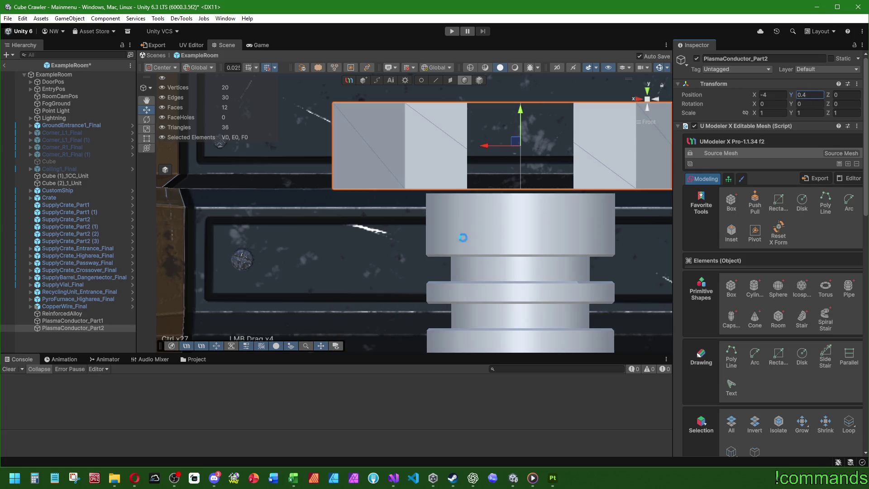
key(BackSpace)
text(39)
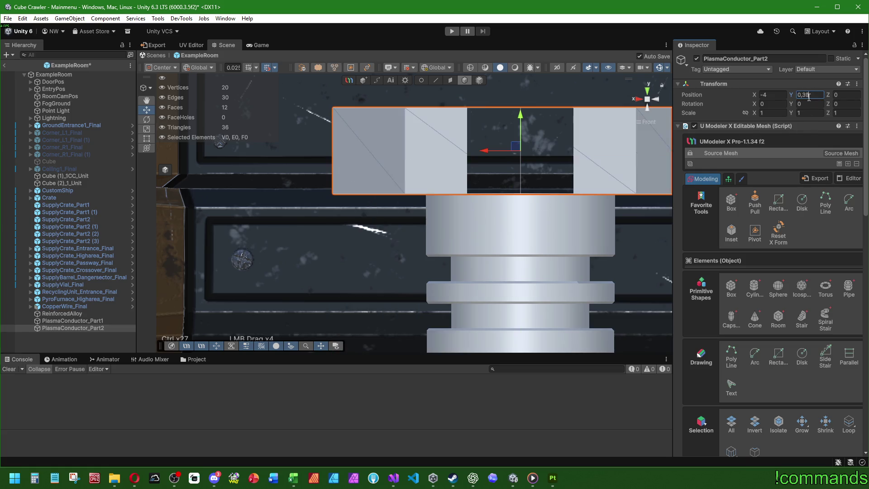
drag(510, 156, 475, 174)
scroll(476, 174, down, 10)
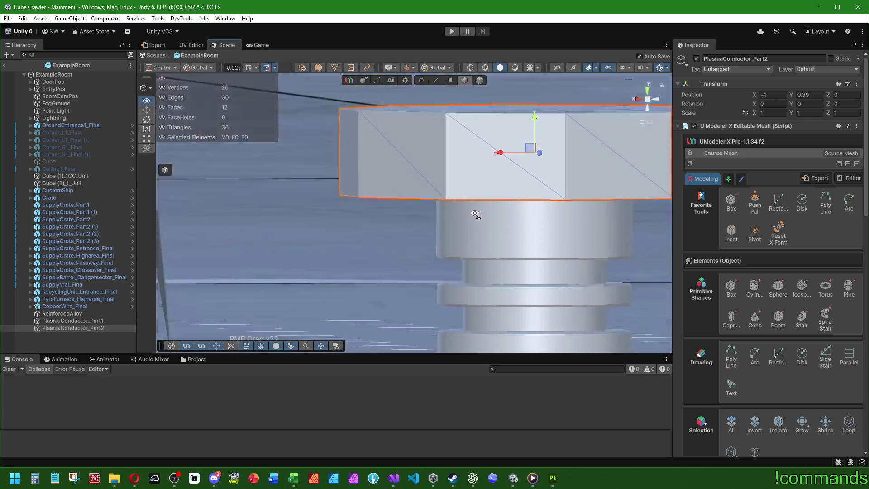
mouse_move(369, 184)
mouse_down()
mouse_move(474, 236)
mouse_move(478, 214)
mouse_up()
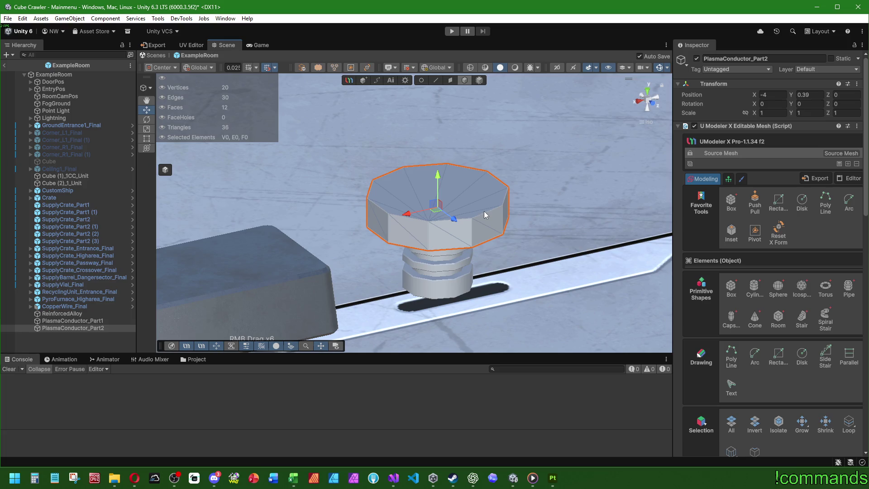
scroll(222, 329, up, 2)
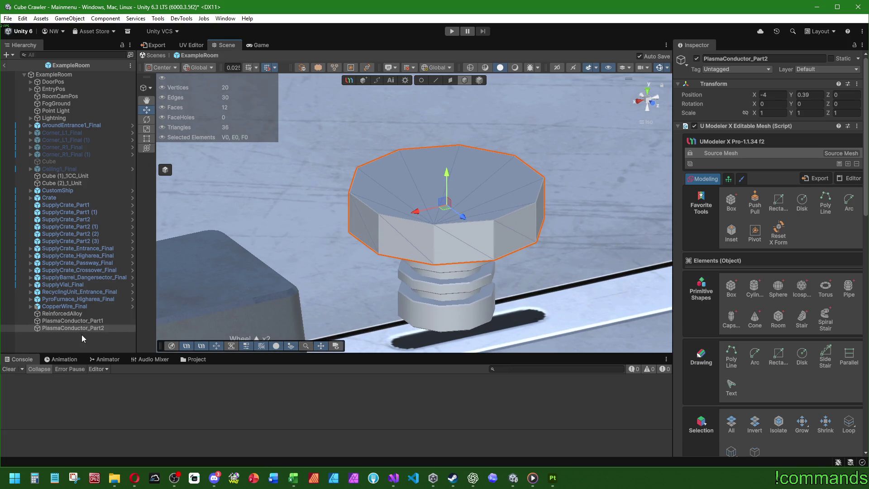
- Bevel the cap's top and bottom edge loops with a 0.15 normalized width
click(81, 329)
click(436, 81)
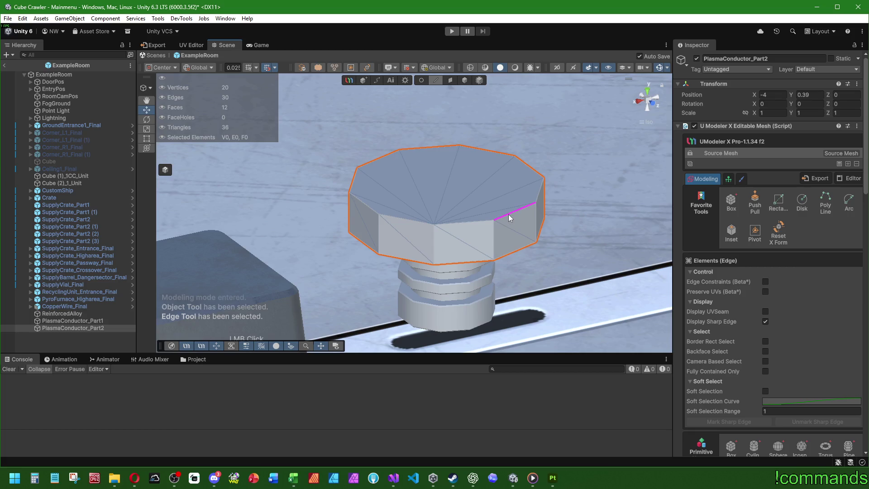
double_click(508, 214)
shift+double_click(487, 262)
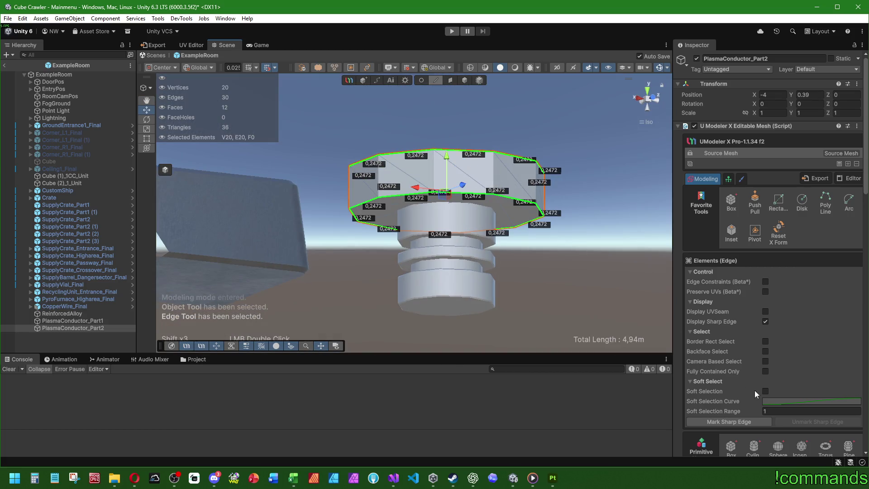
scroll(754, 390, down, 10)
click(802, 335)
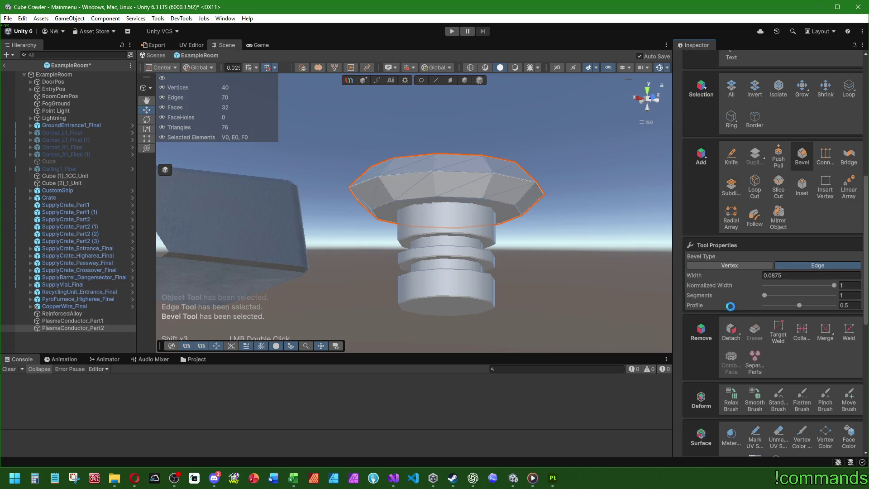
click(851, 286)
text(0,2)
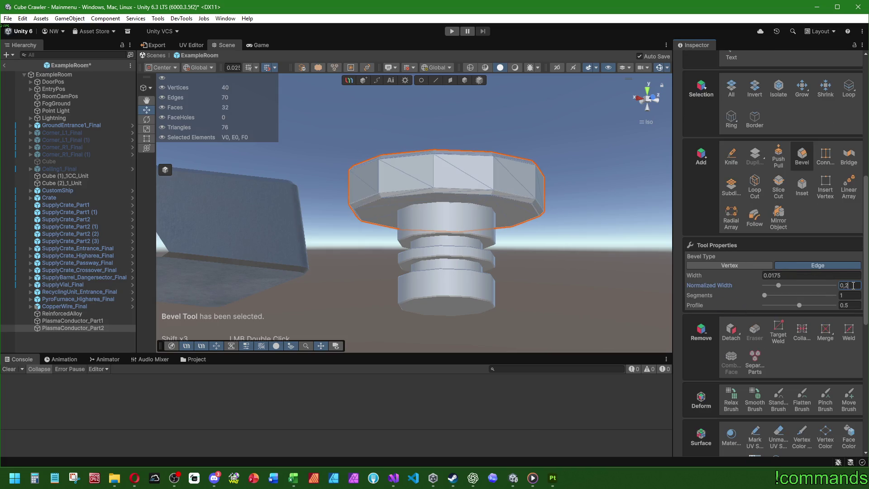
key(Return)
text(0,15)
key(Return)
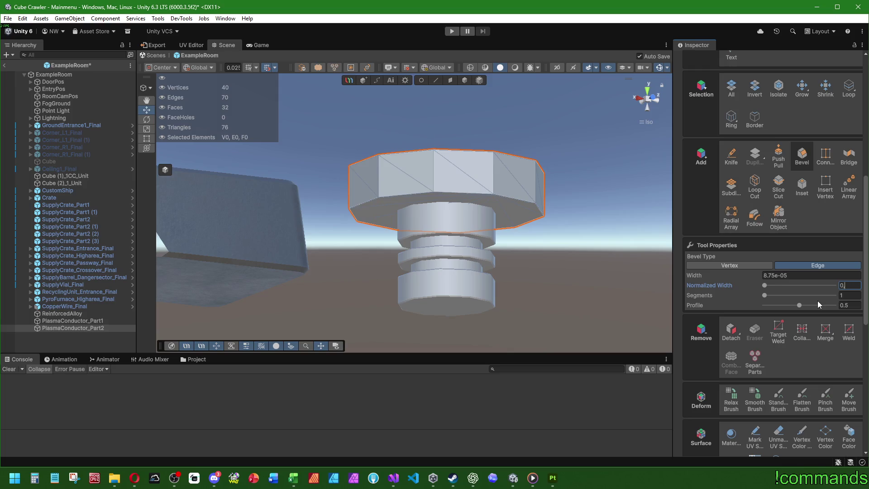
- Auto-smooth all of the bolt's faces and return to Object mode
click(435, 80)
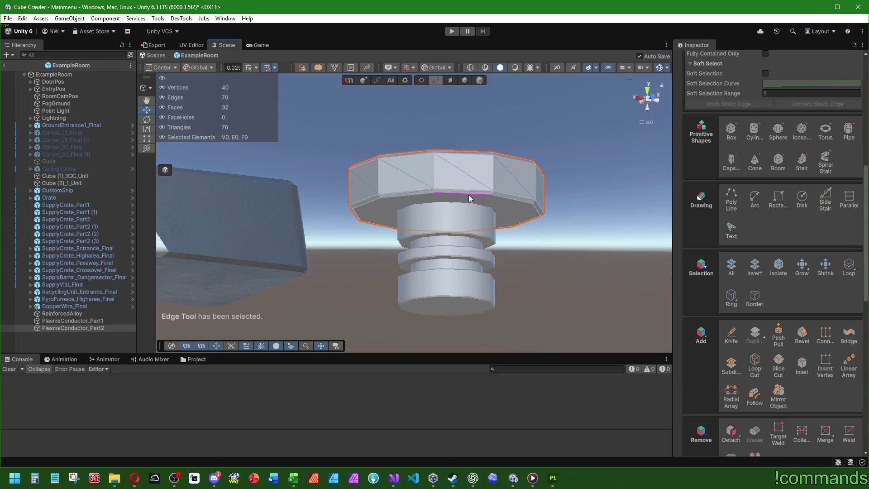
double_click(469, 196)
click(731, 306)
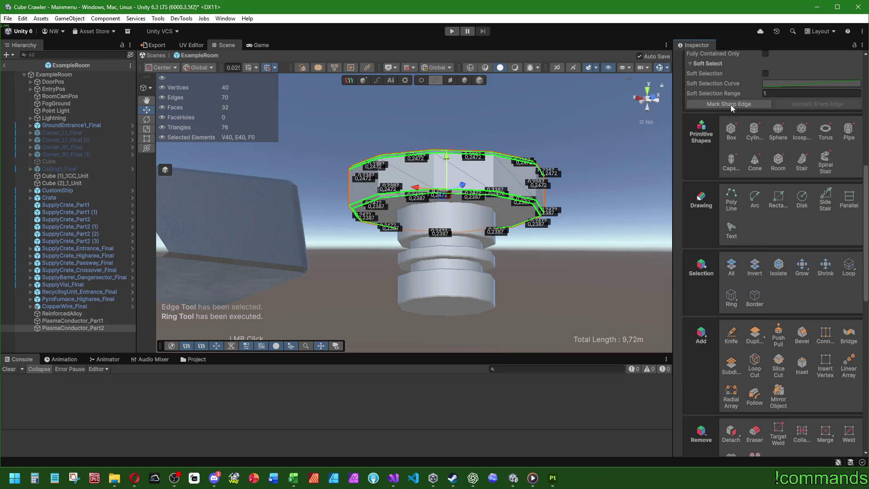
click(450, 81)
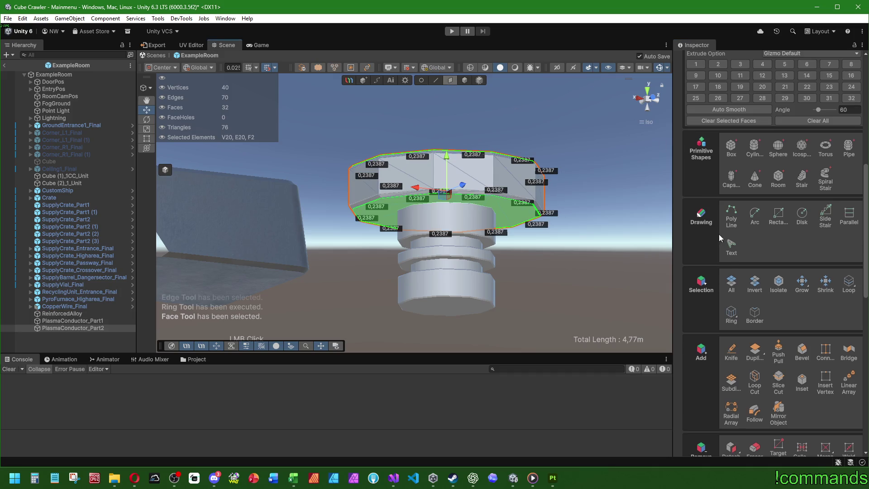
click(731, 283)
click(724, 109)
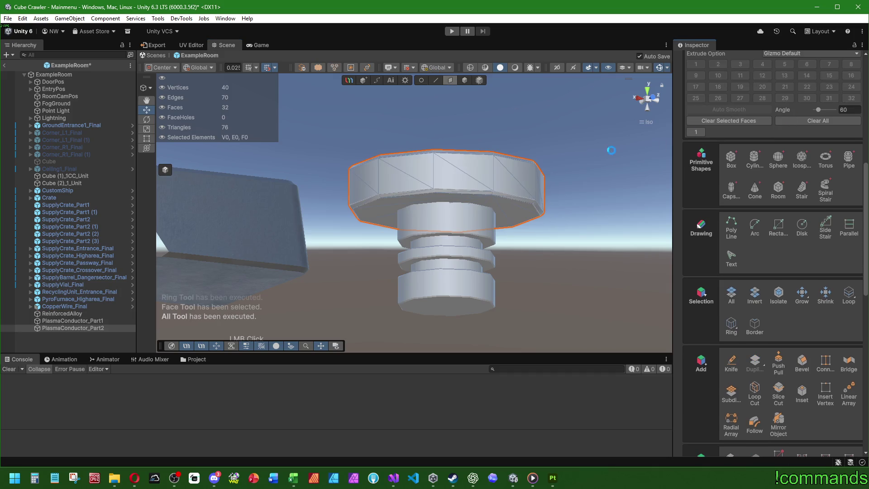
click(478, 82)
click(520, 122)
mouse_move(520, 128)
mouse_down()
mouse_move(430, 165)
mouse_move(447, 219)
mouse_move(458, 221)
mouse_move(408, 227)
mouse_move(343, 251)
mouse_move(386, 230)
mouse_up()
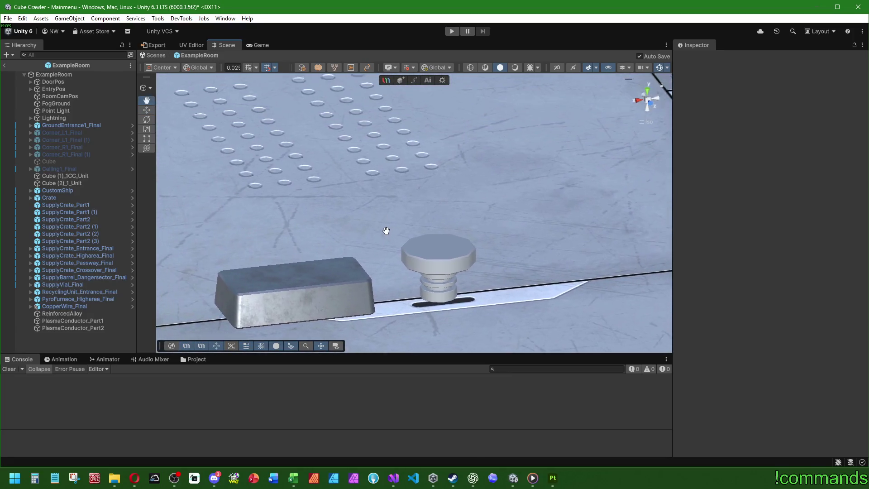
- Add an empty UModeler X object to the Hierarchy and name it PlasmaConductor_Part3
scroll(386, 231, down, 2)
scroll(333, 254, up, 4)
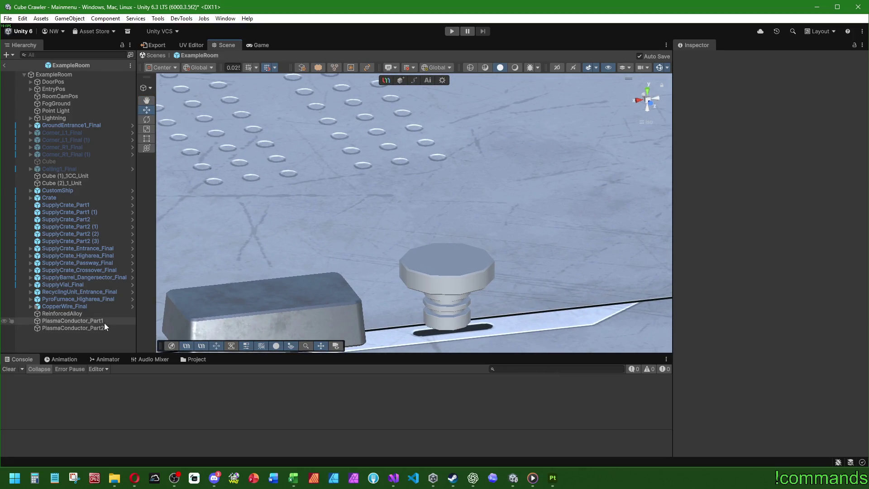
right_click(61, 340)
mouse_move(103, 205)
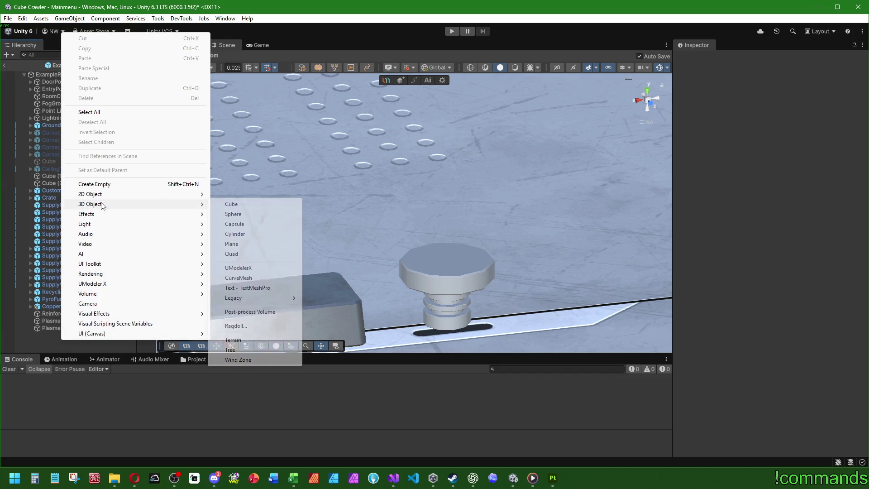
key(Escape)
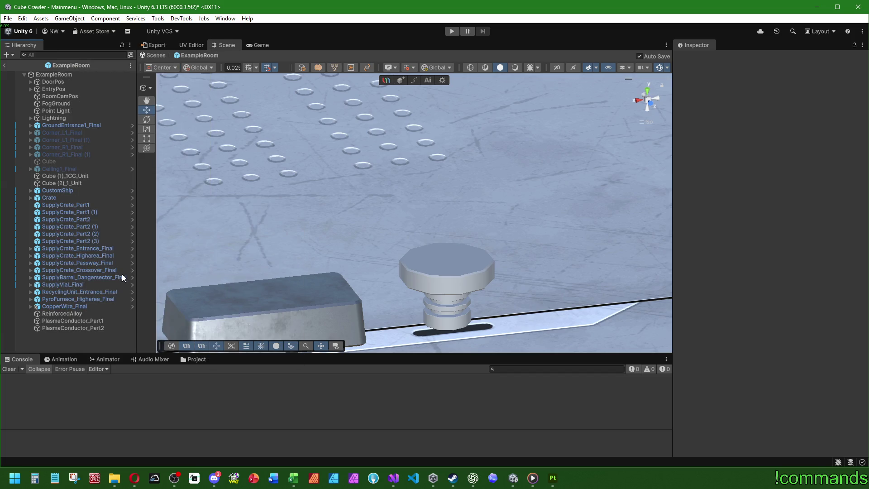
text(Plasma)
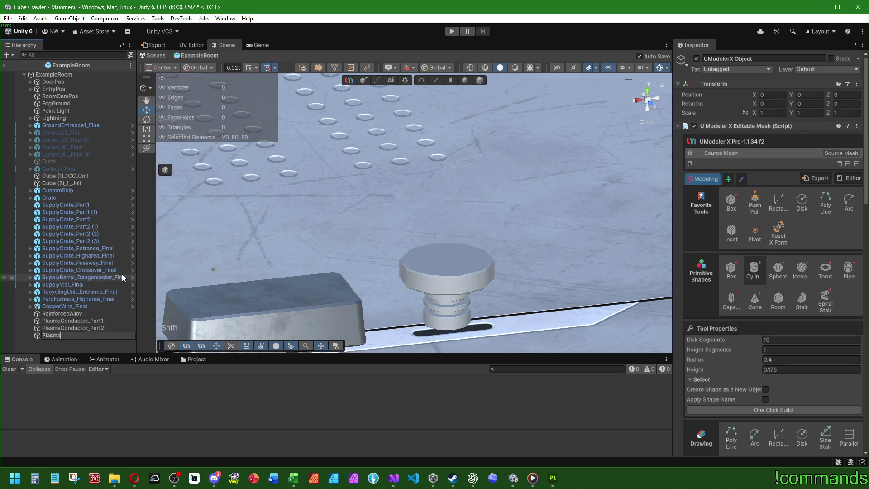
text(Conductor_Part)
text(3)
key(Return)
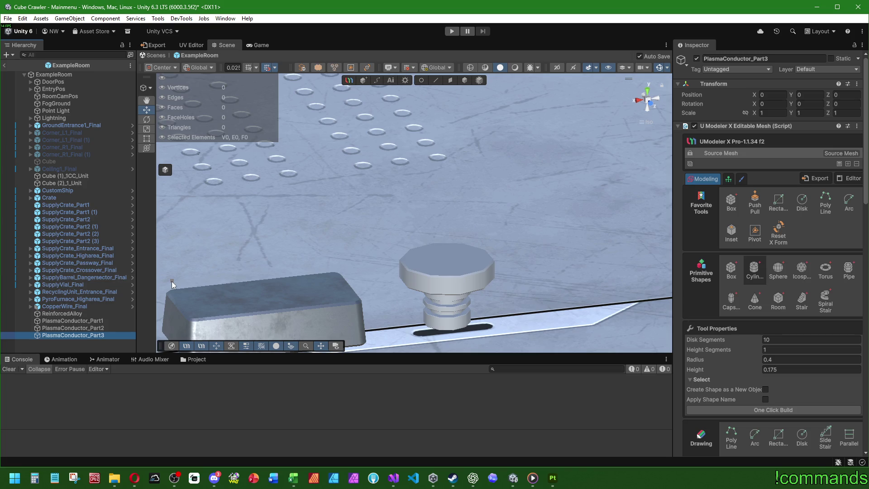
- From the Top view, draw a torus ring around the bolt's centre
click(647, 92)
click(824, 270)
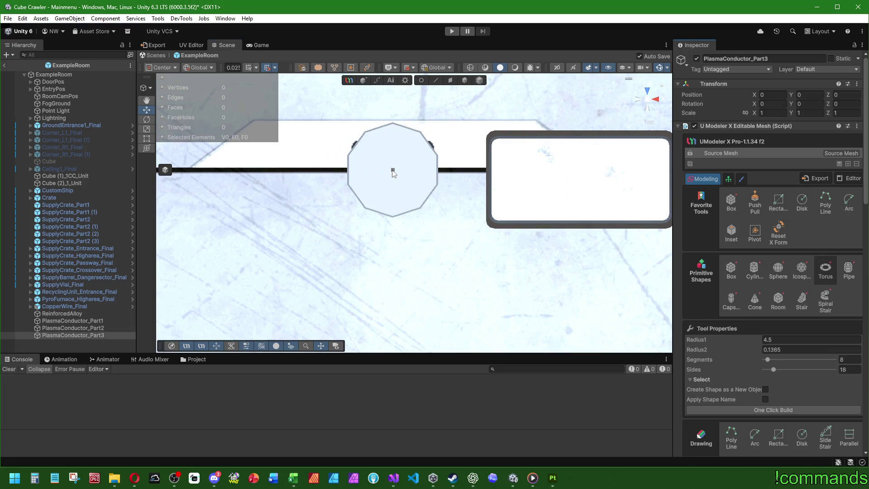
drag(393, 171, 394, 134)
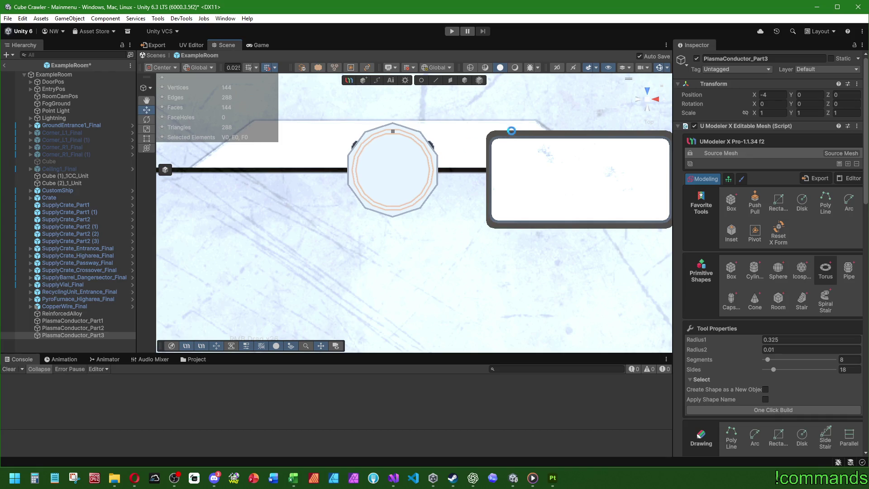
mouse_move(511, 130)
mouse_down()
mouse_move(438, 219)
mouse_move(340, 122)
mouse_move(341, 173)
mouse_move(206, 79)
mouse_move(427, 219)
mouse_move(592, 304)
mouse_up()
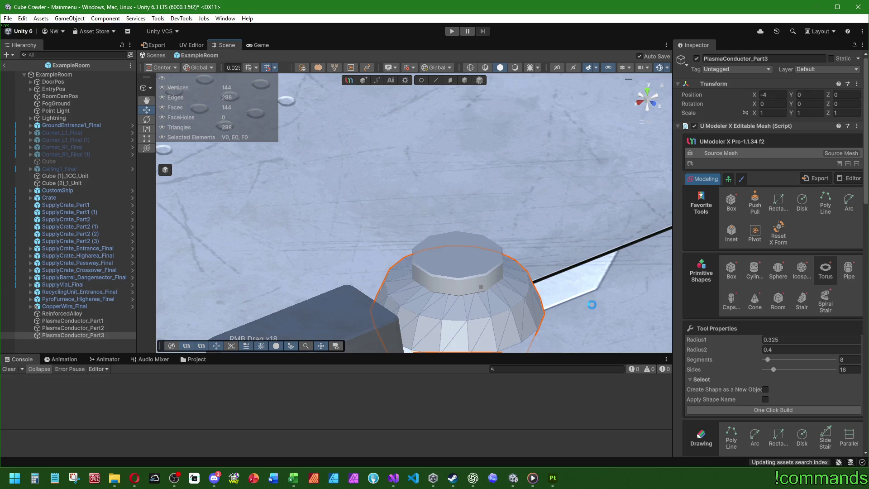
mouse_move(571, 229)
mouse_down()
mouse_move(533, 122)
mouse_move(521, 175)
mouse_up()
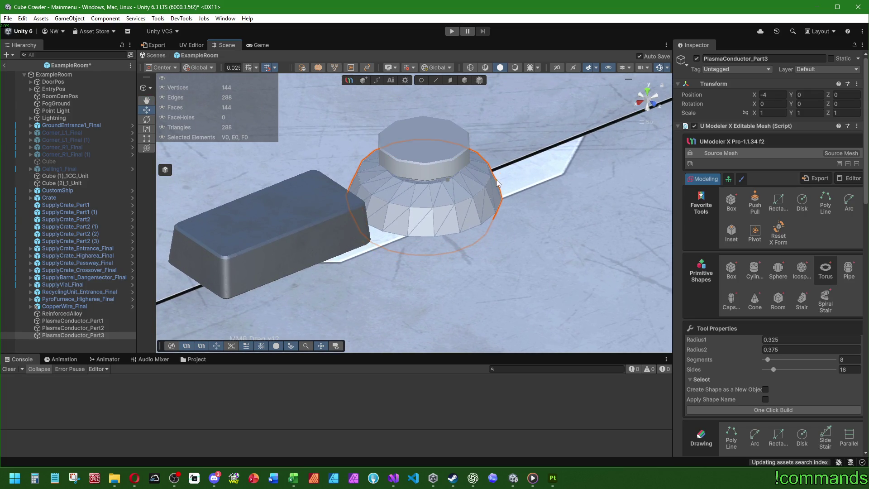
scroll(509, 191, up, 5)
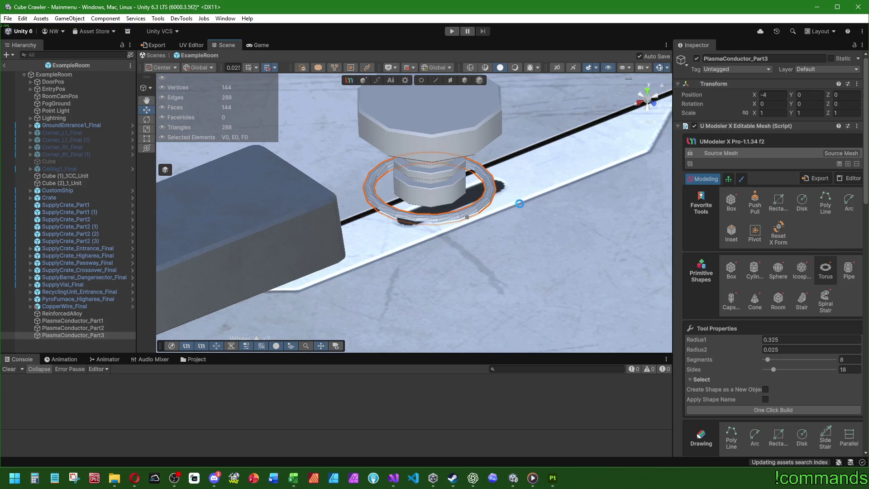
scroll(519, 204, down, 2)
scroll(517, 204, up, 2)
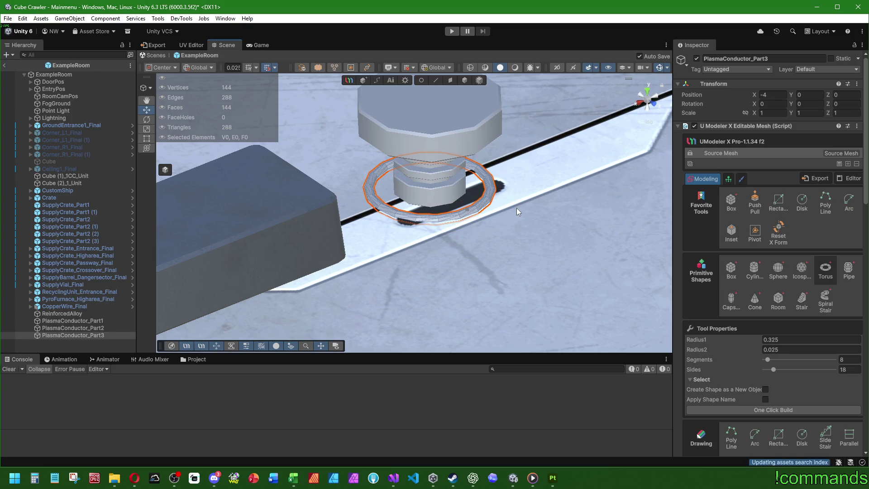
scroll(517, 208, down, 1)
click(517, 206)
scroll(542, 246, up, 5)
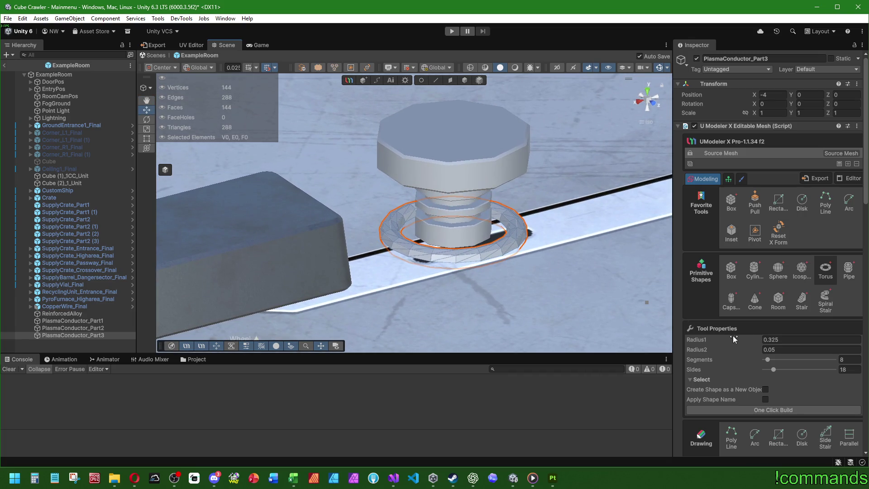
- Set the torus main radius (Radius1) to 0.325 and save the scene
drag(731, 341, 797, 343)
double_click(807, 343)
text(0.01)
key(Return)
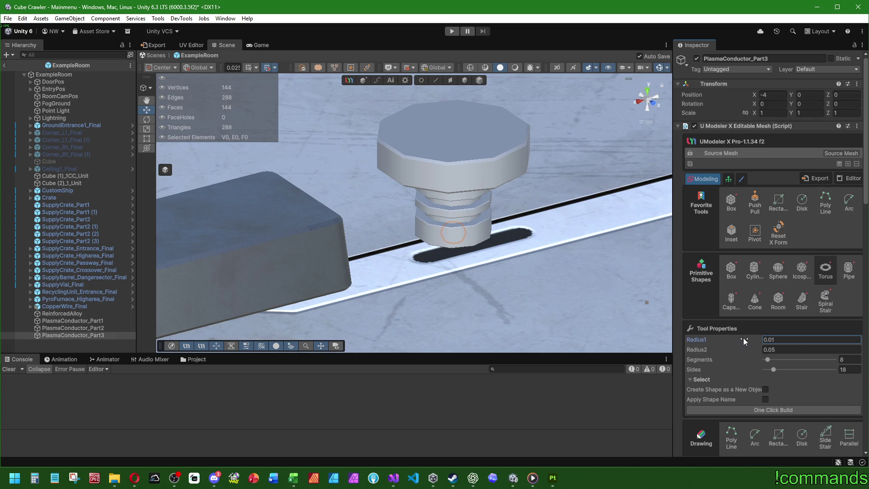
drag(743, 340, 749, 338)
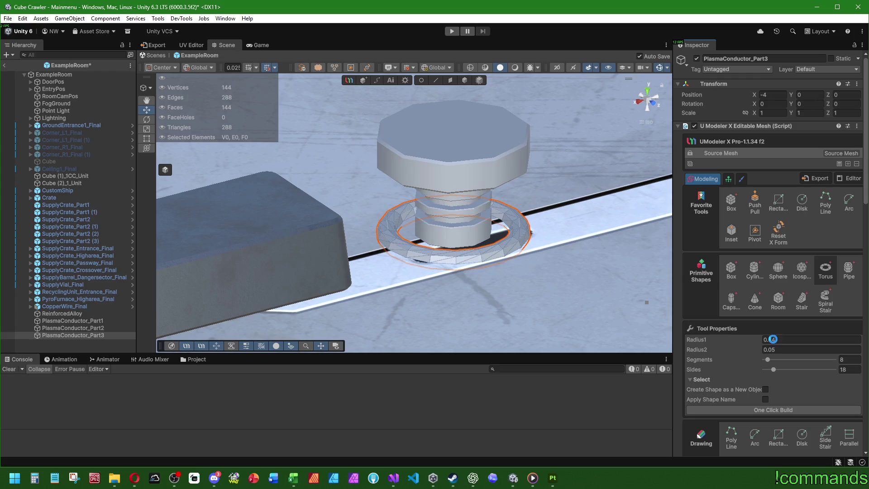
click(783, 340)
text(0.3)
key(Return)
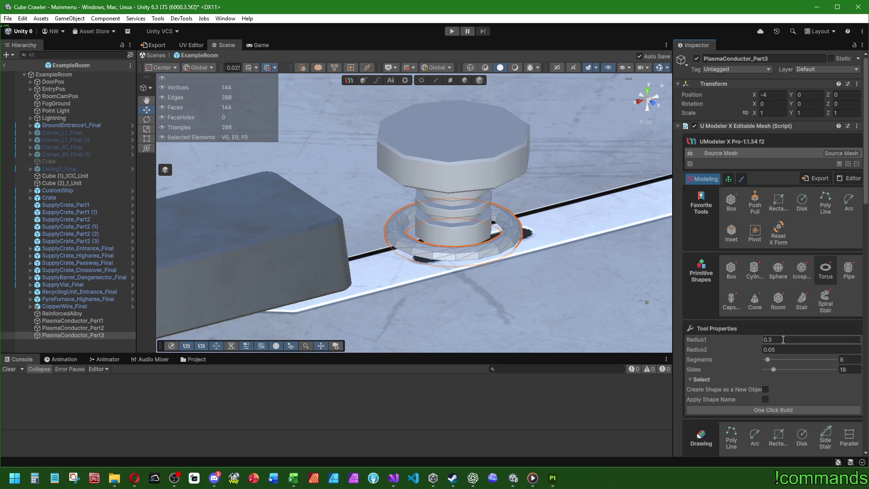
text(25)
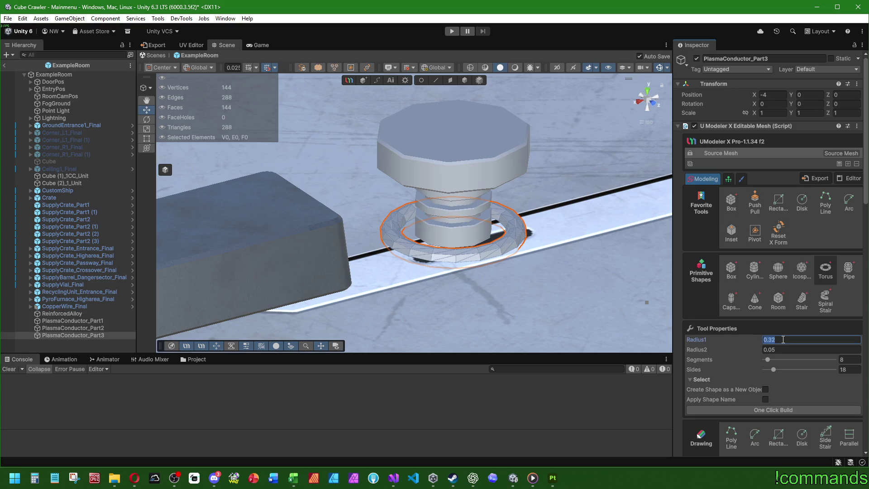
key(Return)
key(ctrl+s)
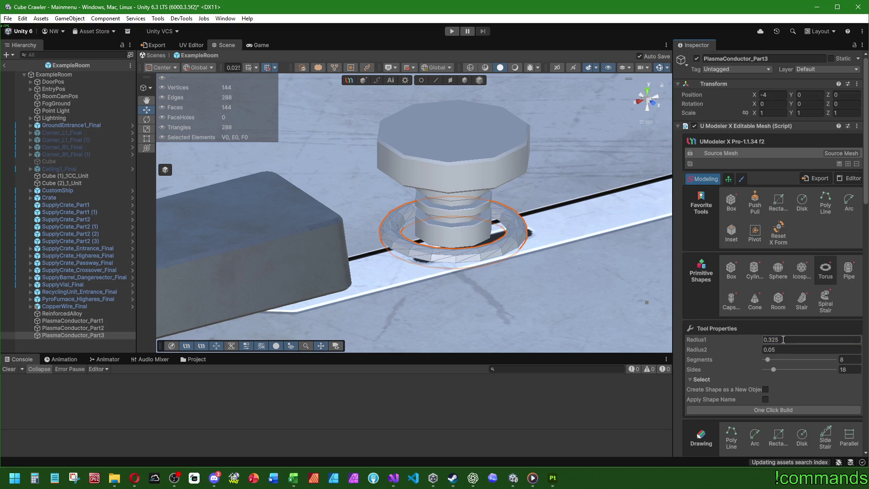
- Set the torus tube radius (Radius2) to 0.025 and nudge the segment count
drag(745, 352, 746, 349)
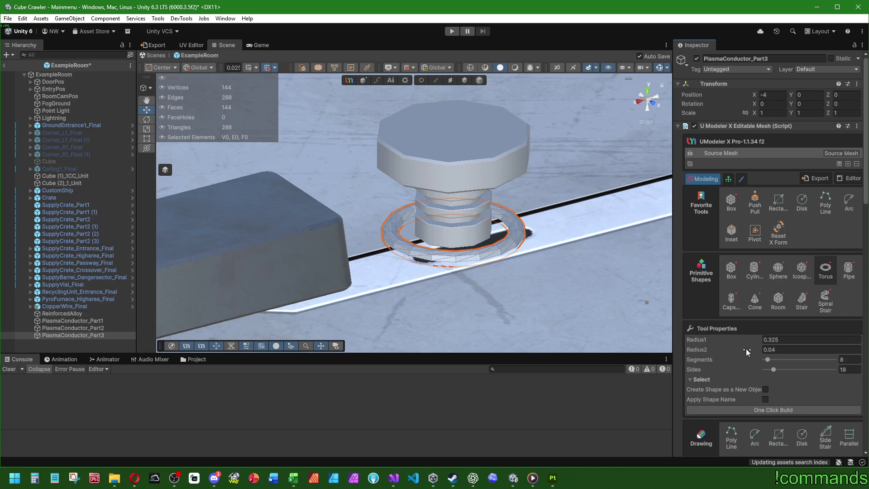
click(787, 350)
text(0.01)
key(Return)
click(787, 349)
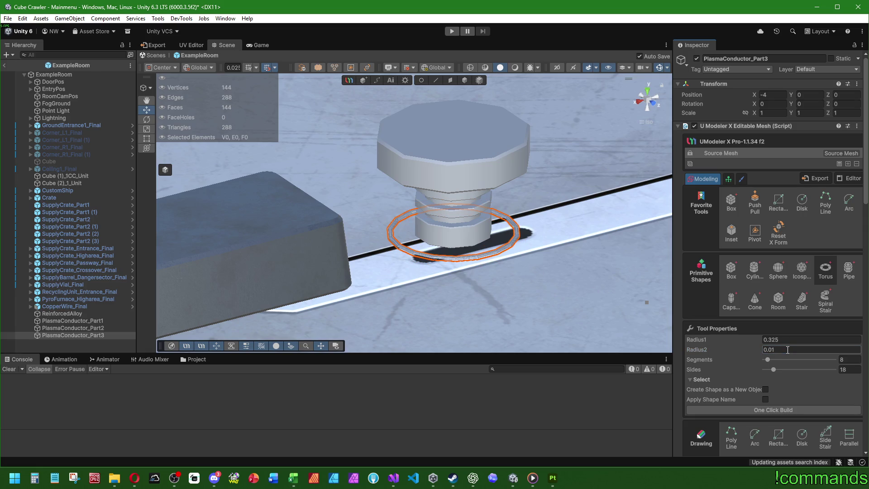
click(775, 350)
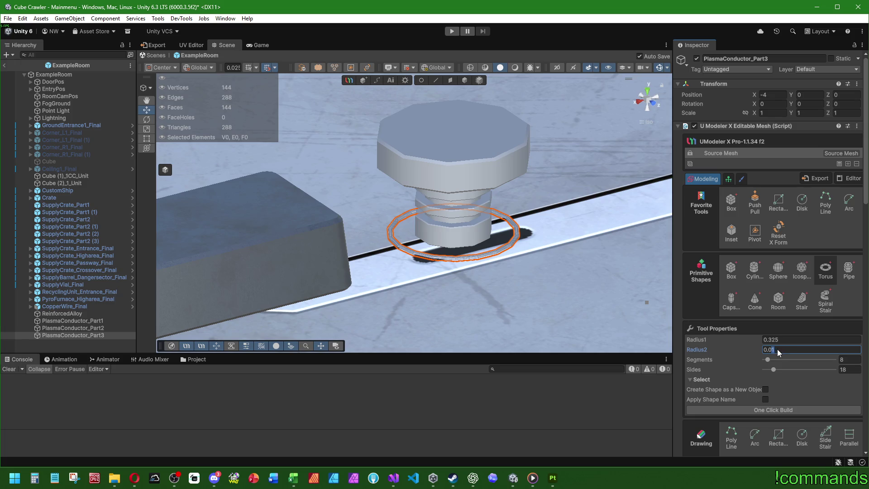
key(BackSpace)
text(2)
key(Return)
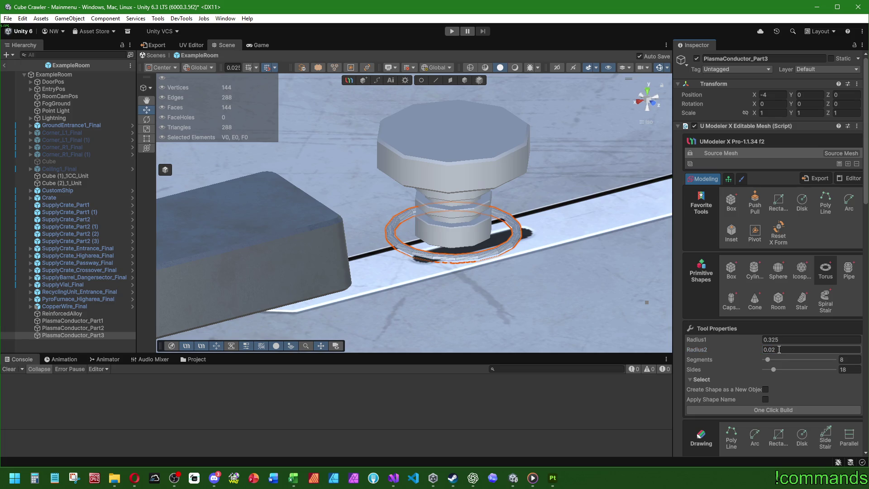
click(785, 350)
text(5)
key(Return)
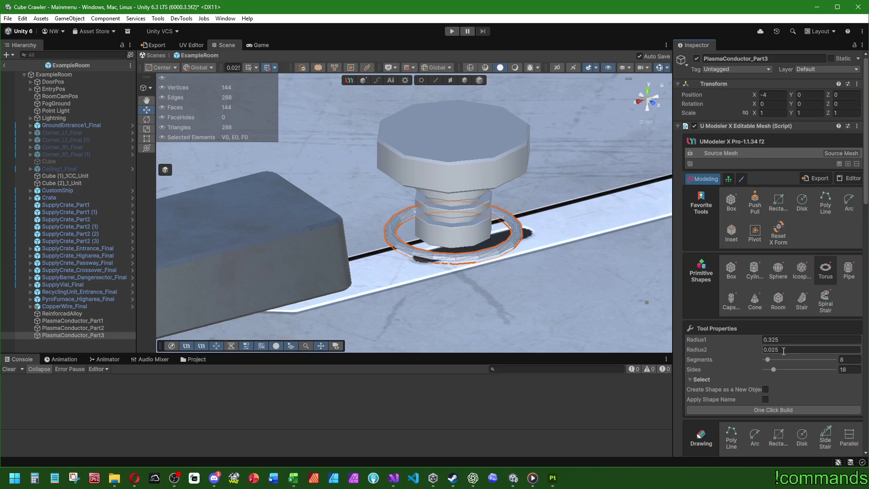
drag(768, 360, 772, 369)
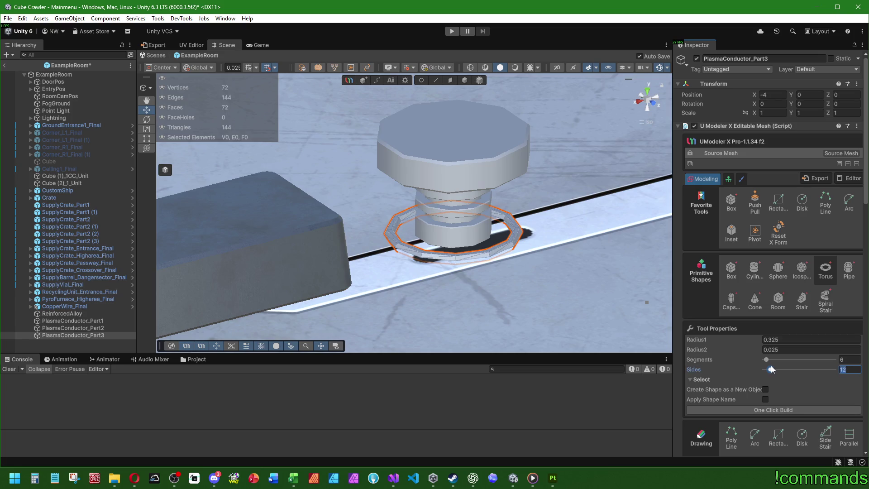
drag(604, 286, 612, 292)
double_click(847, 370)
text(10)
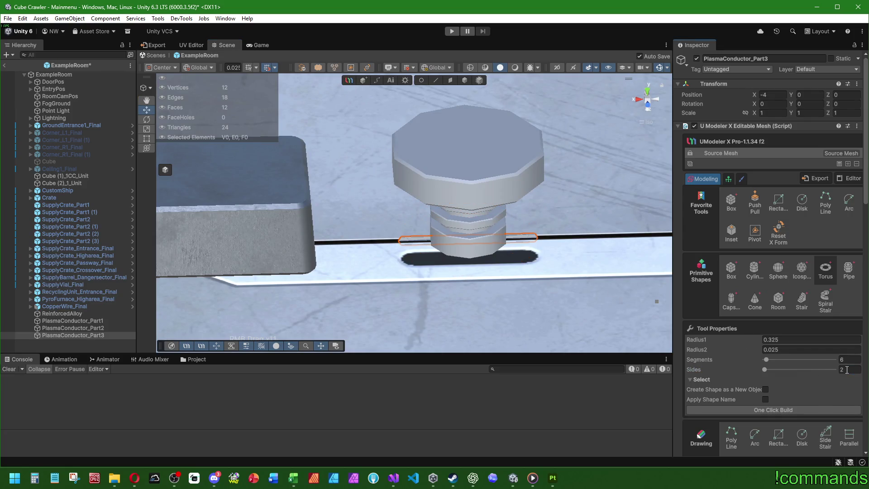
key(ctrl+s)
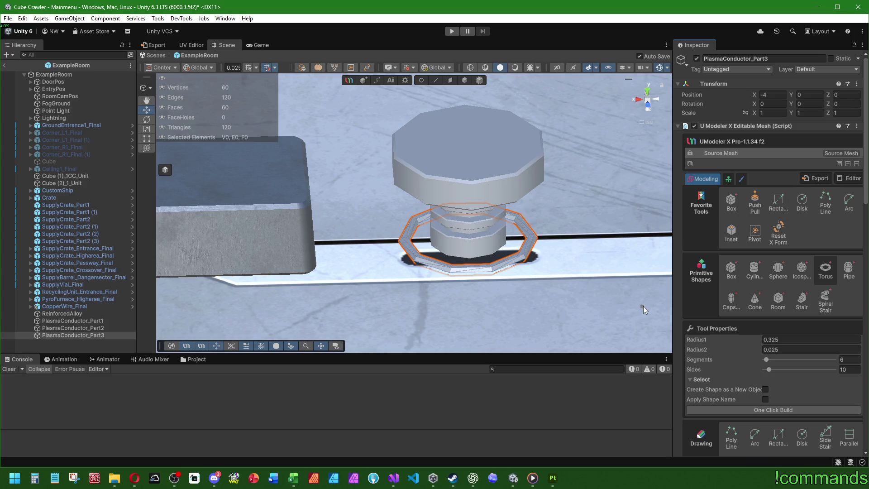
mouse_move(421, 283)
mouse_down()
mouse_move(412, 279)
mouse_move(485, 272)
mouse_move(494, 286)
mouse_up()
scroll(480, 248, up, 2)
mouse_move(574, 216)
mouse_down()
mouse_move(502, 154)
mouse_move(505, 256)
mouse_up()
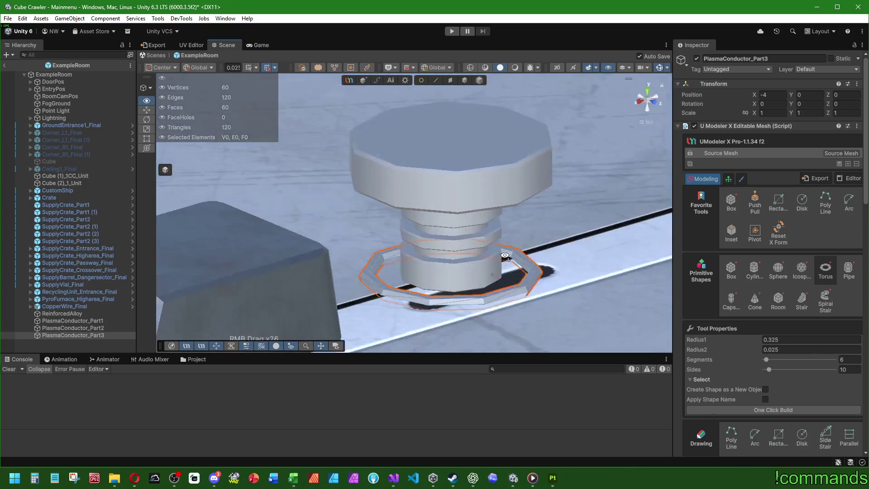
scroll(507, 253, down, 2)
scroll(519, 228, down, 2)
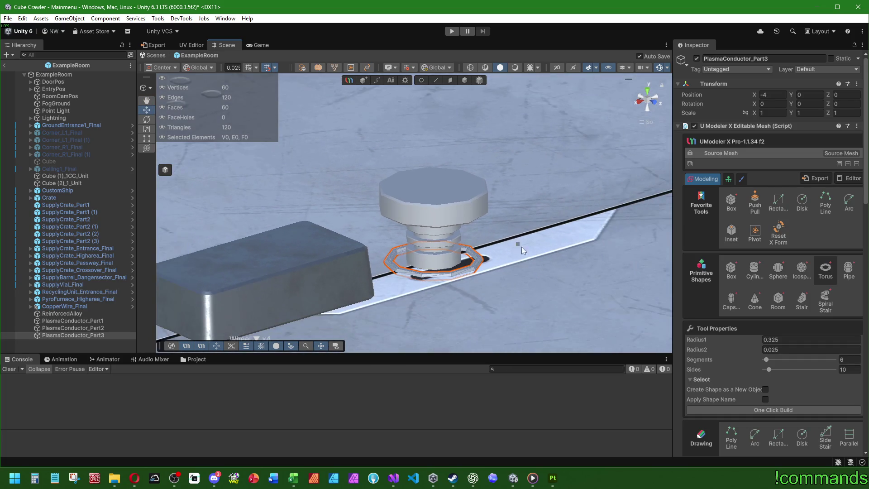
scroll(524, 251, up, 3)
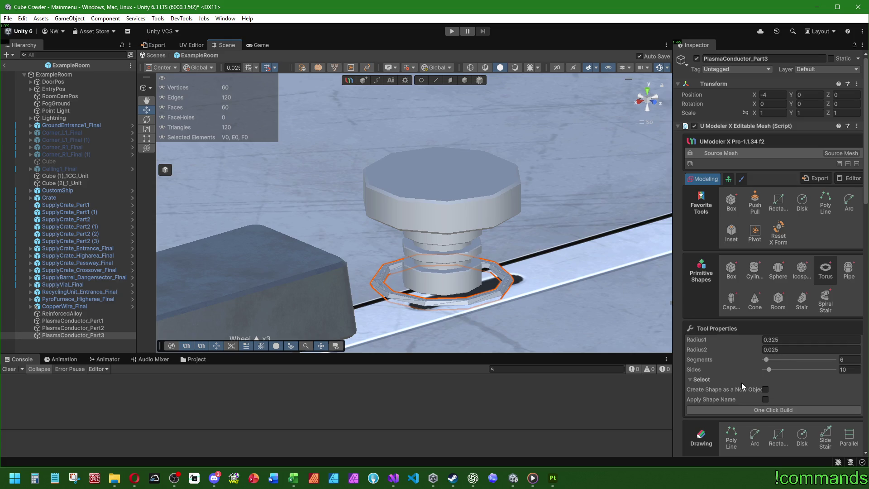
scroll(734, 380, down, 2)
scroll(732, 366, down, 10)
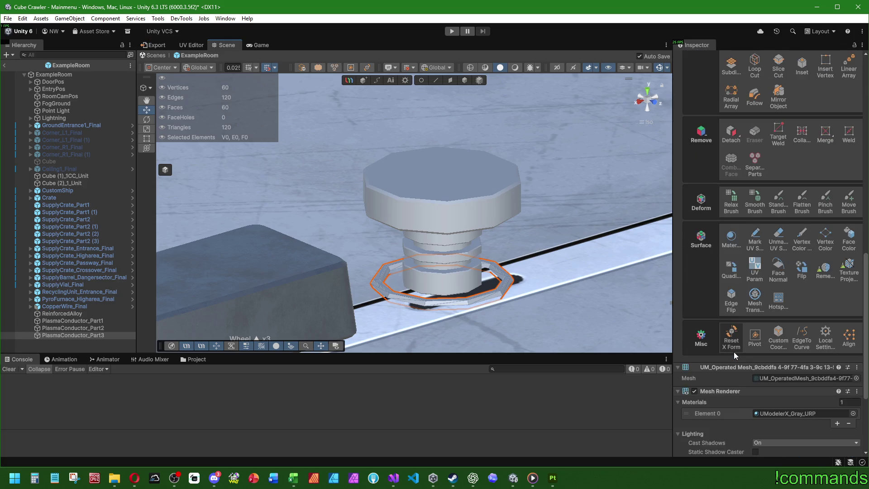
- With the Pivot tool, reset the ring's Transform position to zero
click(754, 338)
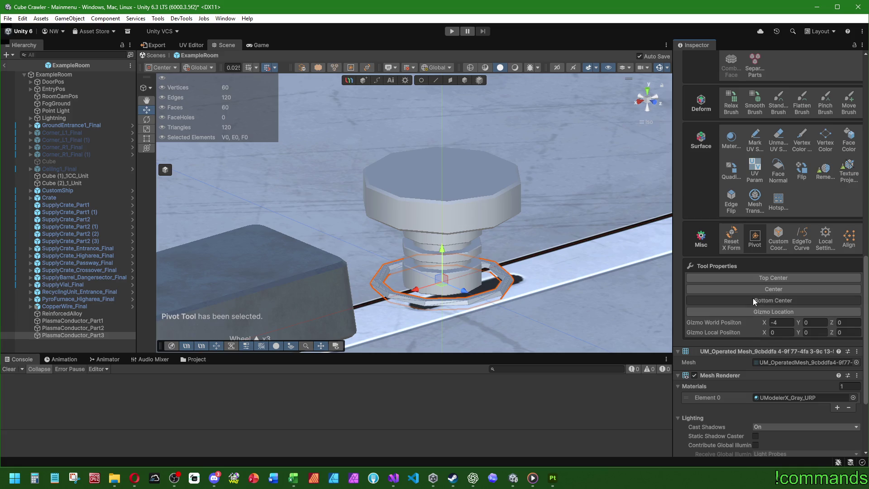
scroll(755, 272, up, 4)
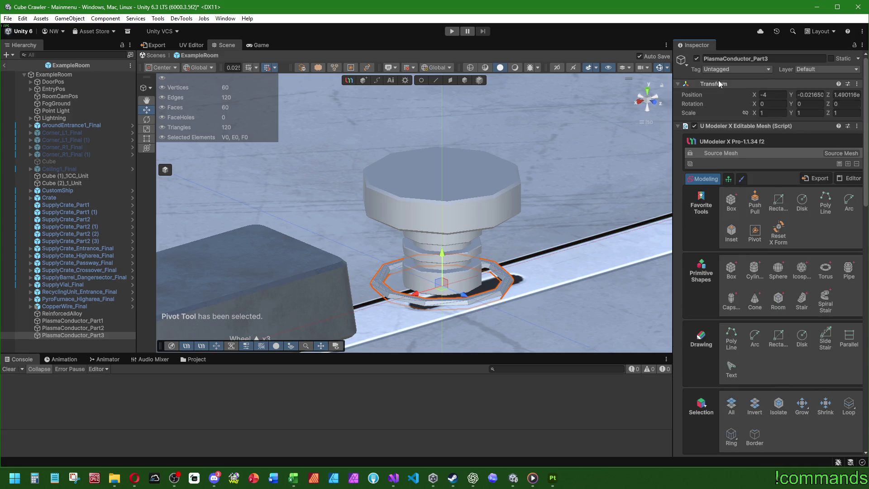
right_click(719, 85)
click(779, 91)
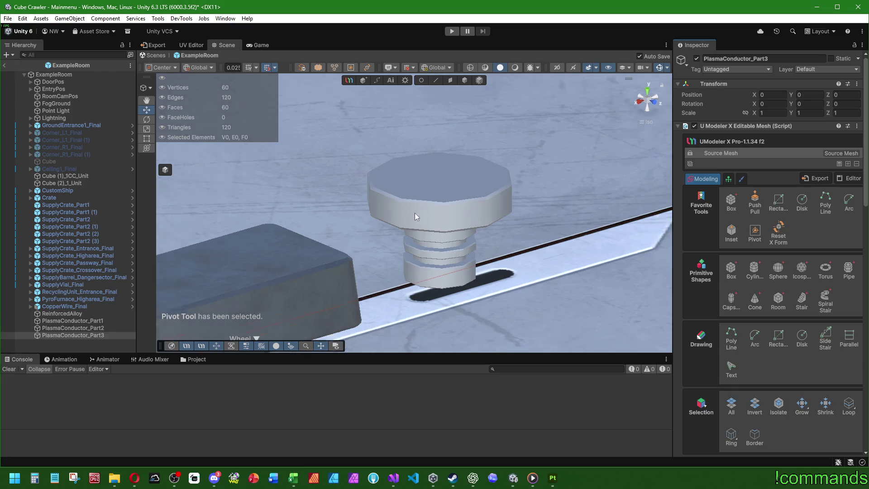
- Set the ring's Position X to -4, then return to Object editing
mouse_move(281, 243)
mouse_down()
mouse_move(452, 204)
mouse_move(439, 216)
mouse_up()
scroll(442, 204, down, 2)
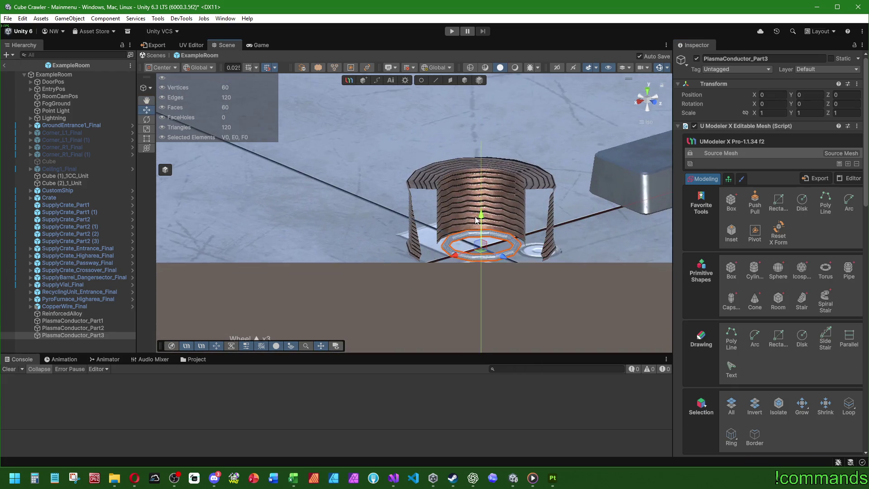
scroll(448, 184, down, 5)
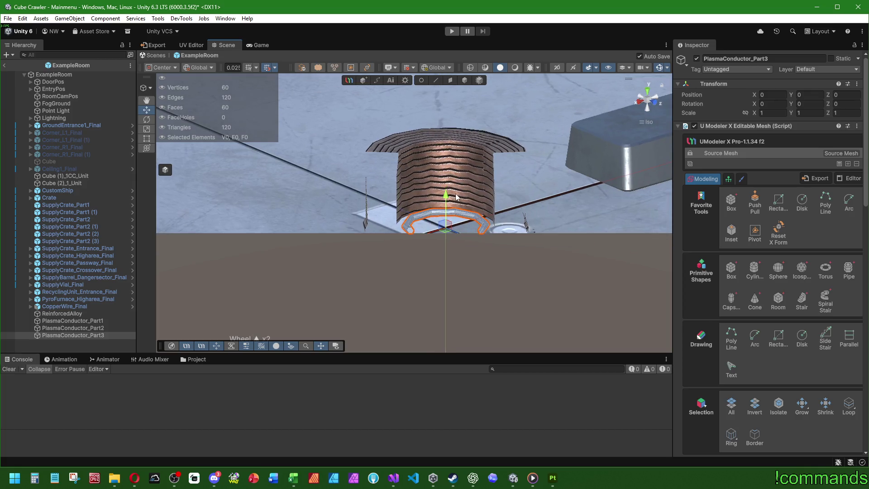
scroll(471, 227, down, 4)
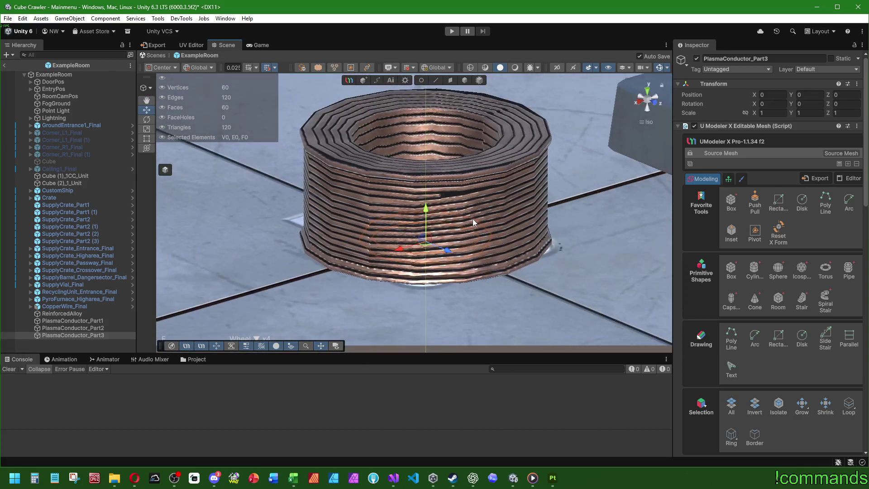
click(779, 95)
text(4)
key(Return)
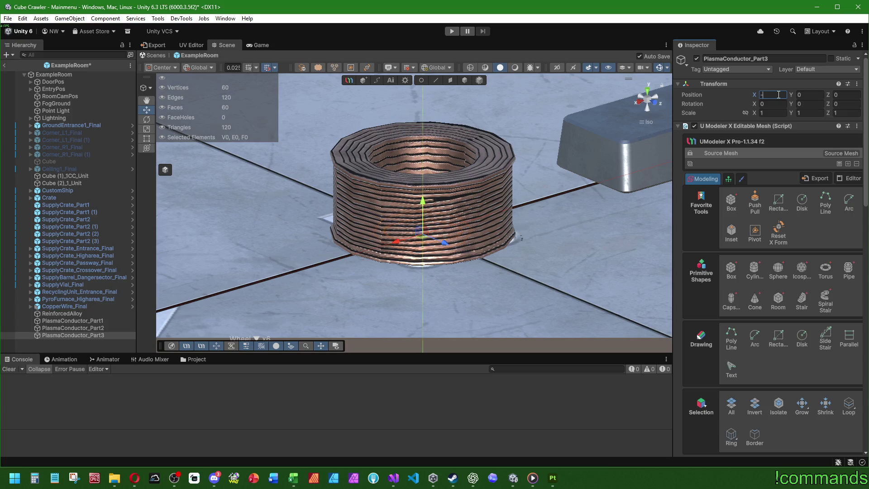
mouse_move(206, 248)
mouse_down()
mouse_move(423, 188)
mouse_move(415, 262)
mouse_up()
click(465, 80)
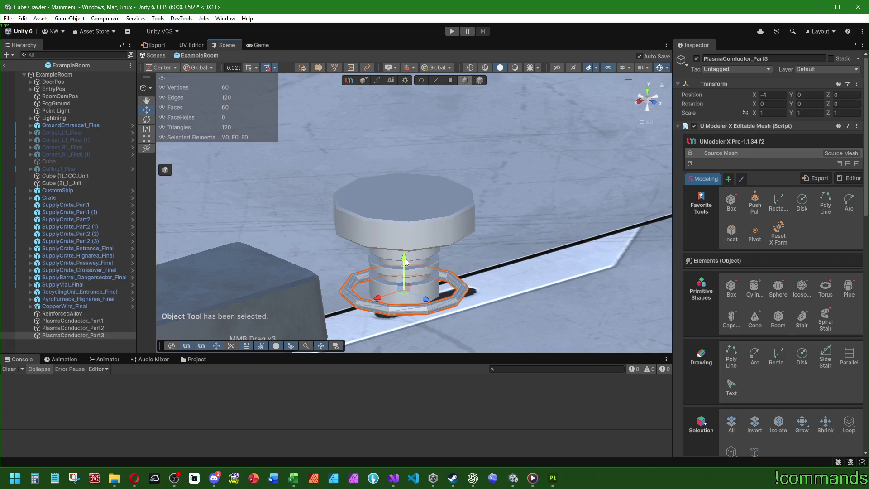
- View the bolt head from the Front and save the scene
click(660, 111)
mouse_move(462, 259)
mouse_down()
mouse_move(552, 275)
mouse_move(476, 252)
mouse_move(496, 132)
mouse_move(475, 143)
mouse_move(474, 164)
mouse_move(480, 147)
mouse_up()
key(ctrl+s)
scroll(477, 120, up, 2)
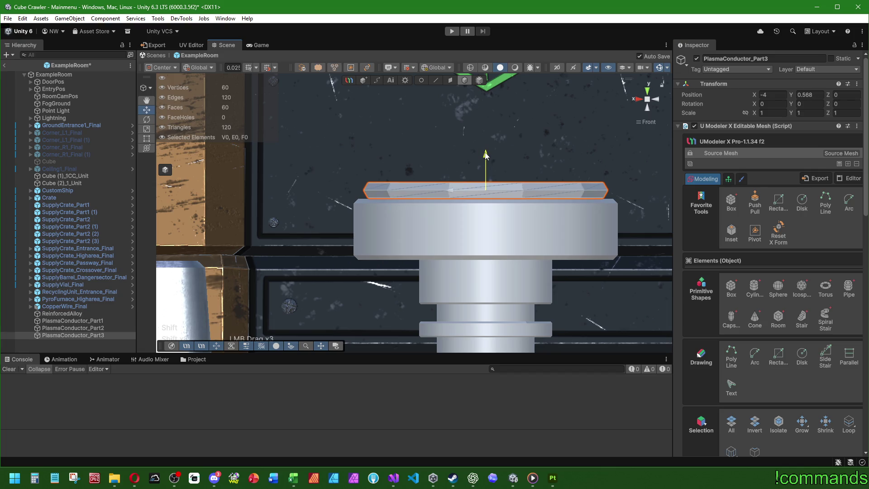
- Set the ring's Position Y to 0.57 and frame the ring in view
click(819, 95)
text(0,55)
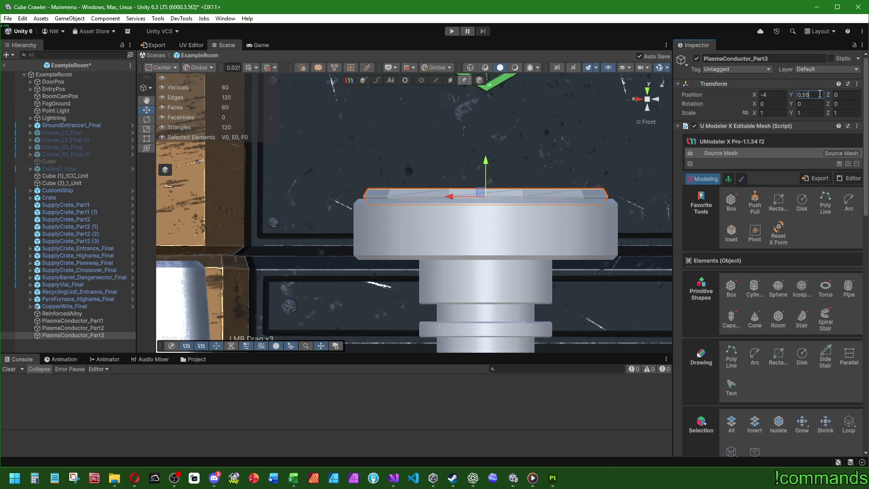
key(BackSpace)
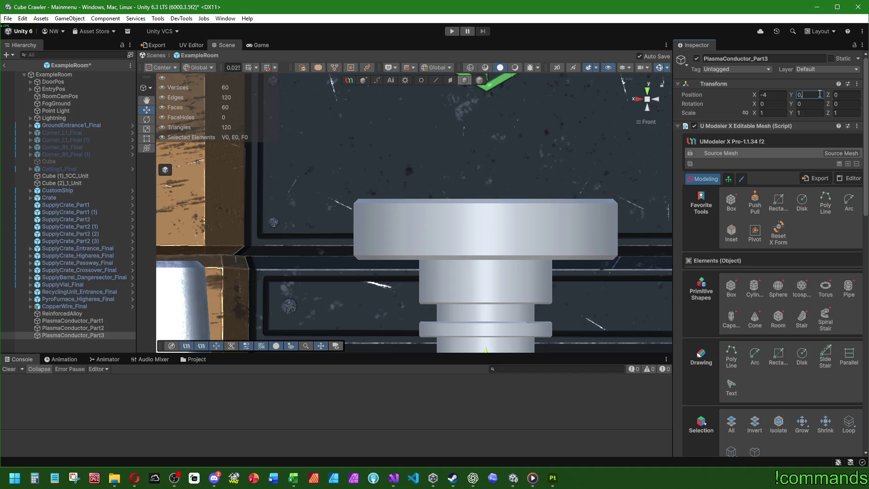
text(,57)
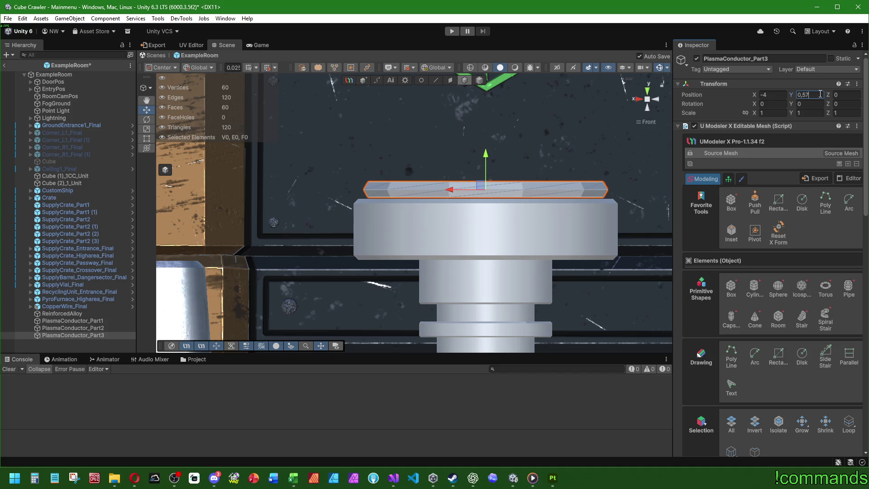
key(BackSpace)
text(67)
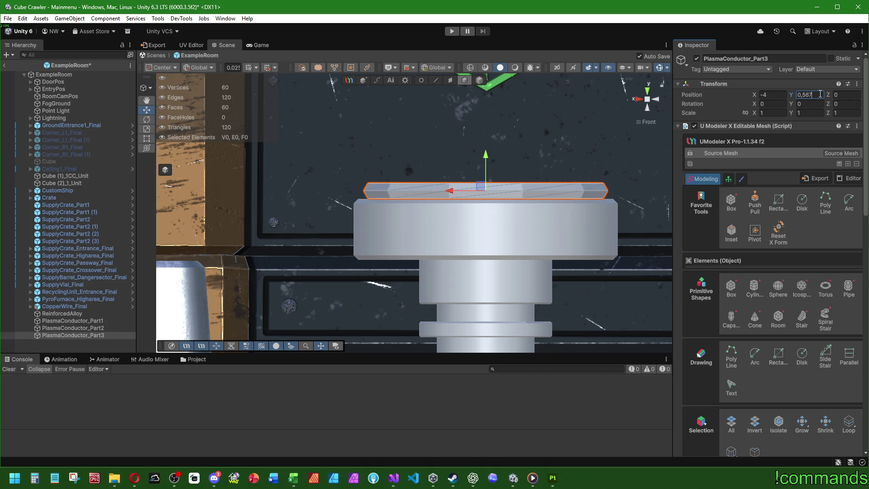
key(BackSpace)
text(5)
key(BackSpace)
key(BackSpace)
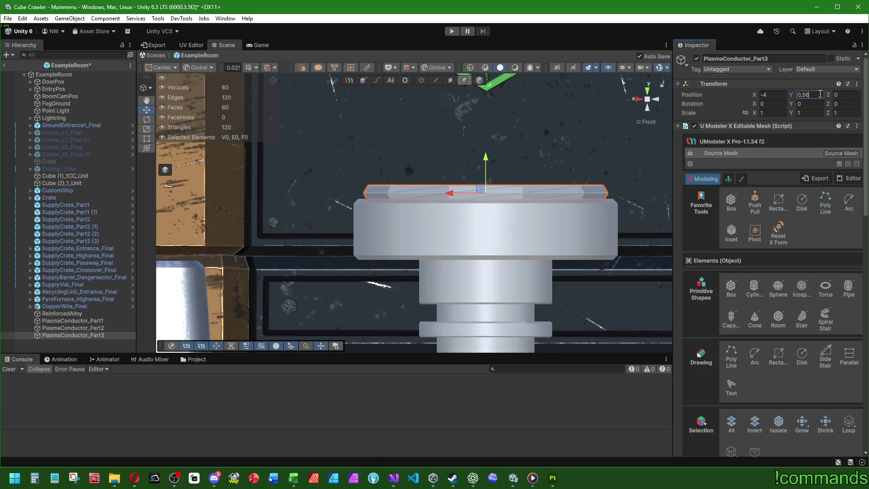
text(7)
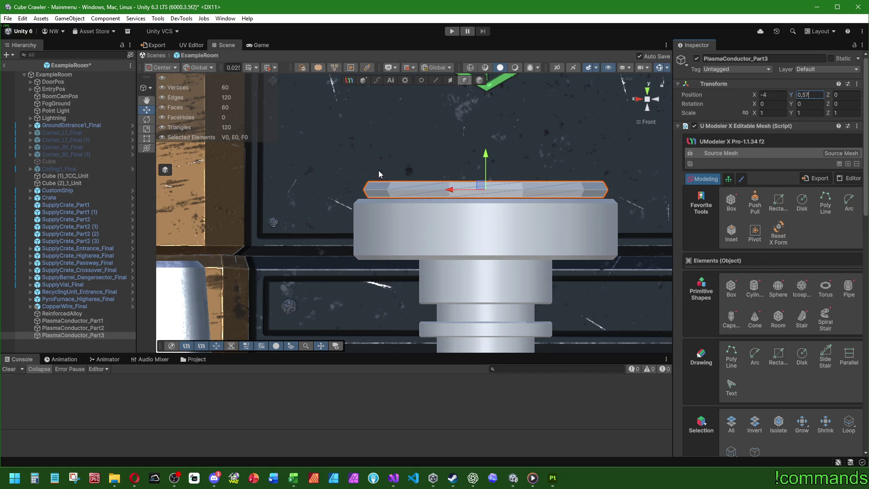
drag(378, 170, 443, 202)
key(f)
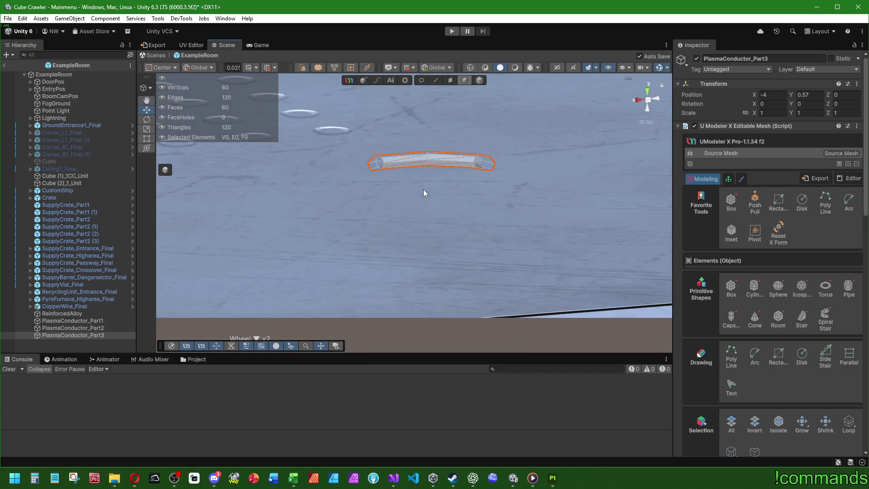
scroll(423, 190, up, 2)
- Select PlasmaConductor_Part3, enter Face mode, then select and clear all faces
drag(465, 175, 493, 152)
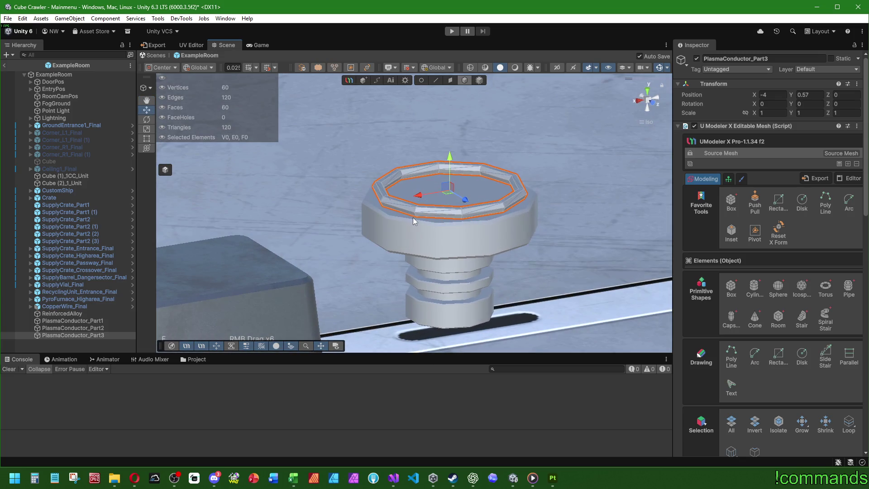
click(83, 335)
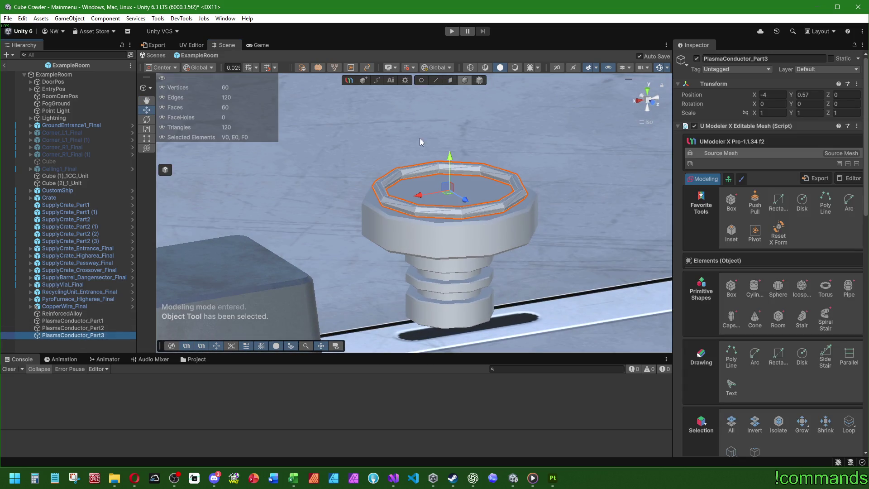
click(450, 80)
scroll(746, 350, down, 3)
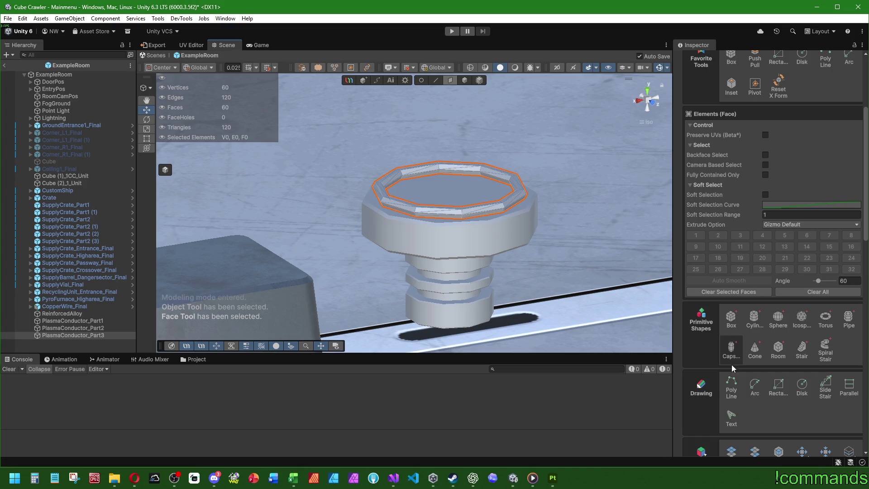
click(731, 450)
click(742, 292)
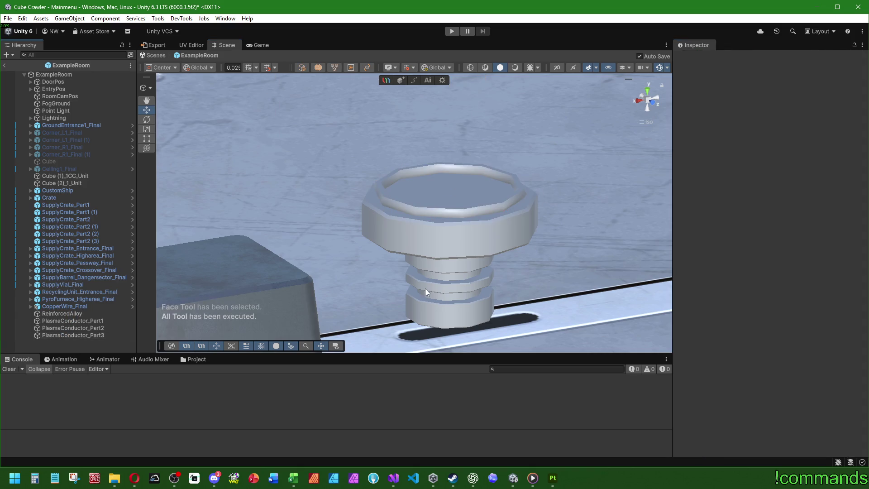
- Reselect PlasmaConductor_Part3 and switch the ring back into Face editing
mouse_move(425, 289)
mouse_down()
mouse_move(466, 257)
mouse_move(311, 217)
mouse_move(289, 253)
mouse_up()
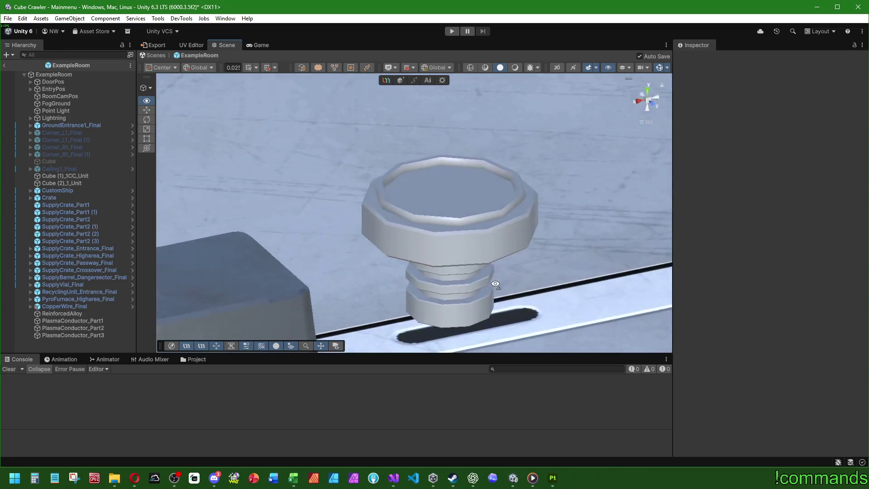
double_click(64, 335)
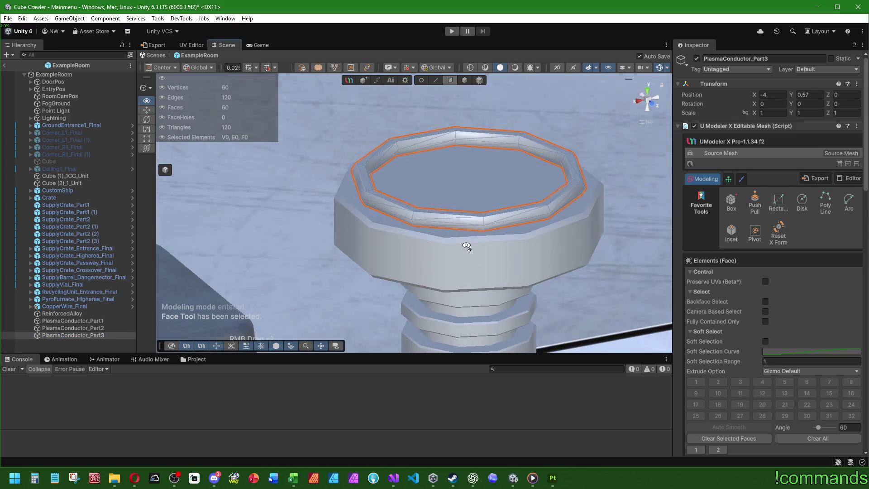
scroll(724, 294, down, 5)
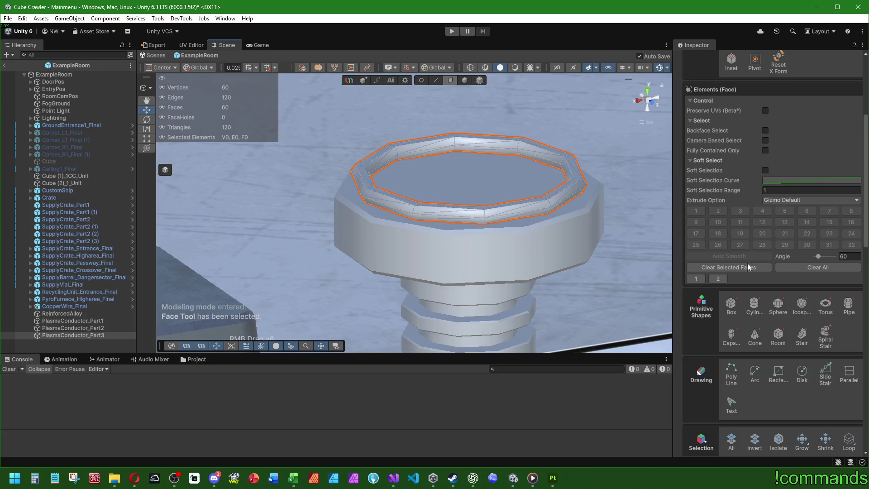
scroll(748, 263, down, 2)
click(464, 81)
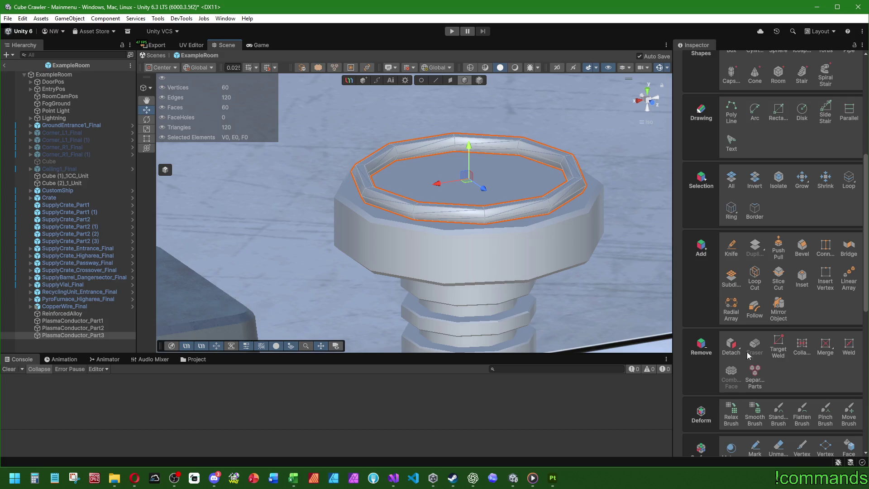
scroll(753, 289, up, 2)
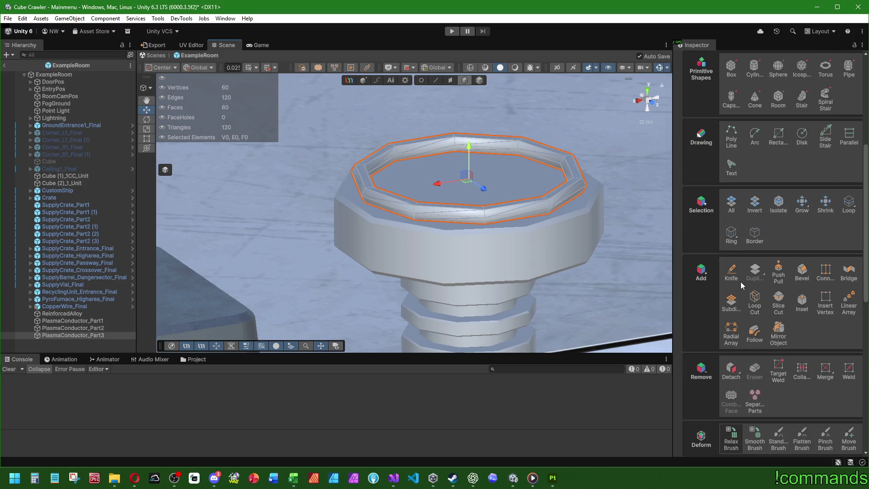
click(450, 80)
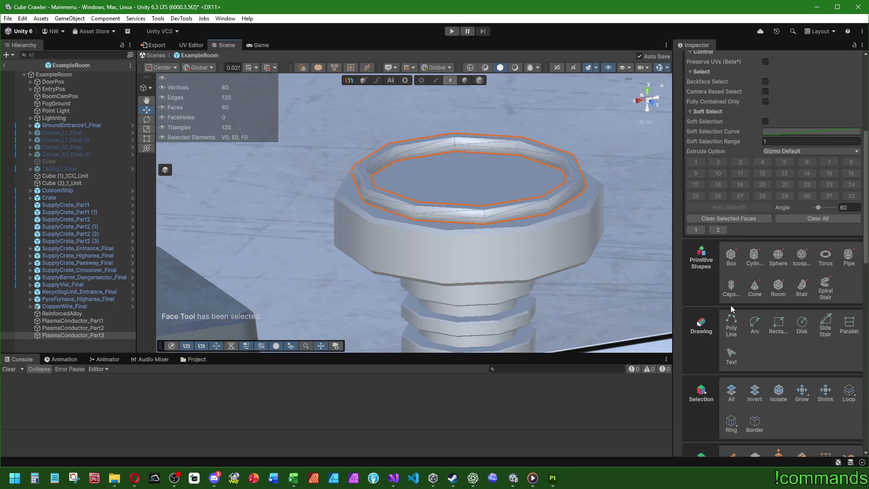
- Select all the ring's faces and start a Linear Array
click(731, 324)
scroll(752, 284, down, 12)
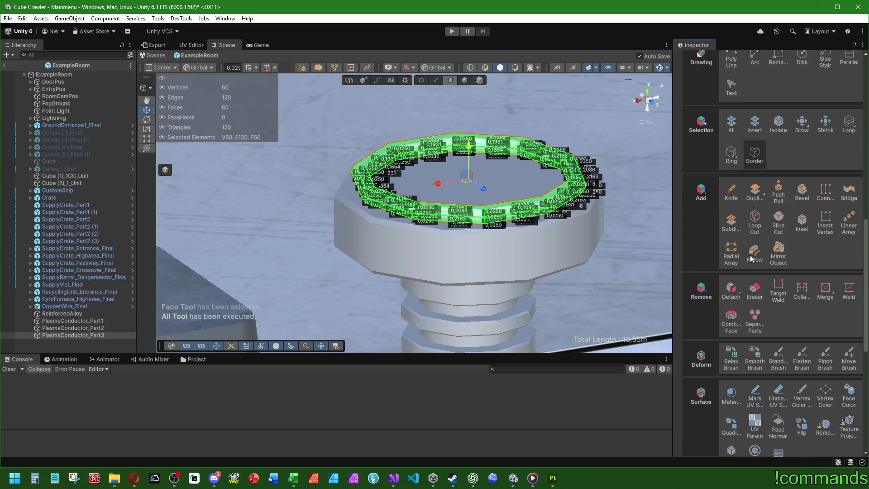
click(842, 225)
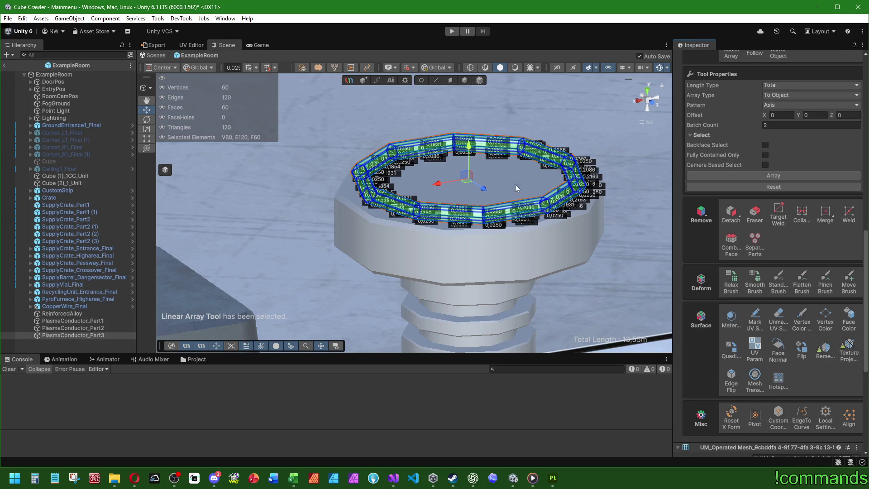
scroll(516, 186, down, 3)
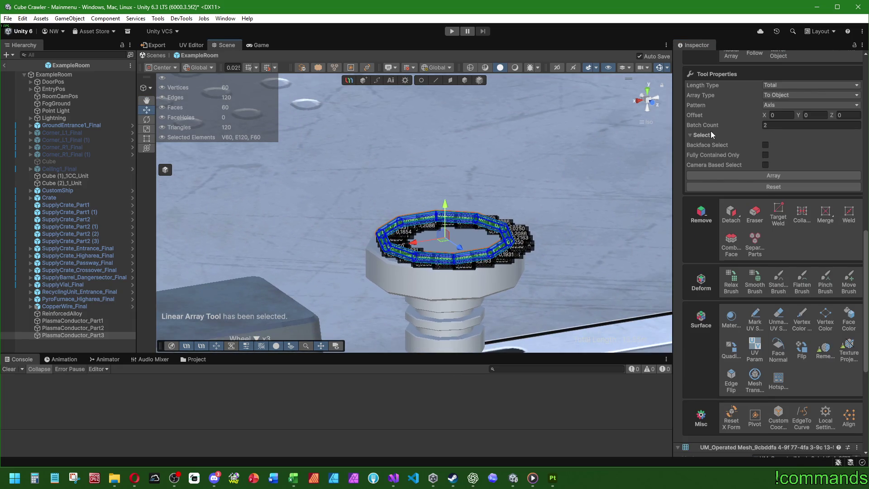
scroll(711, 132, up, 3)
- Keep Length Type Total and Array Type To Object, choose Axis pattern, offset Y 0.06
click(774, 134)
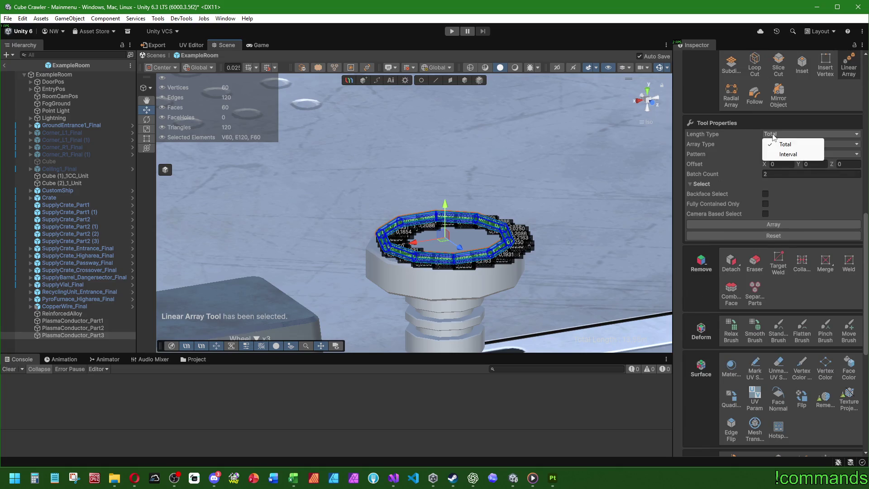
click(774, 144)
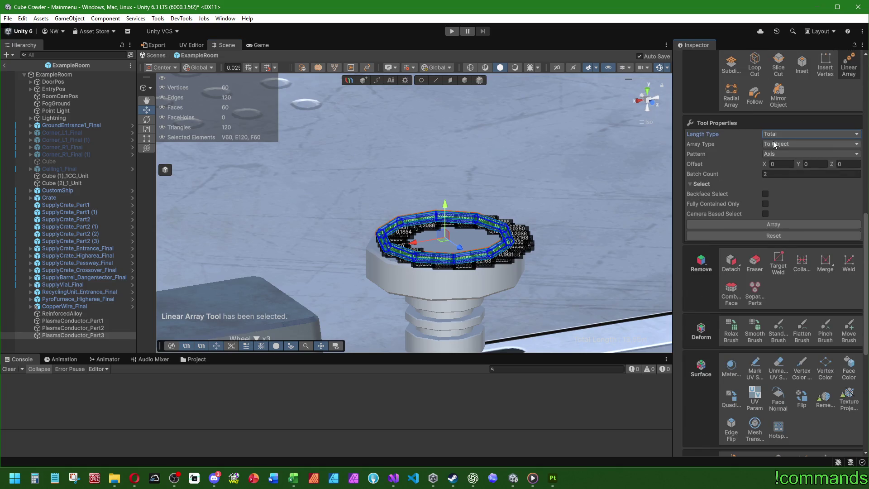
click(774, 144)
click(722, 143)
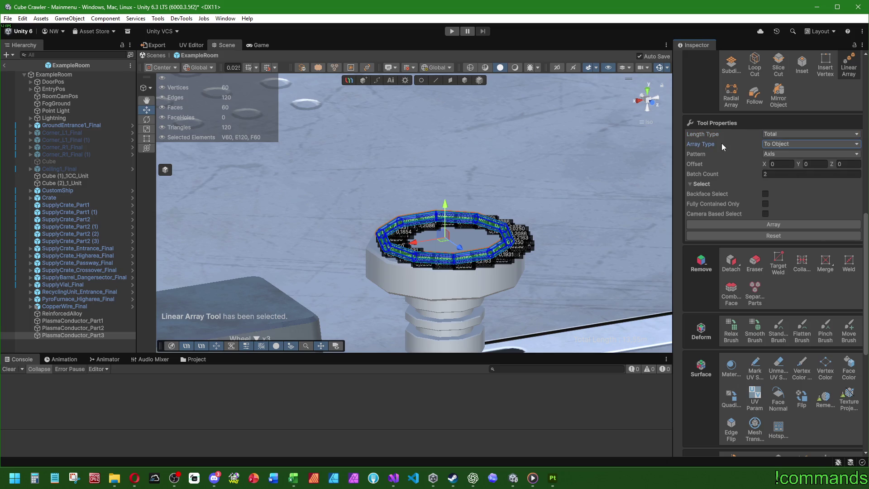
click(774, 154)
click(780, 174)
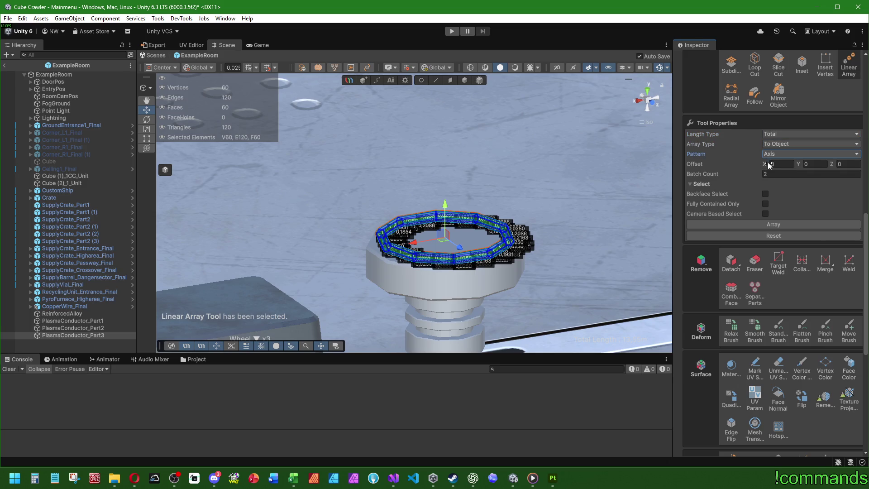
drag(799, 165, 802, 166)
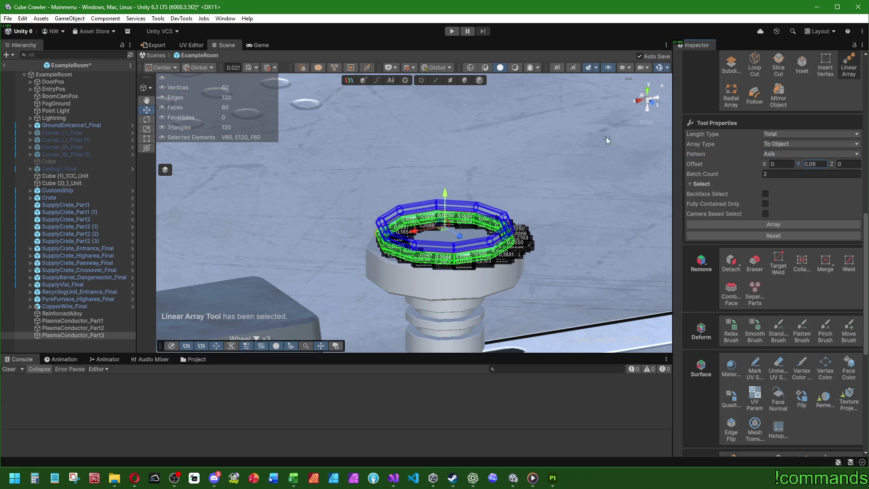
click(654, 107)
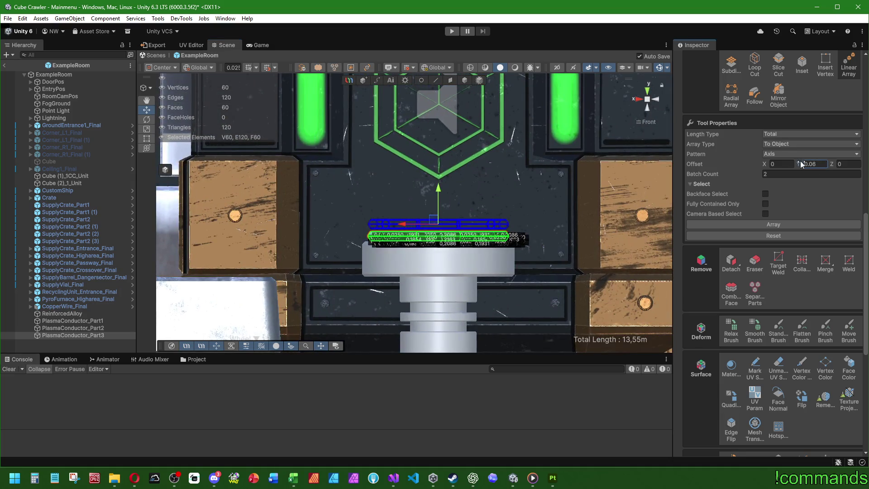
- Set the array's Offset Y to 0.051 and its Batch Count to 12
scroll(415, 213, up, 4)
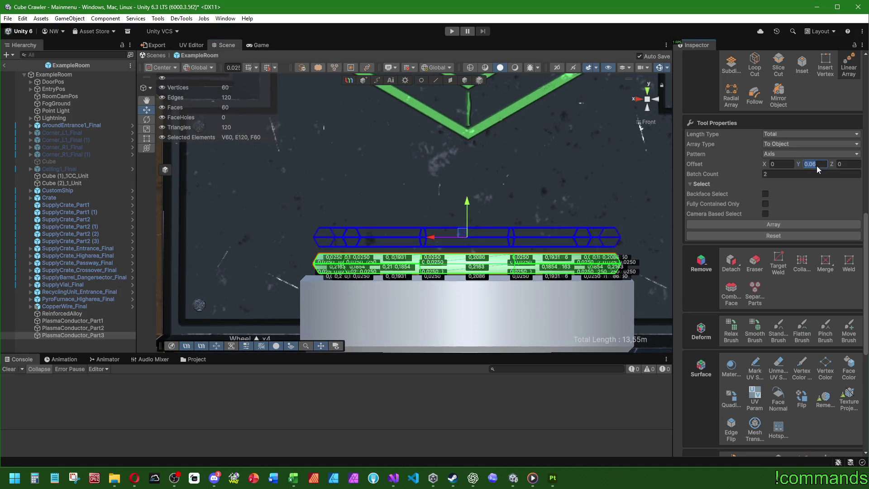
key(BackSpace)
text(5)
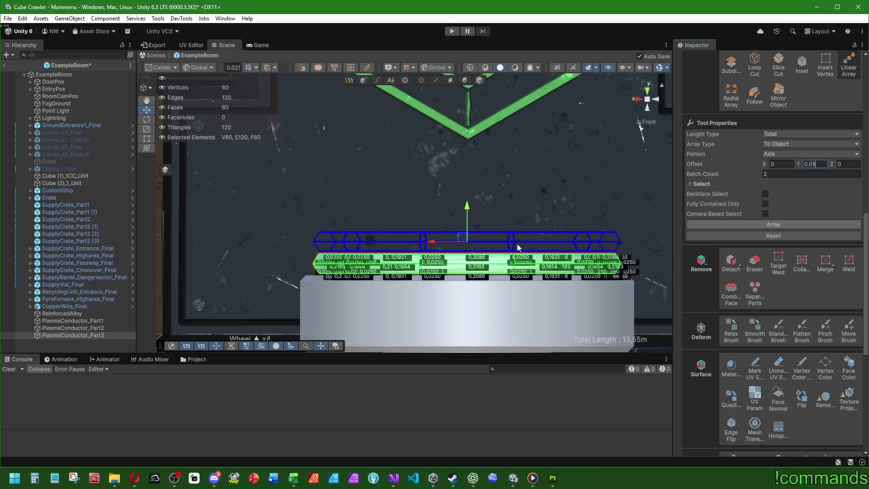
text(25)
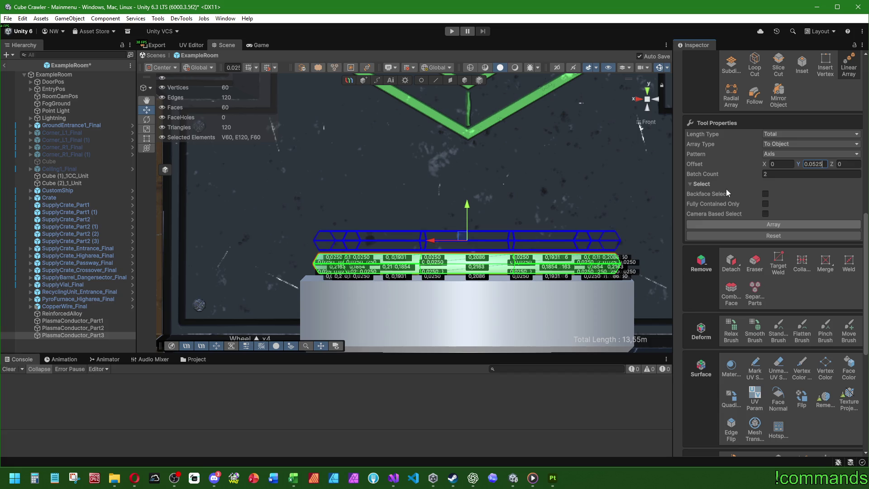
key(BackSpace)
key(BackSpace)
text(1)
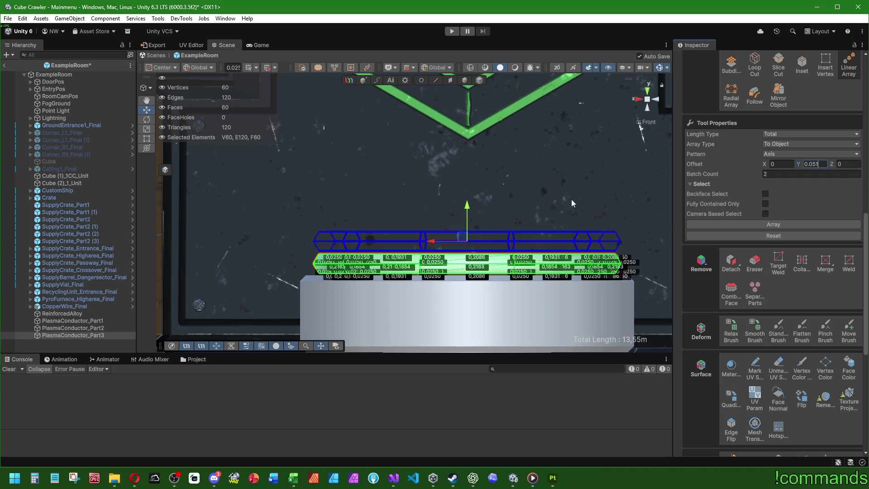
mouse_move(561, 180)
mouse_down()
mouse_move(332, 180)
mouse_move(406, 222)
mouse_up()
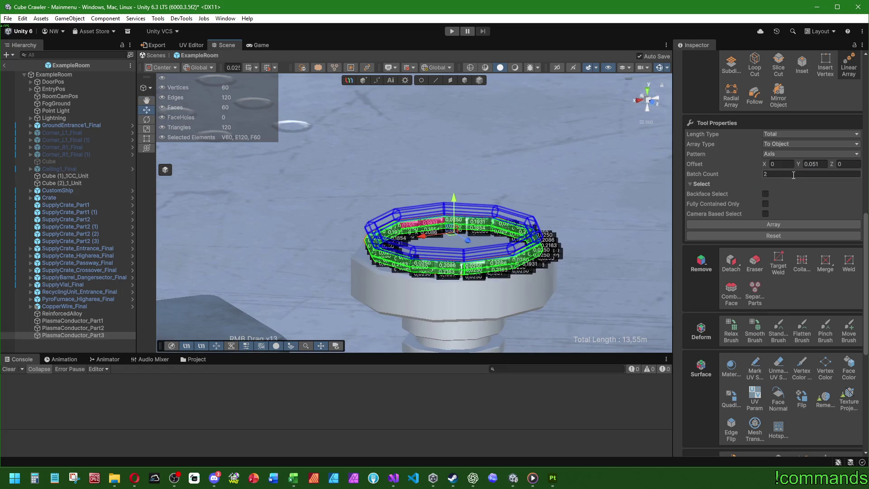
text(12)
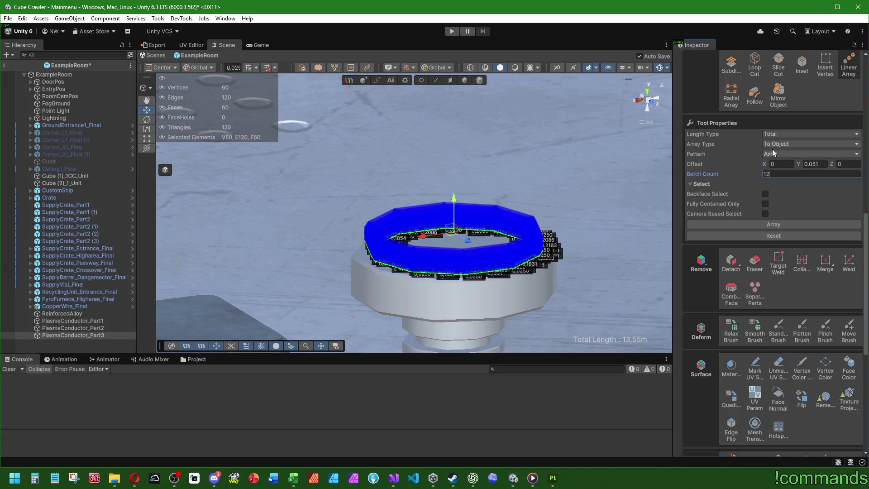
click(773, 134)
- Switch Length Type to Interval, set Batch Count to 8, and apply the array
click(780, 153)
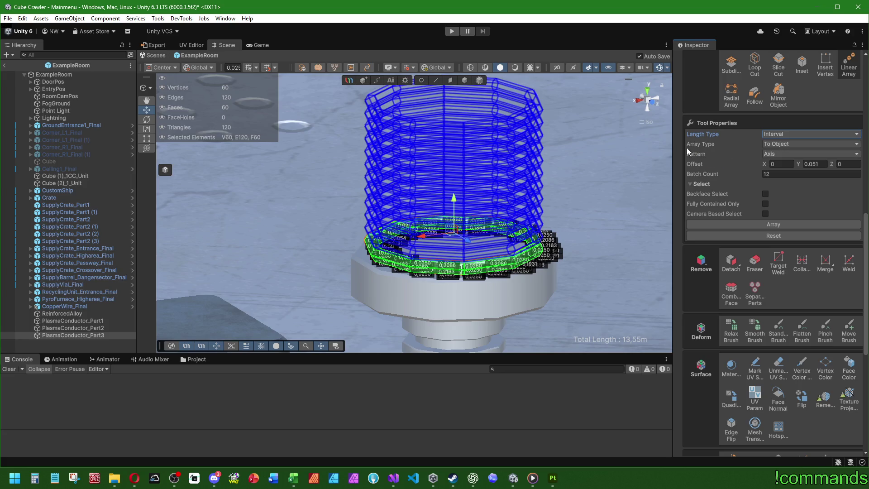
scroll(587, 166, down, 2)
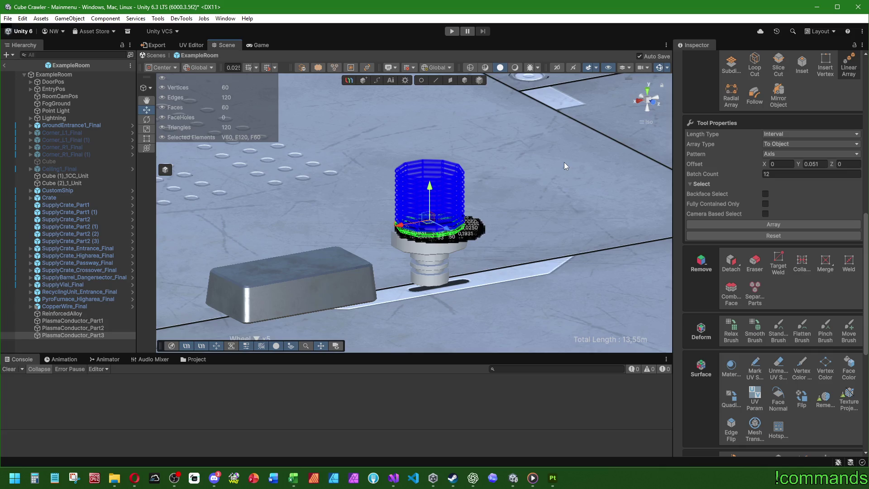
scroll(564, 162, up, 2)
click(781, 173)
text(8)
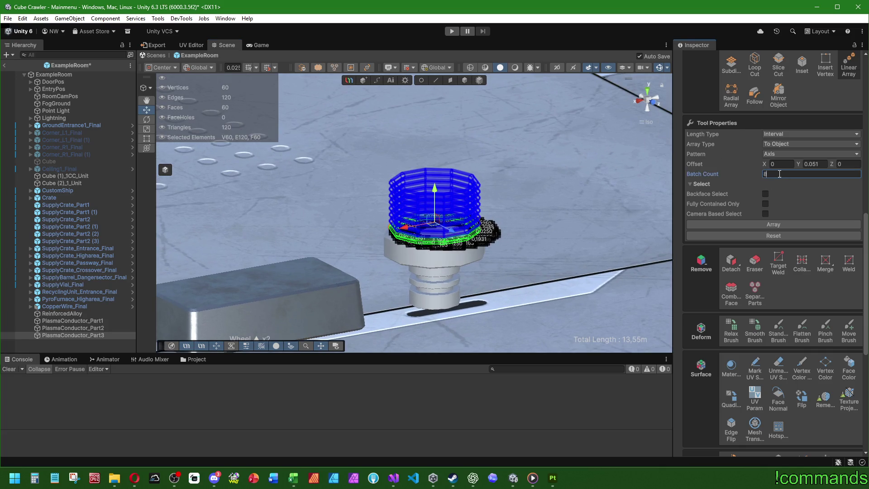
click(655, 105)
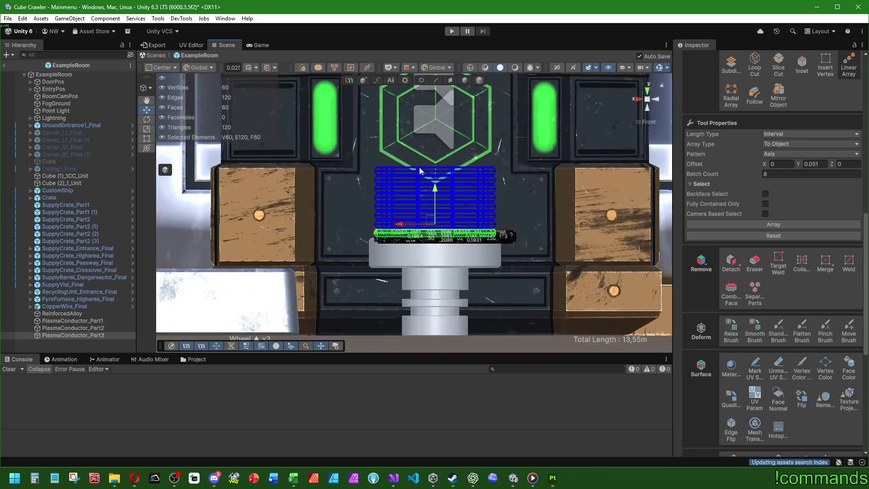
drag(498, 176, 380, 170)
scroll(379, 176, up, 2)
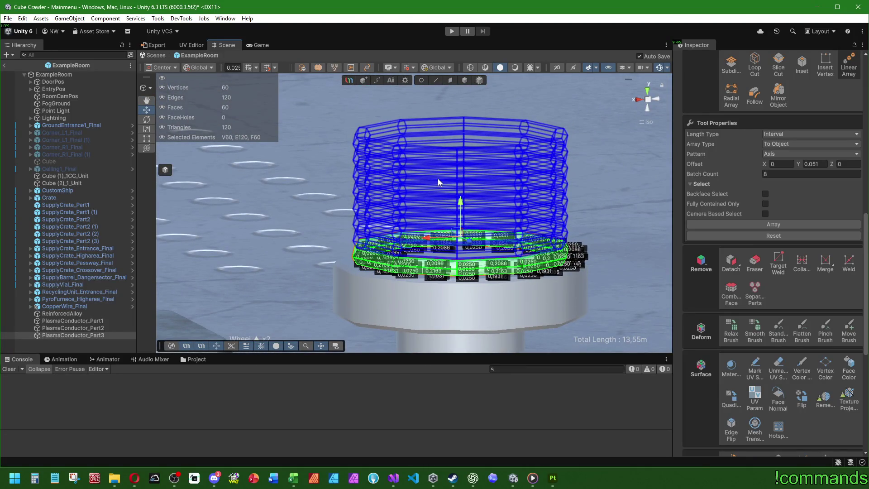
click(709, 223)
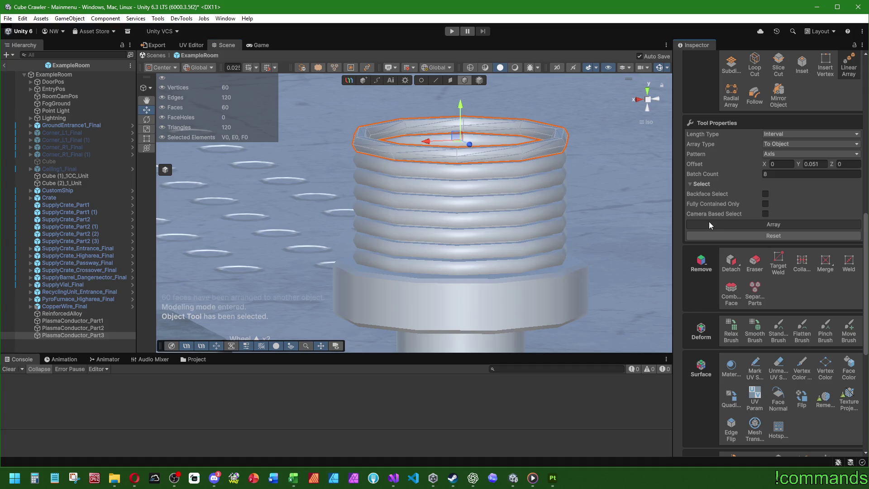
- Undo the applied array so the eight ring copies revert to a preview
scroll(488, 196, down, 2)
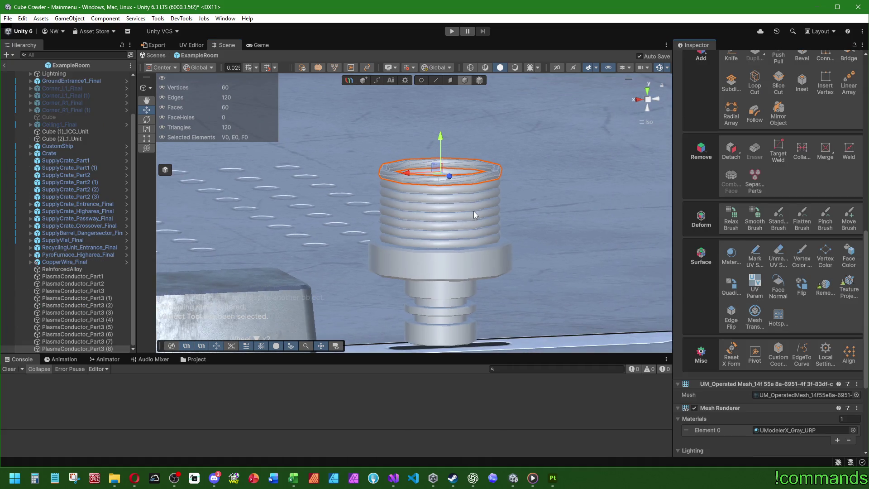
drag(475, 214, 398, 217)
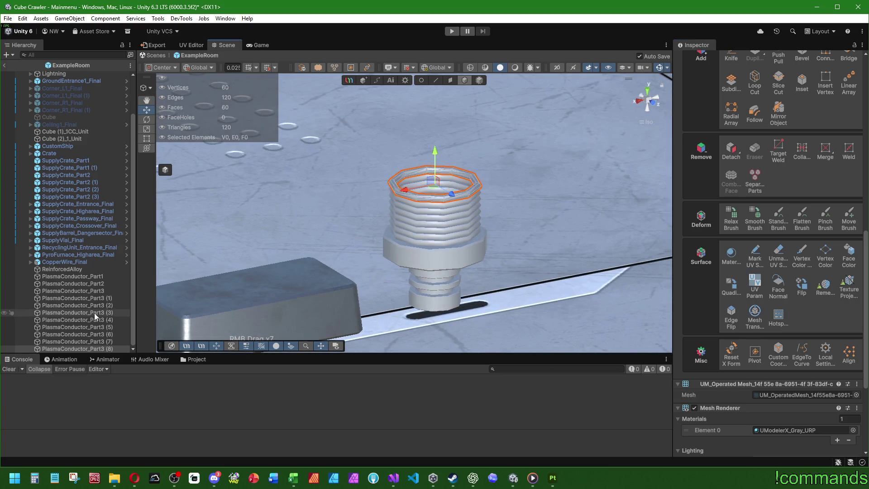
drag(325, 229, 369, 224)
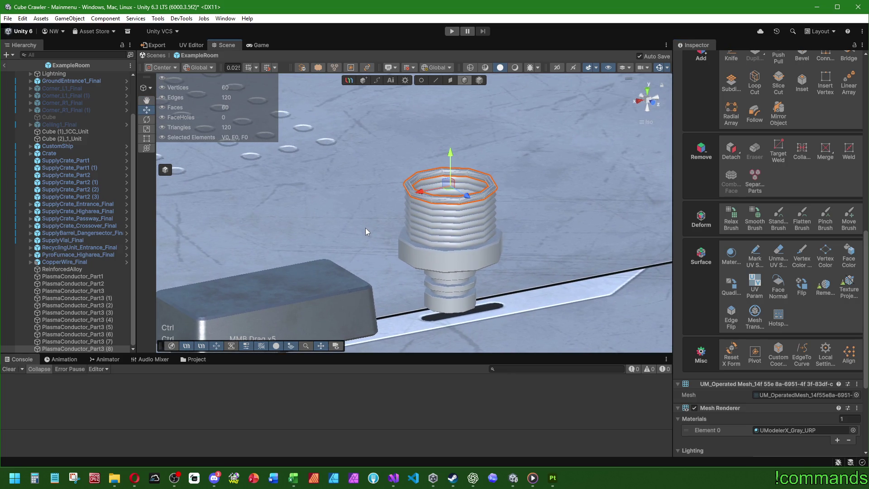
key(ctrl+z)
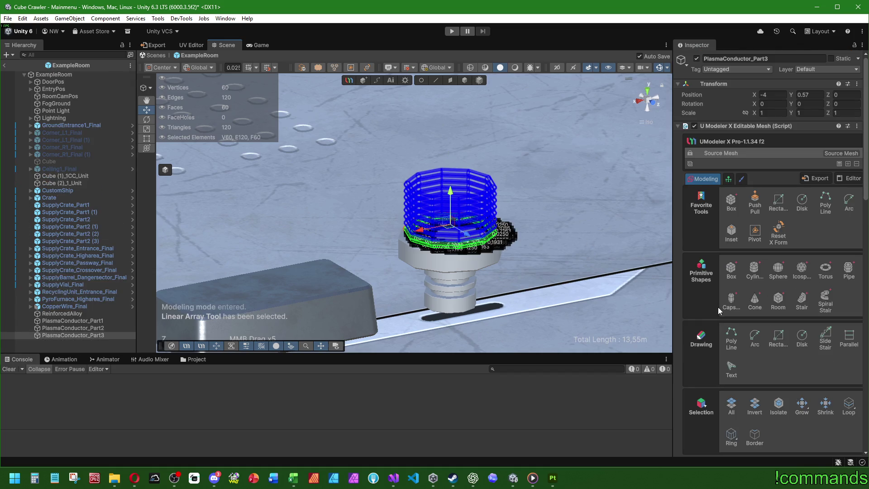
- Compare the To Object and To Elements array types, apply the array, then undo it
scroll(717, 307, down, 10)
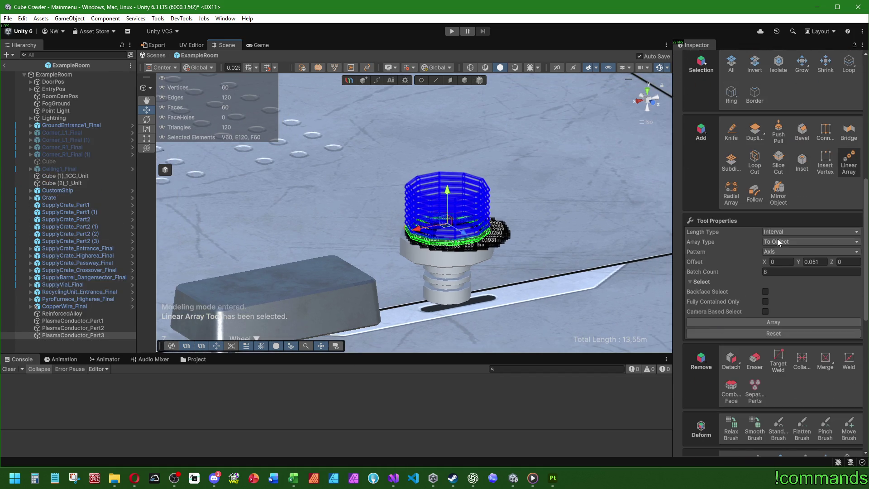
click(778, 242)
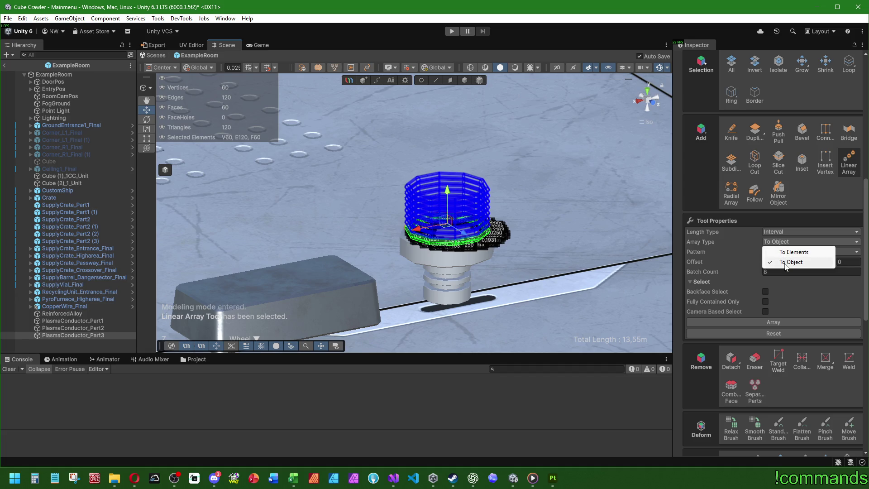
click(786, 267)
click(774, 245)
click(782, 263)
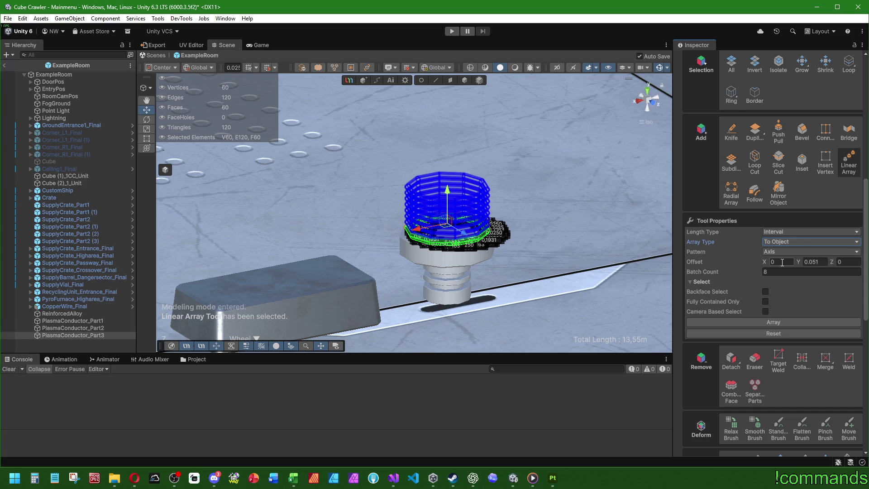
click(777, 241)
click(788, 251)
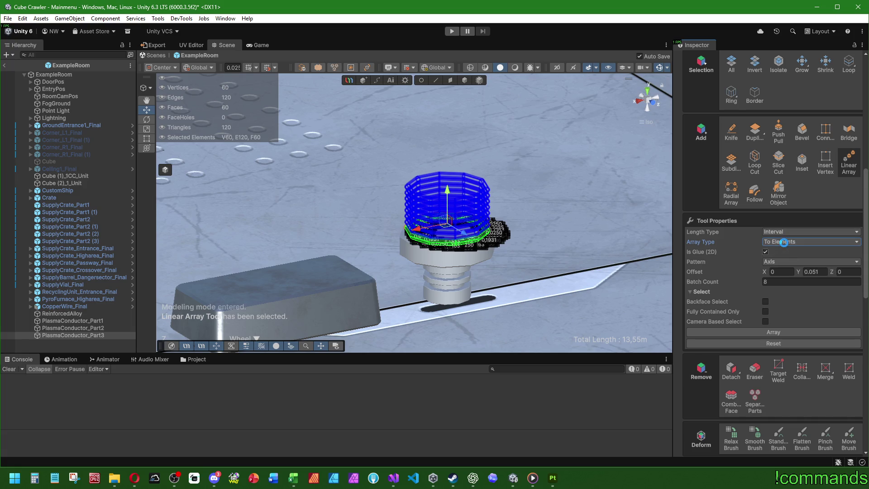
click(781, 242)
click(783, 264)
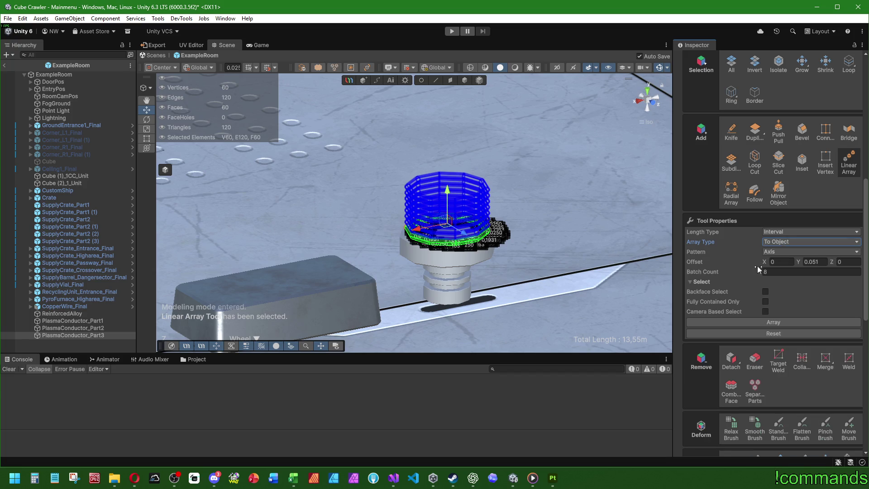
click(771, 323)
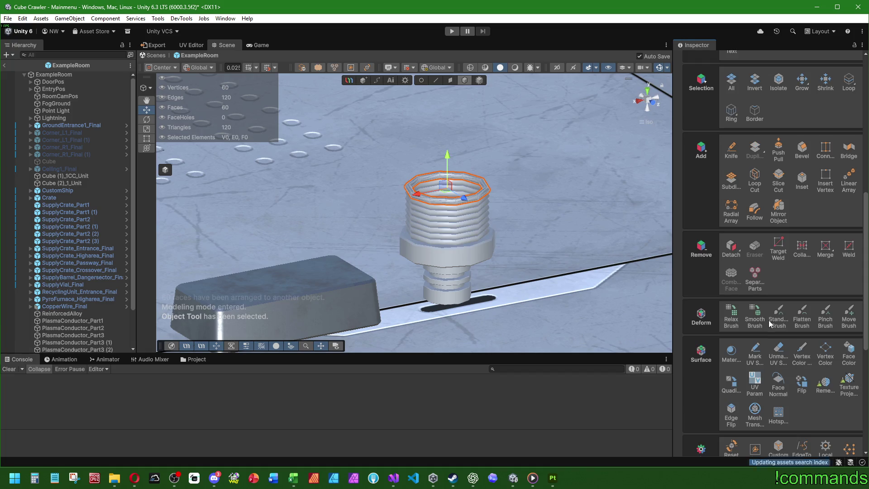
key(ctrl+z)
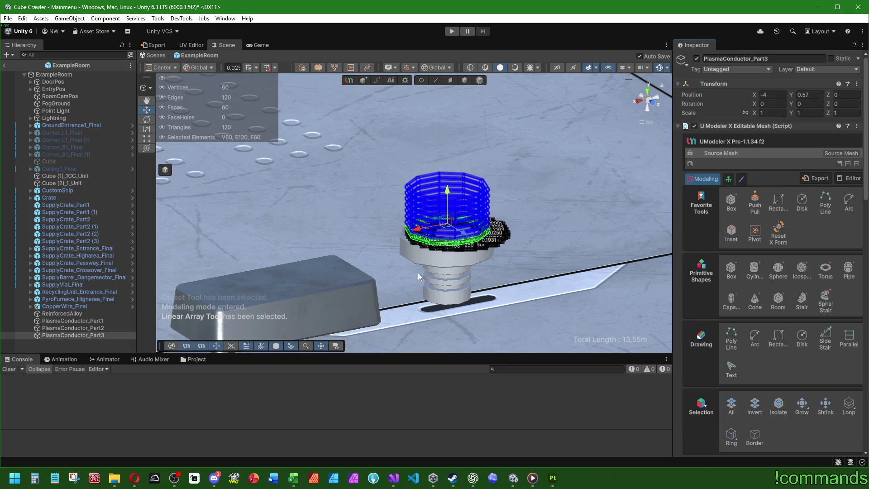
- Set Array Type to To Elements and apply the linear array to the thread ring
scroll(699, 346, down, 5)
scroll(700, 346, down, 5)
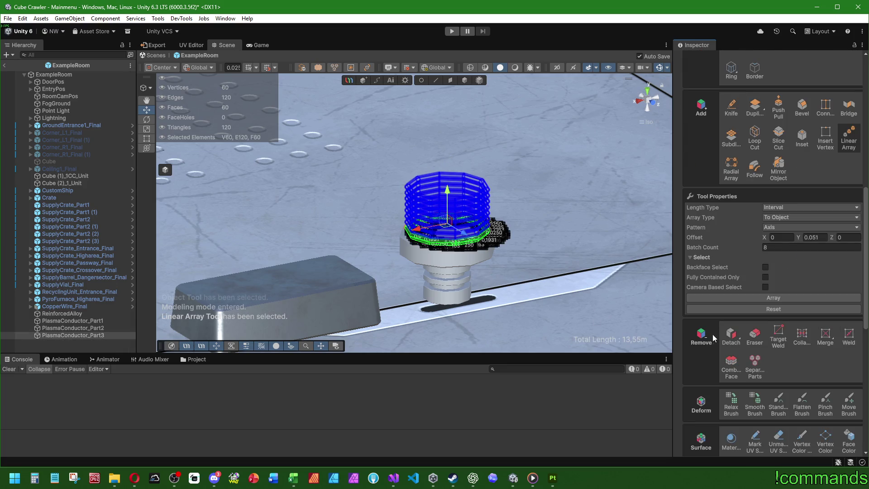
click(788, 208)
click(759, 224)
click(769, 217)
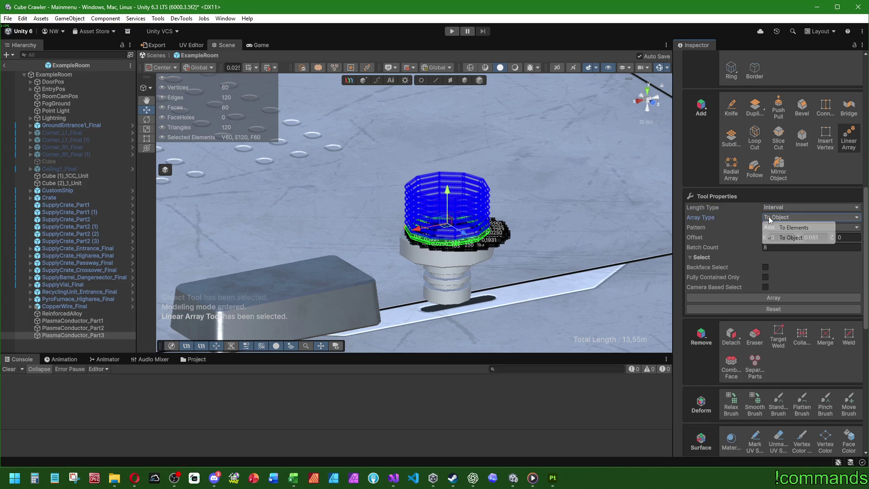
click(778, 229)
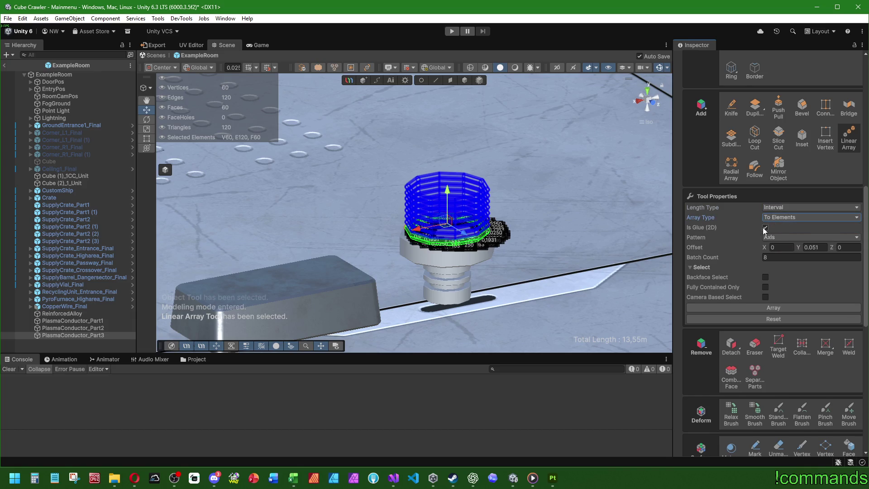
click(775, 308)
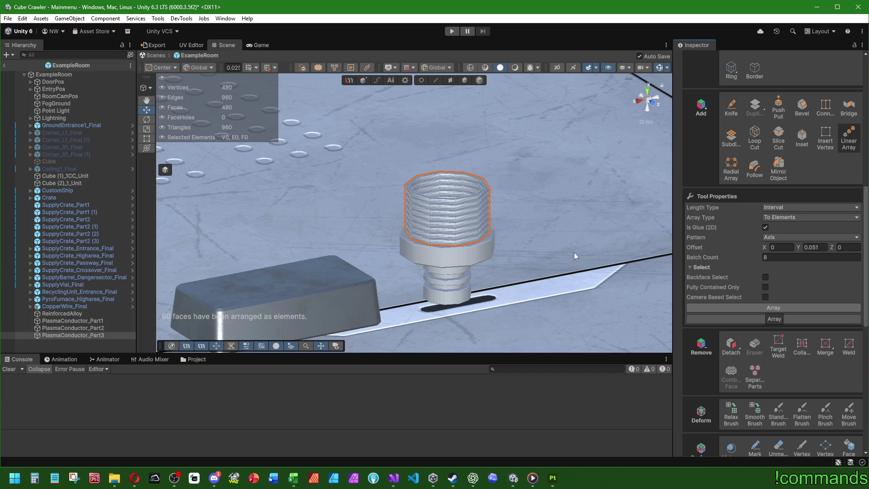
- Inspect the threaded Part3 ring from several angles, then open PlasmaConductor_Part2 for modeling
scroll(450, 196, up, 6)
drag(433, 207, 505, 226)
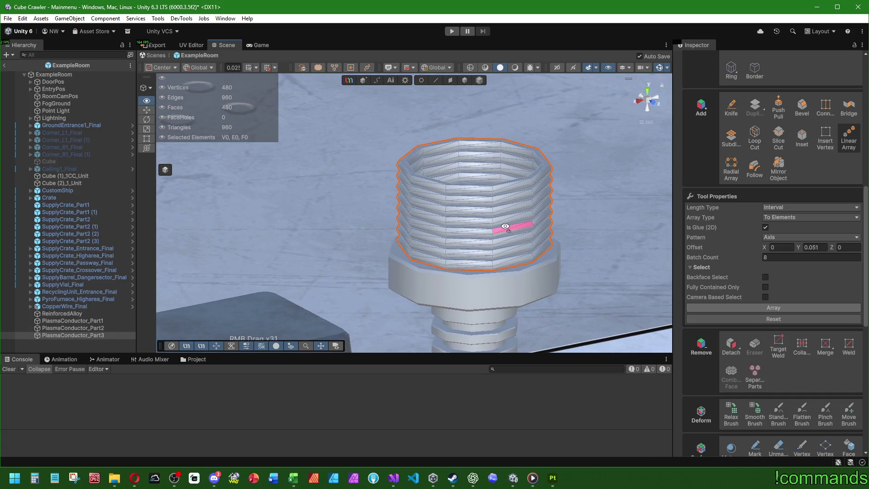
click(96, 344)
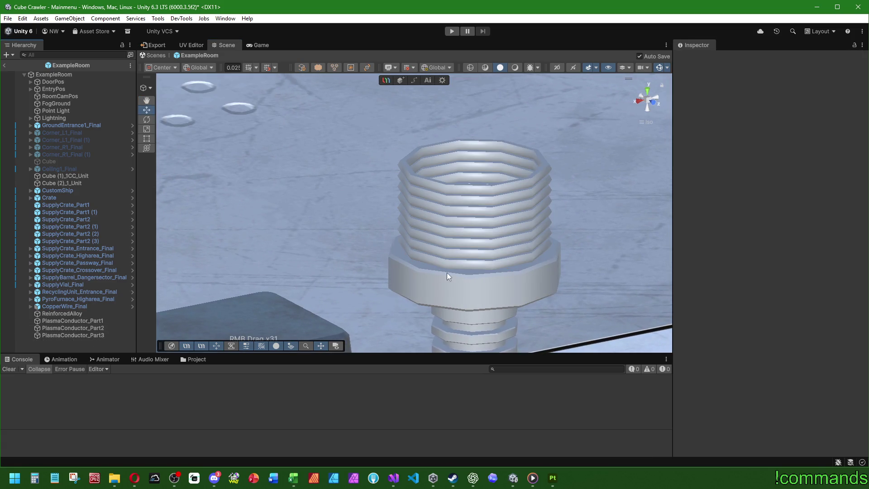
mouse_move(447, 272)
mouse_down()
mouse_move(512, 269)
mouse_move(491, 216)
mouse_move(475, 245)
mouse_up()
scroll(375, 233, down, 3)
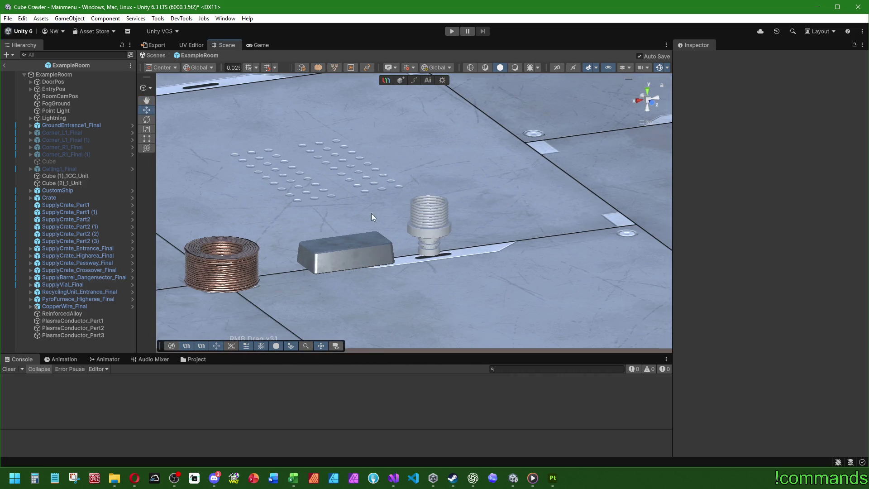
drag(371, 216, 414, 221)
scroll(414, 221, up, 5)
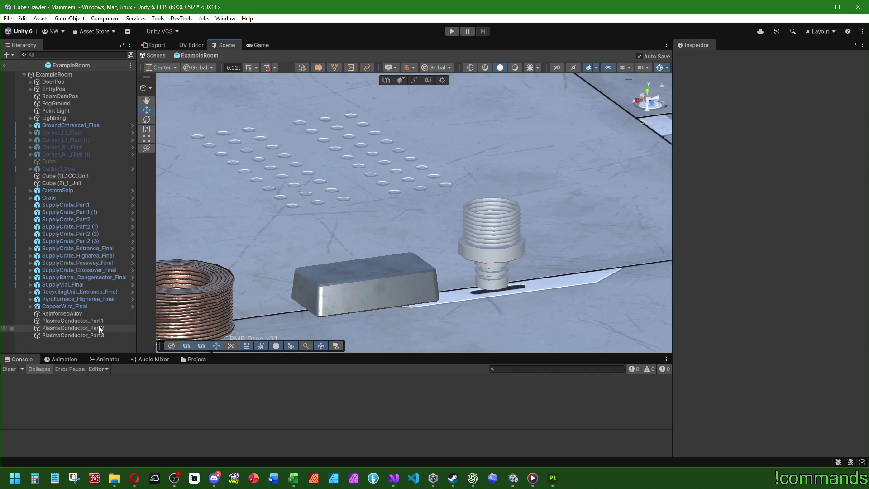
click(100, 329)
scroll(531, 230, up, 4)
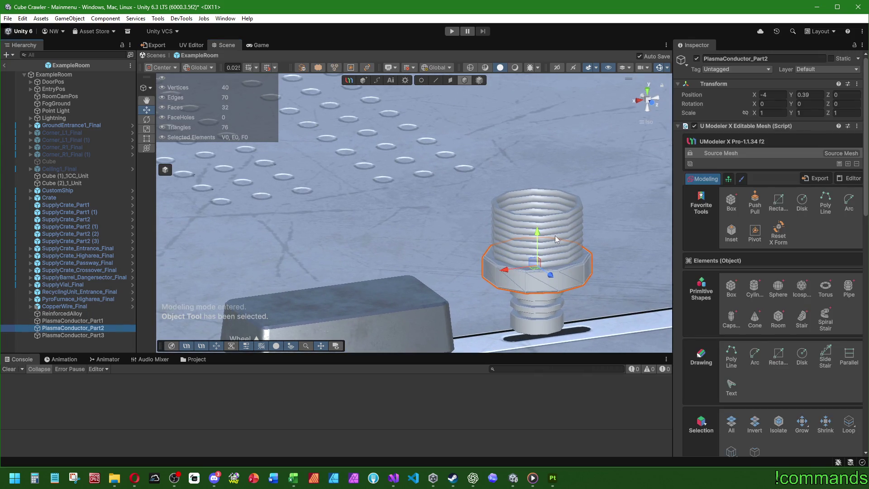
- Duplicate PlasmaConductor_Part2, flip the copy with Scale Y -1, and raise it above the threads
key(ctrl)
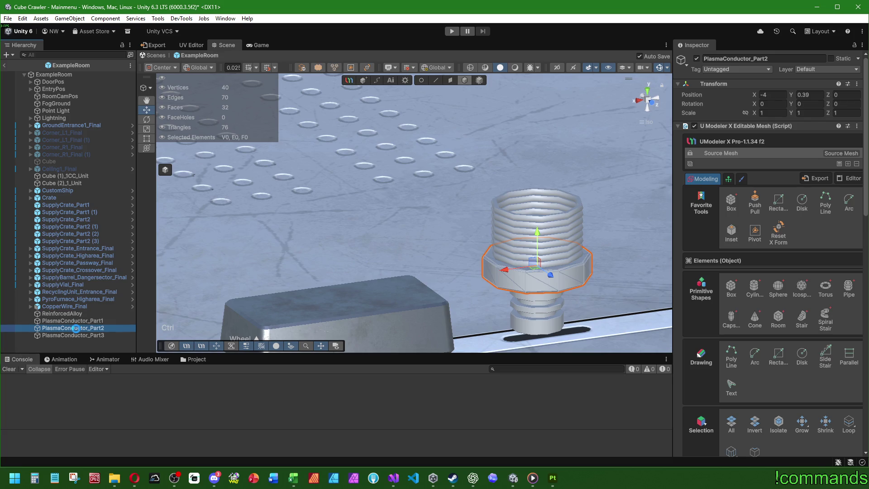
key(ctrl+d)
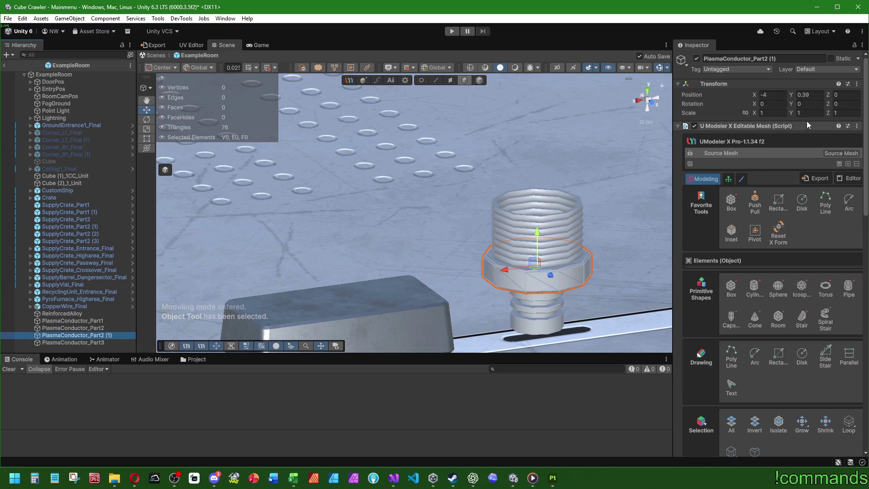
click(816, 114)
text(-1)
key(Return)
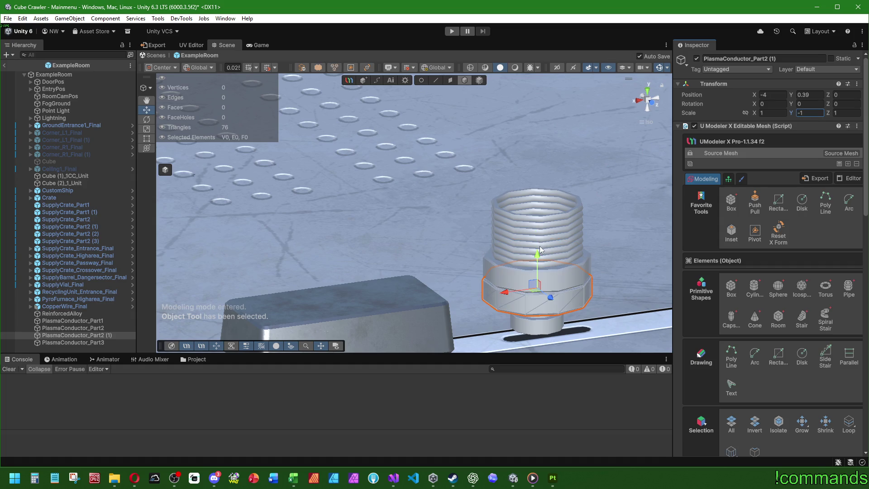
mouse_move(539, 249)
mouse_down()
mouse_move(559, 155)
mouse_move(521, 150)
mouse_up()
- In Front view, save the scene and nudge the flipped cap down onto the threads at Y 1.153
click(651, 104)
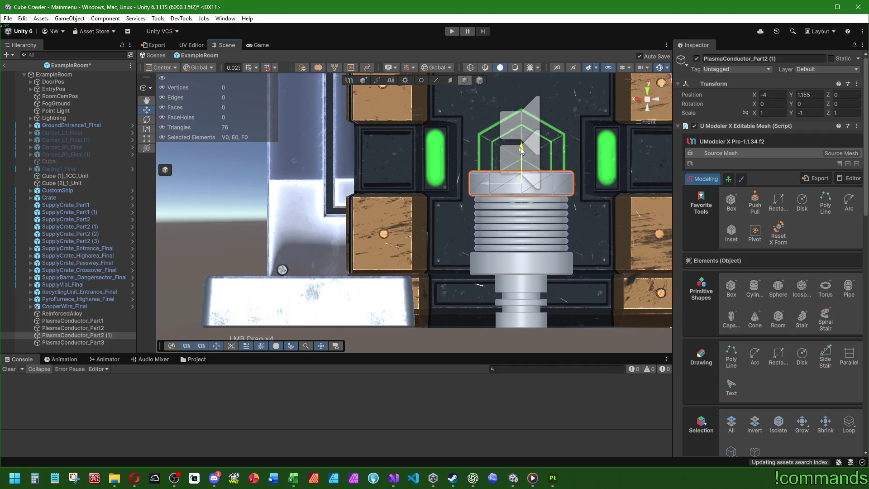
key(ctrl+s)
right_click(500, 175)
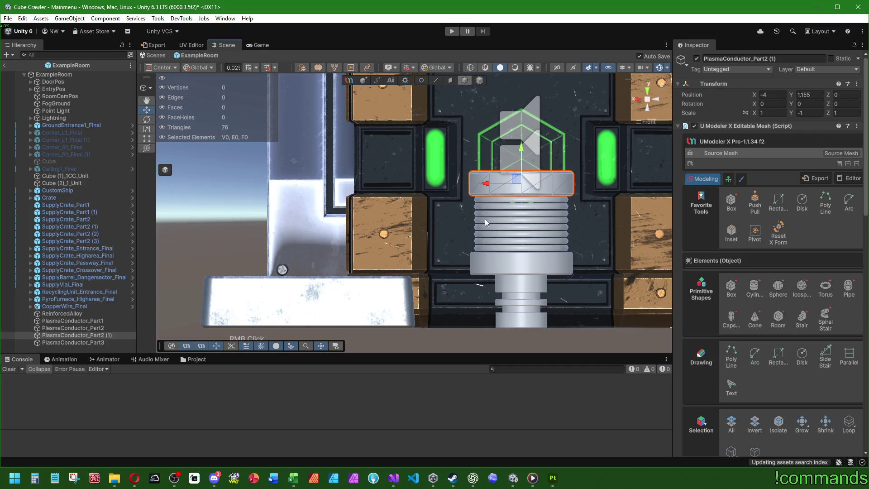
click(246, 230)
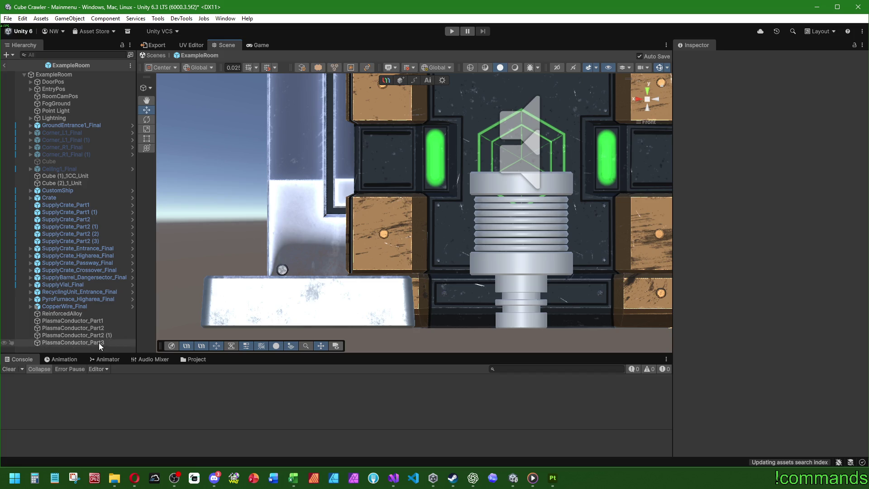
double_click(98, 343)
click(584, 201)
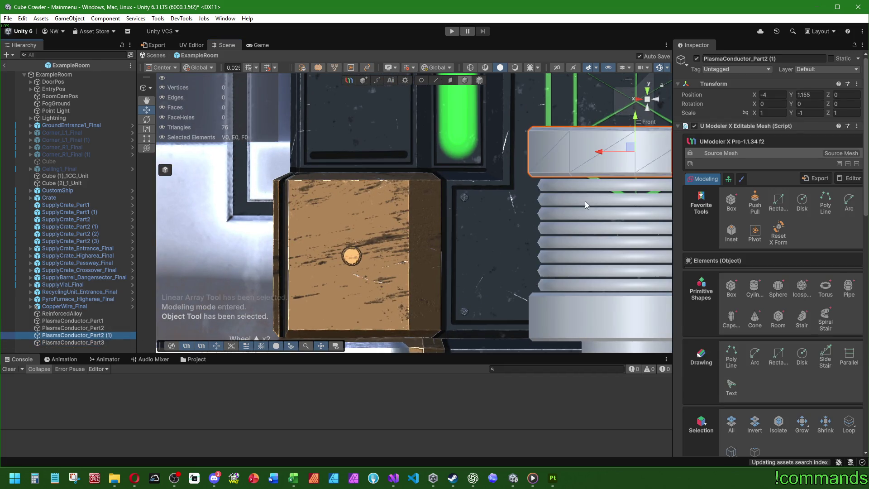
drag(551, 107, 551, 108)
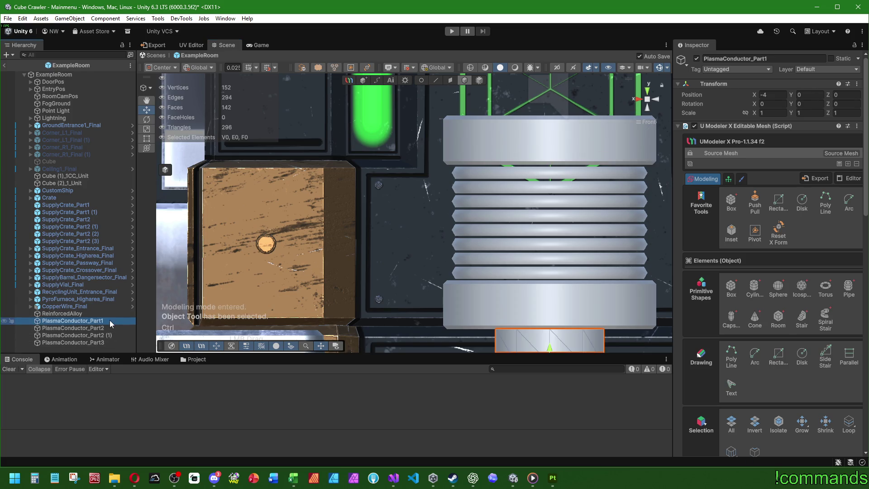
- Duplicate PlasmaConductor_Part1, flip it with Scale Y -1, and move it onto the new nut
key(ctrl+d)
scroll(414, 213, down, 3)
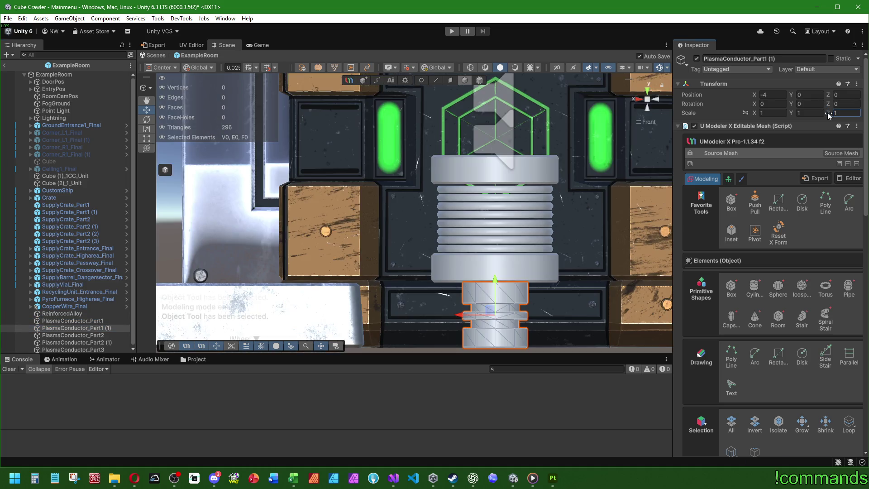
click(810, 113)
text(-1)
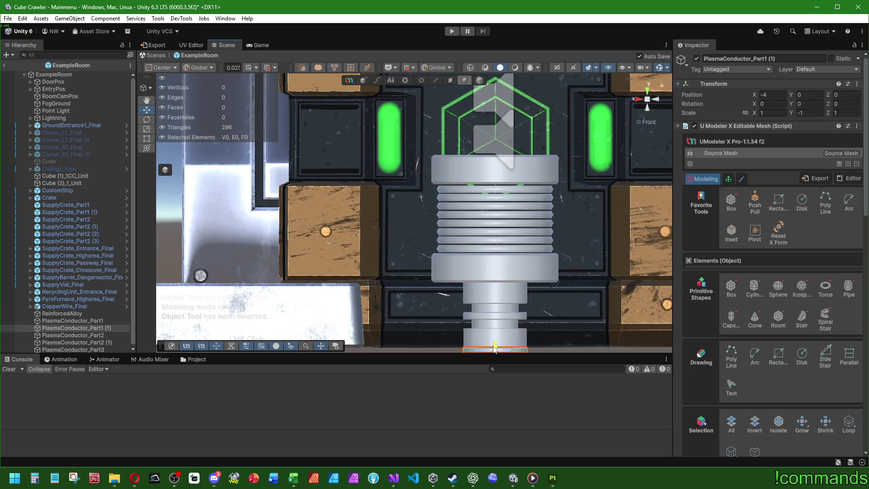
key(Return)
drag(495, 344, 495, 295)
scroll(507, 155, up, 3)
key(f)
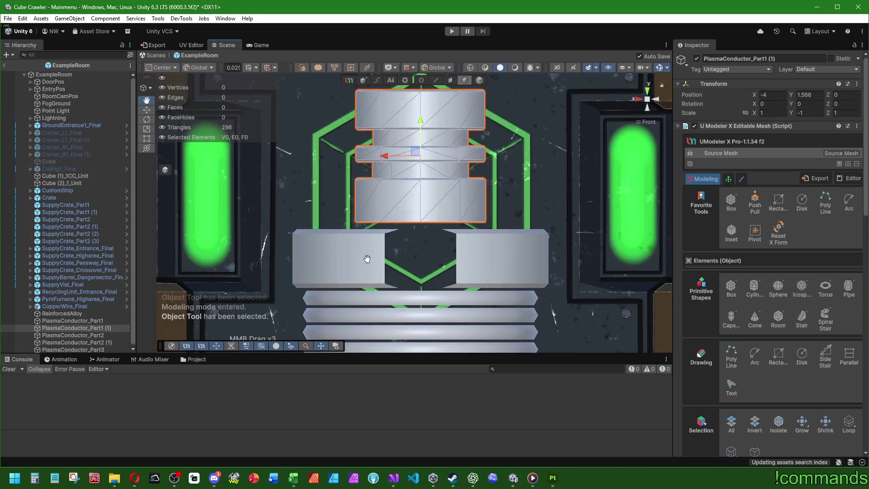
drag(419, 134, 419, 139)
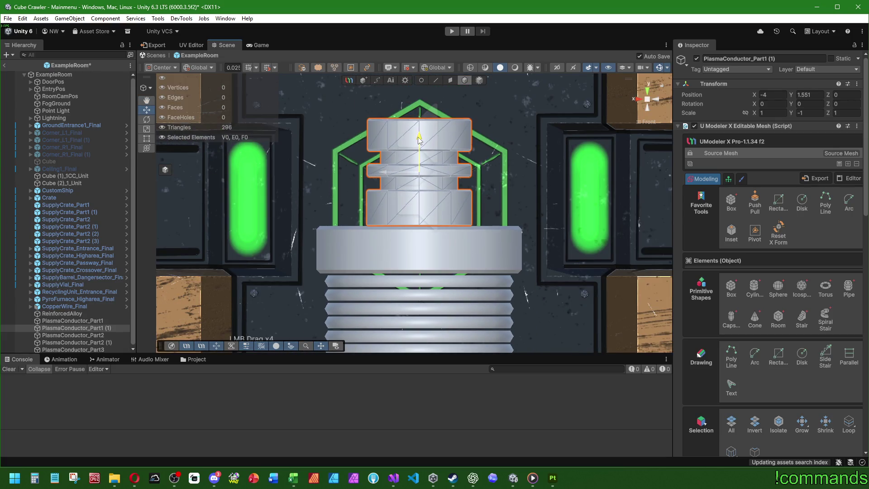
- Check the stack in Front view and set the flipped Part1 copy's Position Y to 1.54
drag(307, 188, 371, 209)
click(306, 215)
click(73, 349)
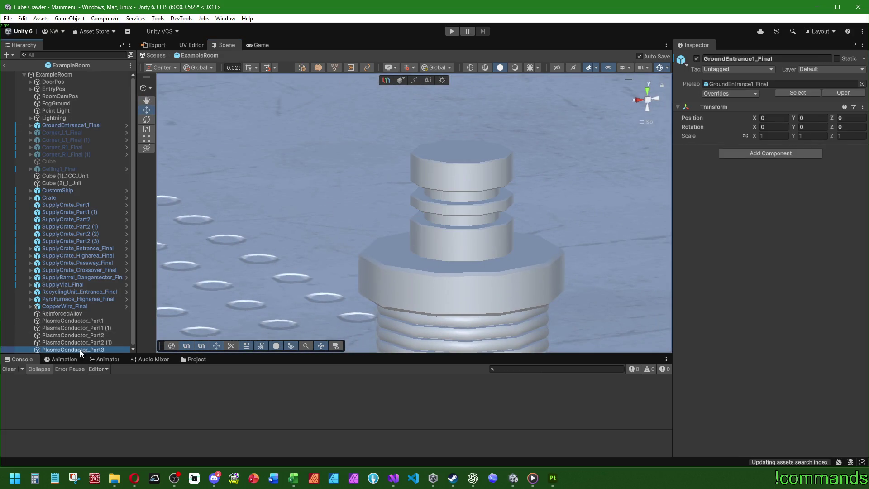
drag(314, 199, 462, 217)
click(656, 100)
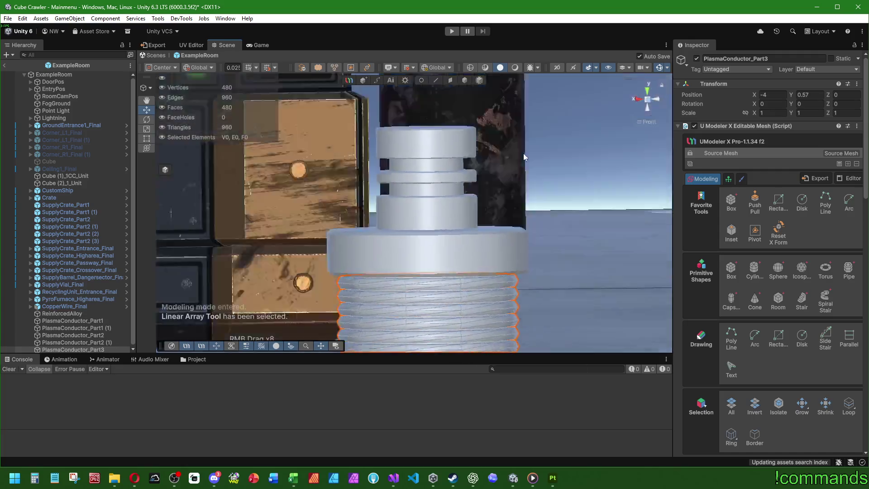
scroll(358, 192, down, 2)
click(91, 351)
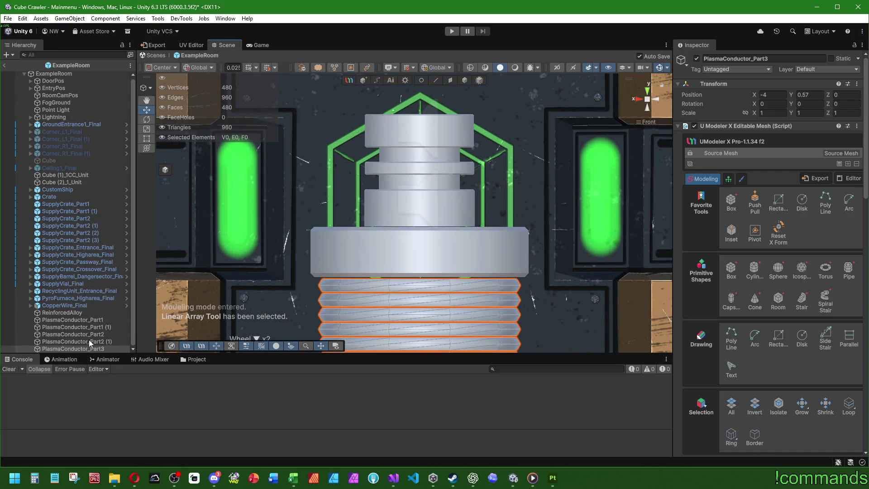
click(102, 340)
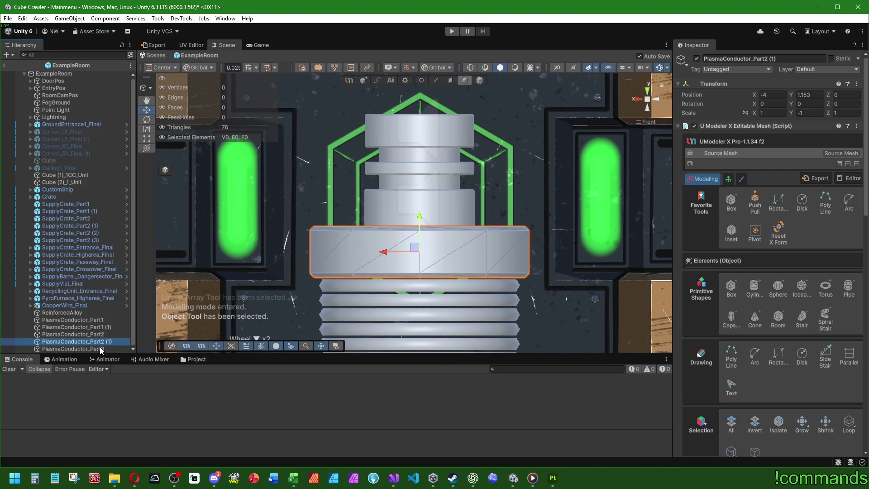
click(107, 327)
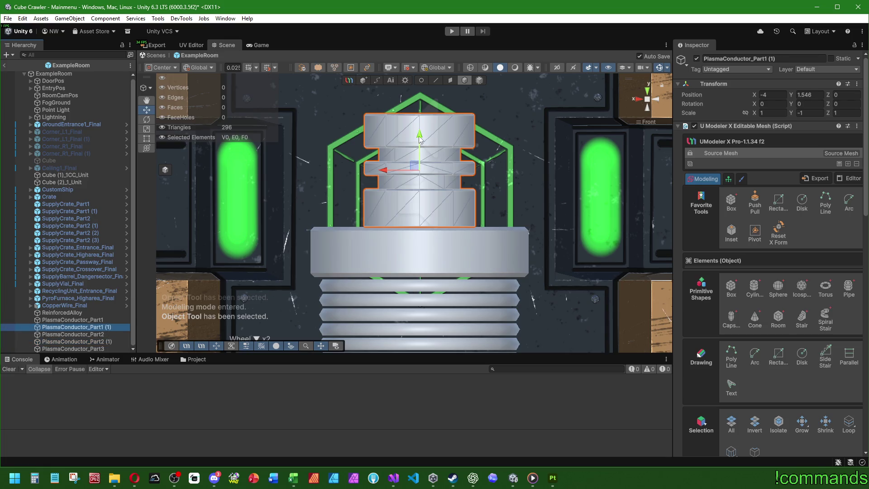
drag(420, 137, 419, 139)
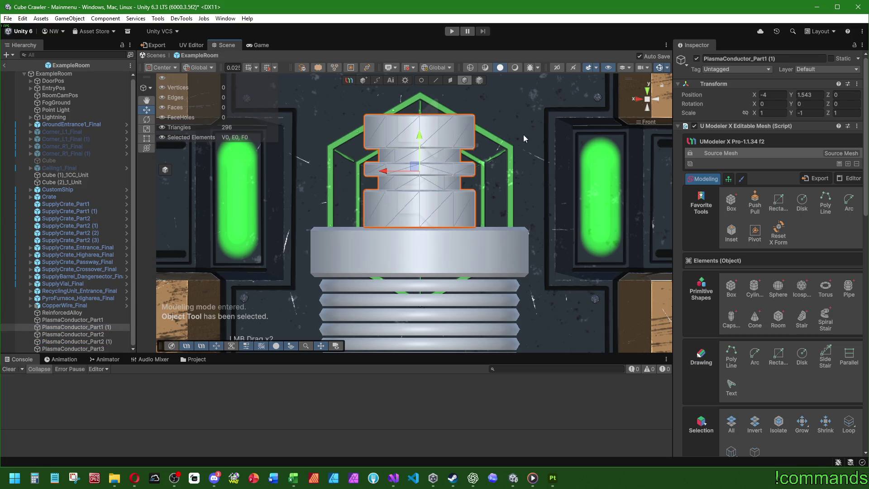
click(815, 95)
text(1.54)
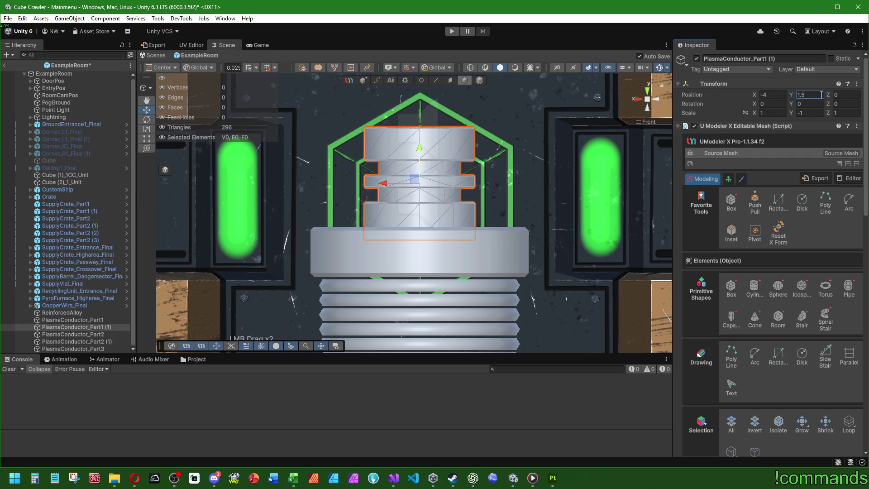
click(354, 168)
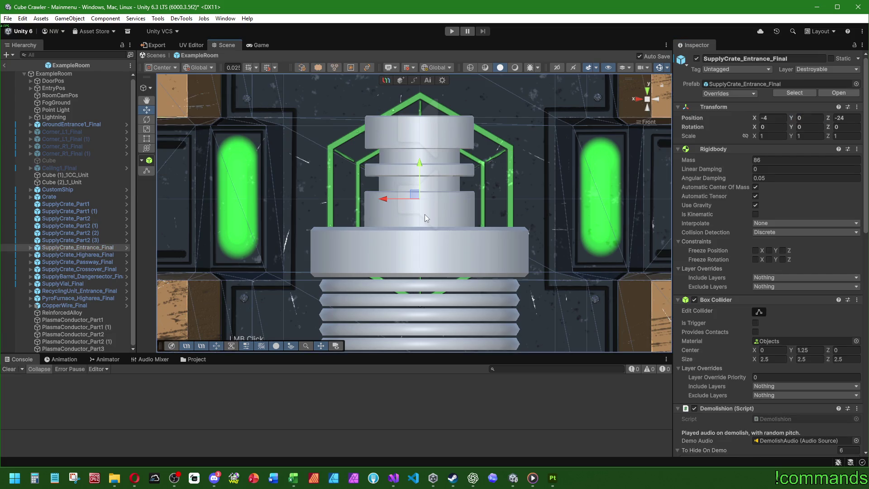
- Assign the Aluminium material to PlasmaConductor_Part1 and its flipped copy
scroll(425, 218, down, 5)
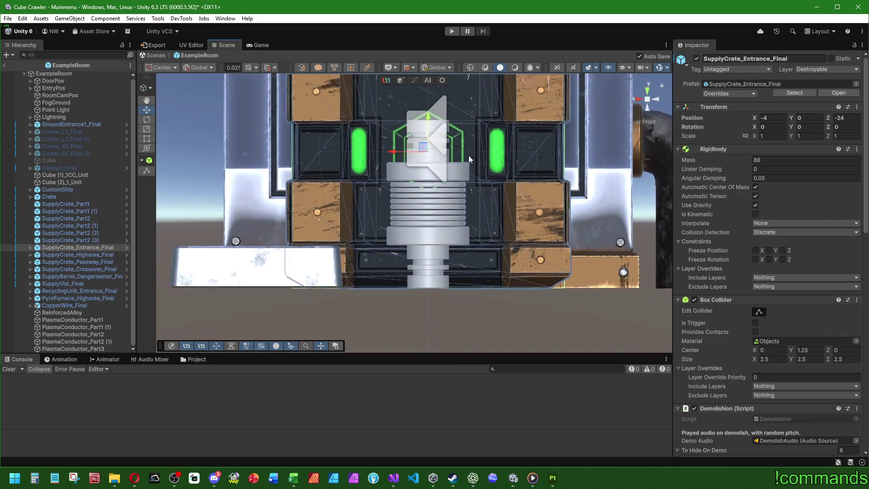
drag(468, 155, 425, 205)
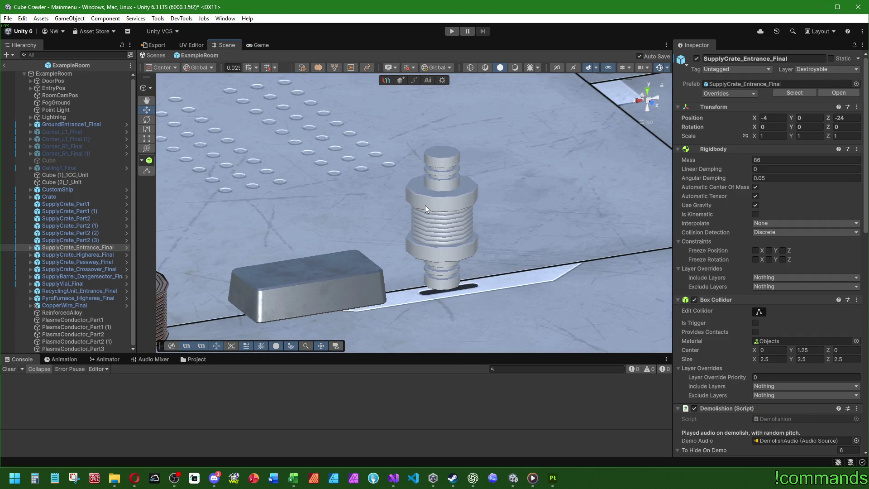
mouse_move(453, 290)
mouse_down()
mouse_move(458, 294)
mouse_move(222, 255)
mouse_move(458, 246)
mouse_up()
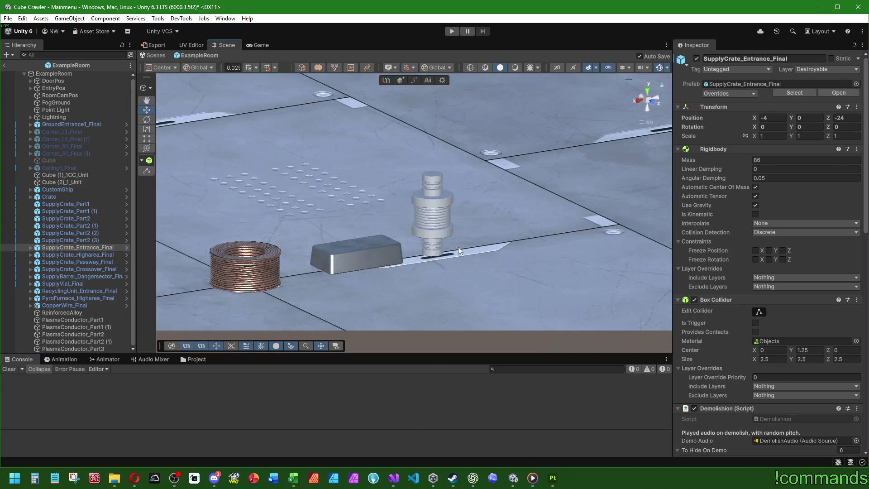
scroll(458, 247, up, 3)
click(95, 319)
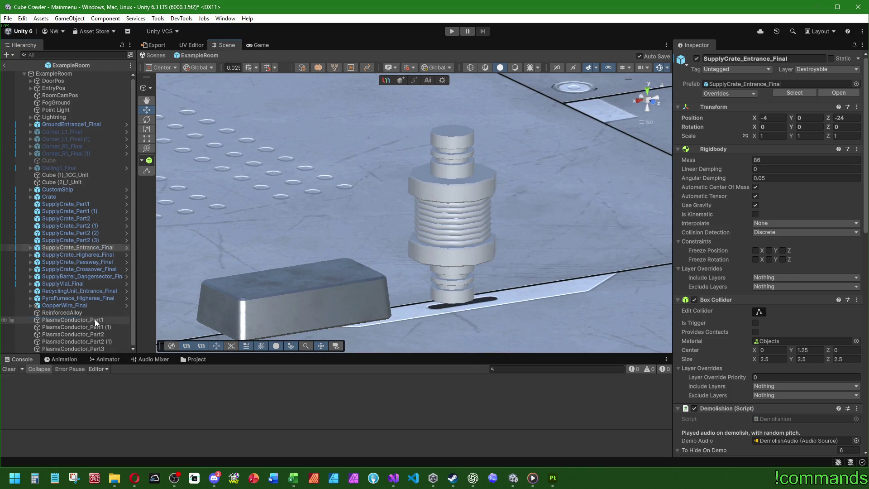
shift+click(100, 326)
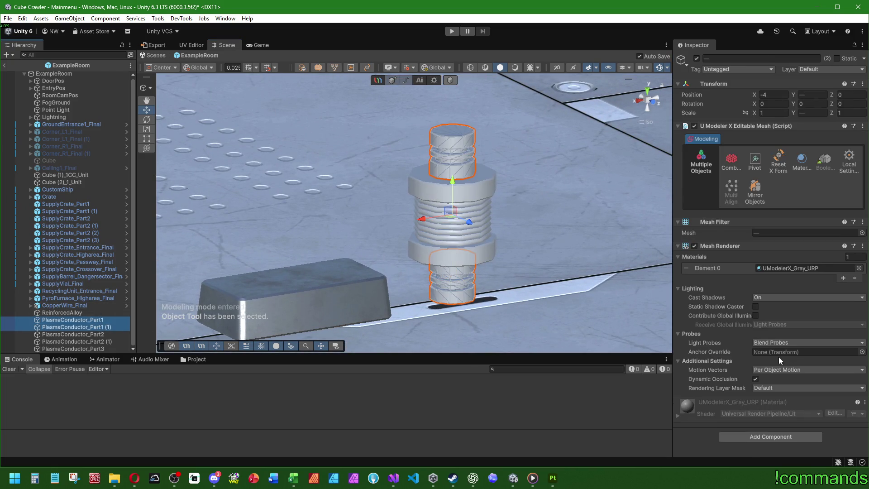
click(858, 269)
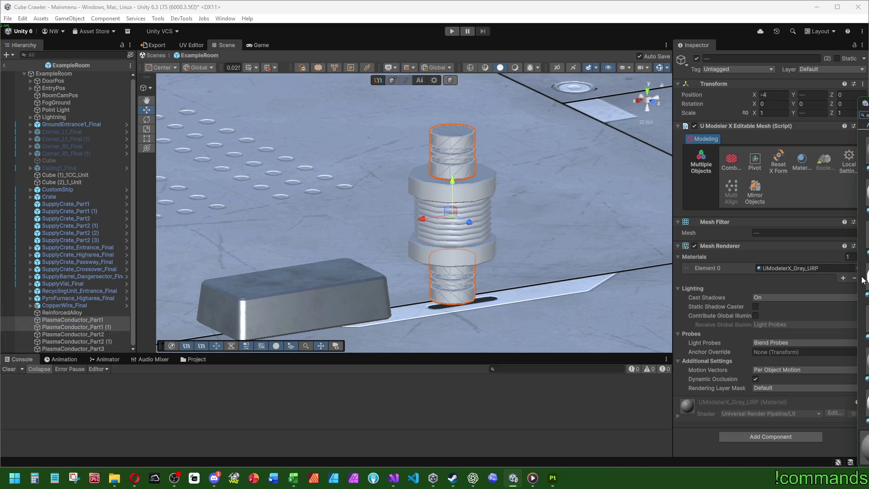
key(Return)
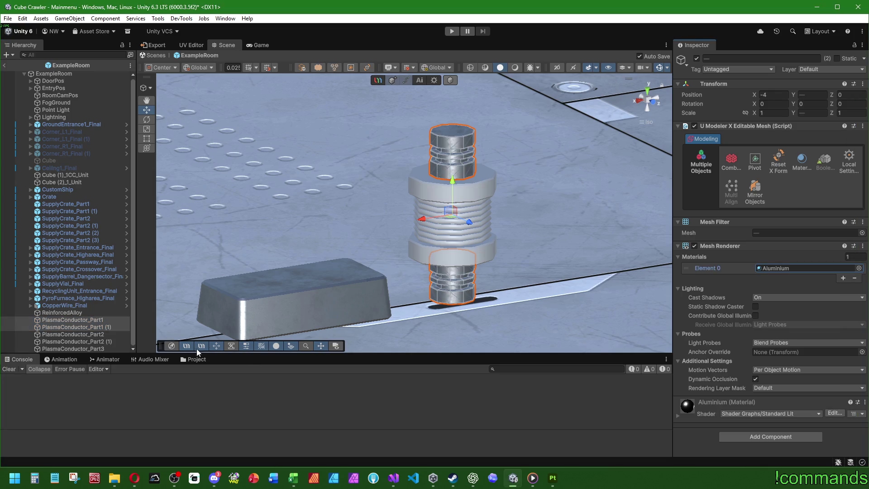
- Select both PlasmaConductor_Part2 nuts and open their material choices
click(89, 335)
shift+click(95, 341)
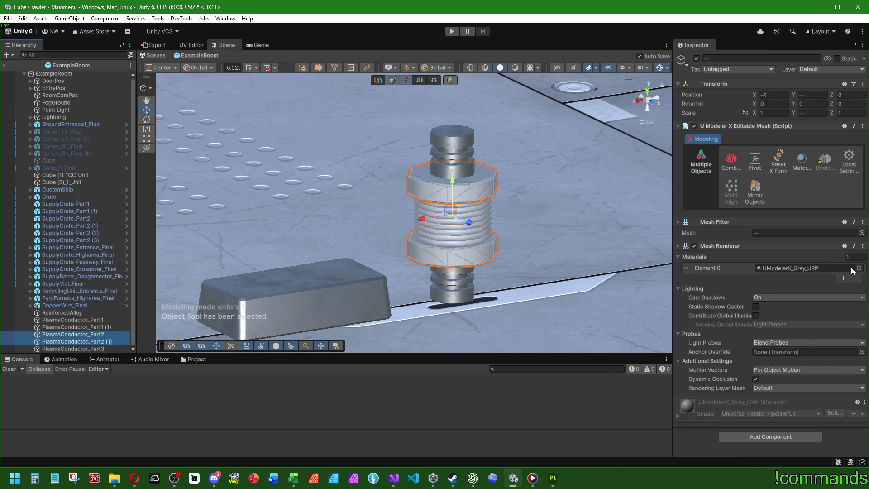
click(859, 268)
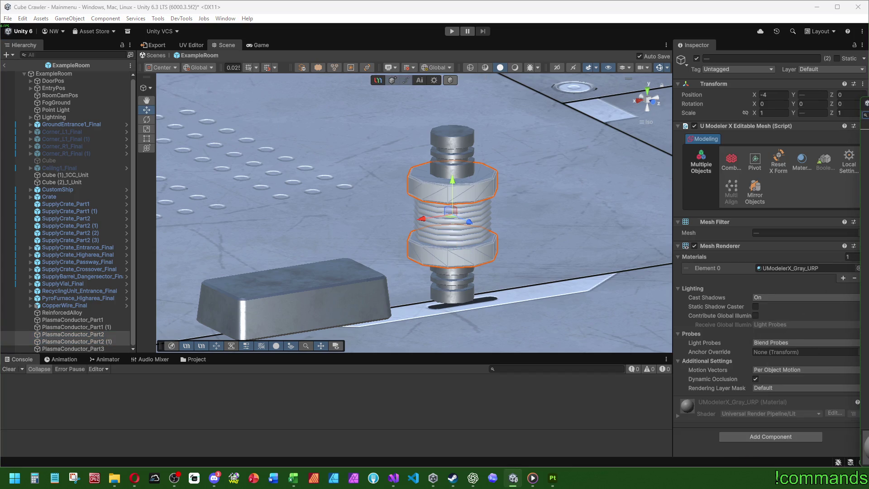
click(94, 347)
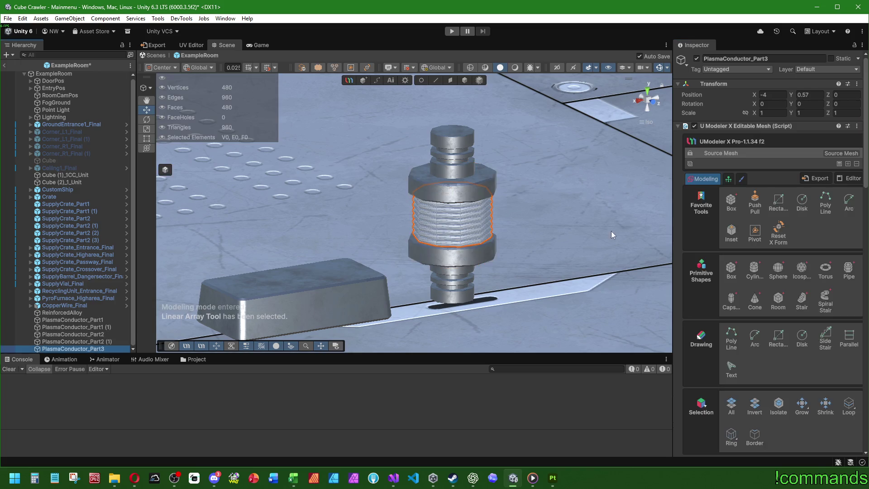
- Apply the Gold material to PlasmaConductor_Part3's thread ring faces with the UModeler Material tool
scroll(744, 372, down, 10)
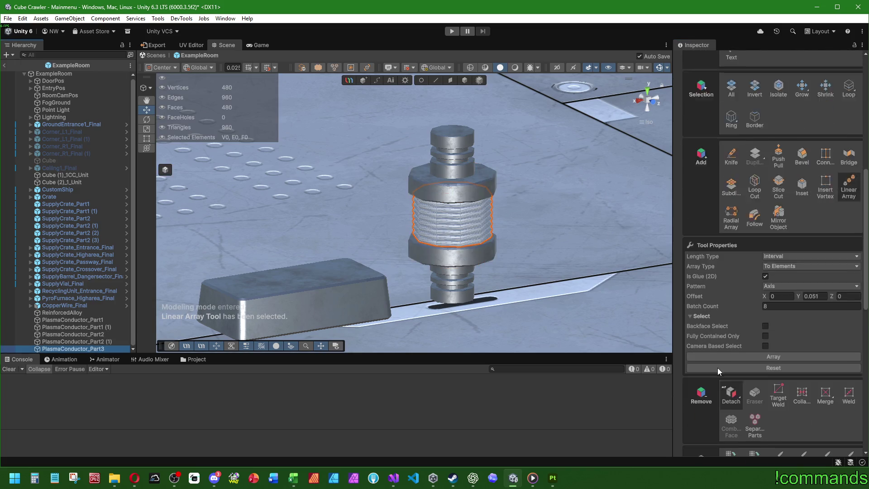
click(731, 329)
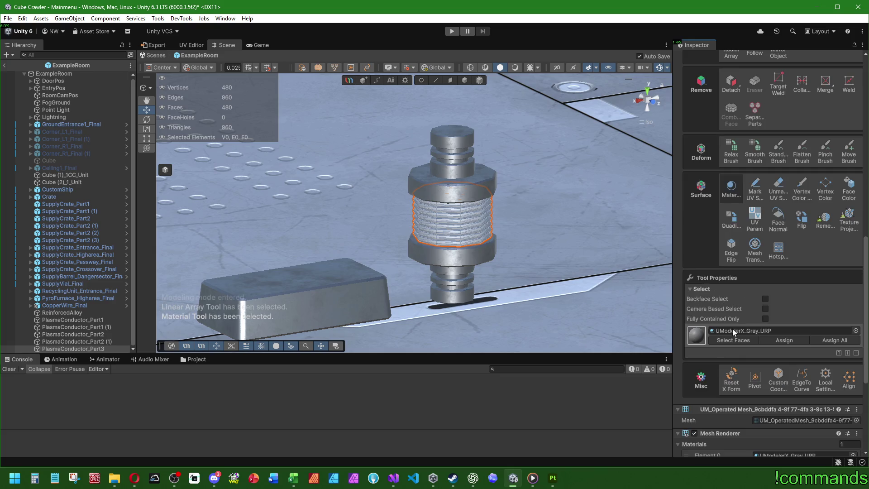
click(856, 331)
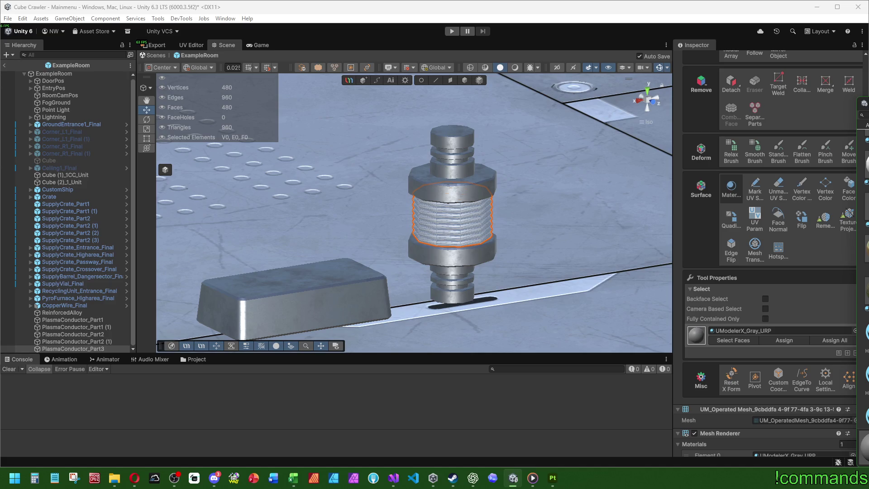
drag(865, 447, 414, 284)
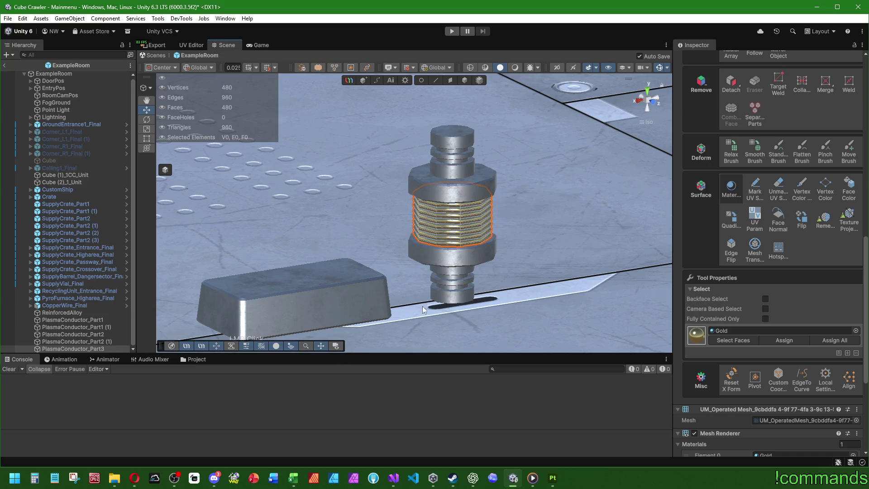
- Exit face editing and orbit to a front view of the gold-ringed conductor
click(461, 81)
click(536, 207)
mouse_move(536, 207)
mouse_down()
mouse_move(542, 197)
mouse_move(489, 182)
mouse_move(516, 222)
mouse_move(430, 216)
mouse_move(408, 243)
mouse_move(447, 232)
mouse_move(462, 254)
mouse_move(436, 251)
mouse_move(498, 268)
mouse_up()
scroll(498, 268, up, 10)
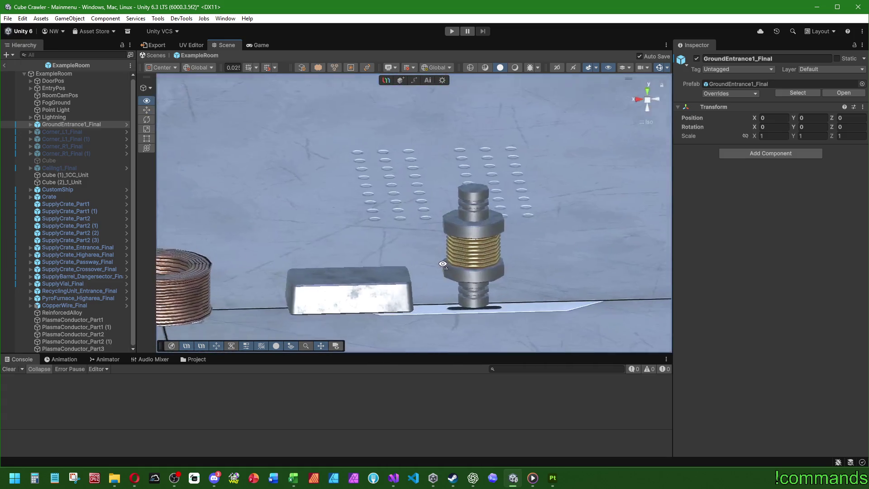
- Orbit around the conductor, alloy bar and copper coil while switching Scene view shading and lighting modes
scroll(502, 266, up, 5)
mouse_move(501, 267)
mouse_down()
mouse_move(527, 239)
mouse_move(442, 194)
mouse_move(529, 245)
mouse_move(475, 259)
mouse_move(368, 256)
mouse_up()
scroll(368, 255, down, 3)
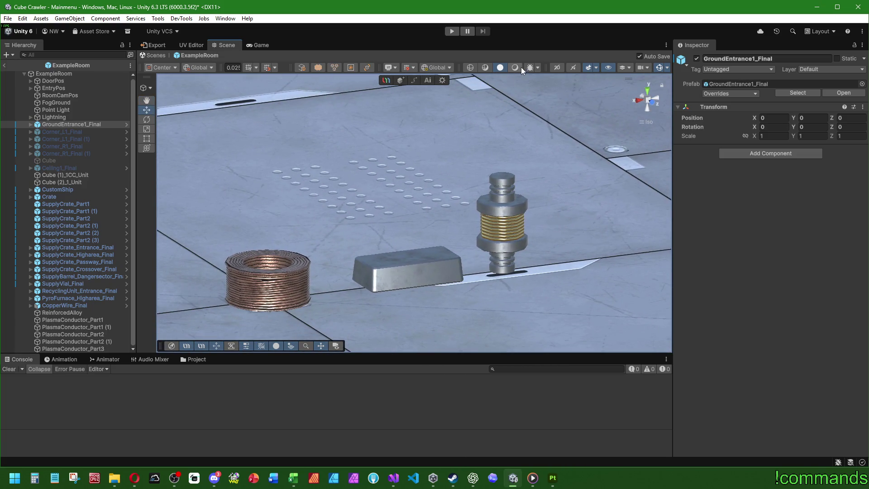
click(515, 67)
mouse_move(520, 182)
mouse_down()
mouse_move(524, 213)
mouse_move(451, 186)
mouse_move(365, 194)
mouse_move(408, 213)
mouse_move(498, 195)
mouse_move(572, 194)
mouse_move(445, 192)
mouse_move(245, 218)
mouse_move(371, 181)
mouse_move(407, 136)
mouse_move(424, 90)
mouse_up()
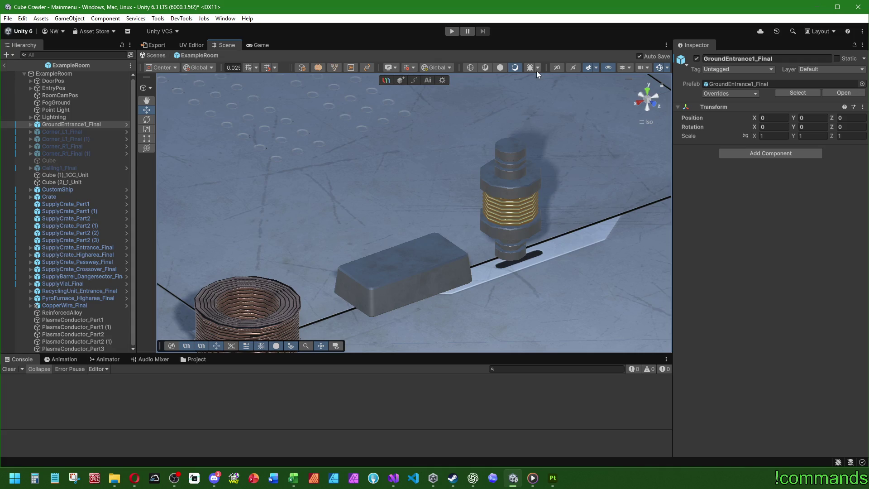
click(499, 67)
scroll(464, 234, down, 2)
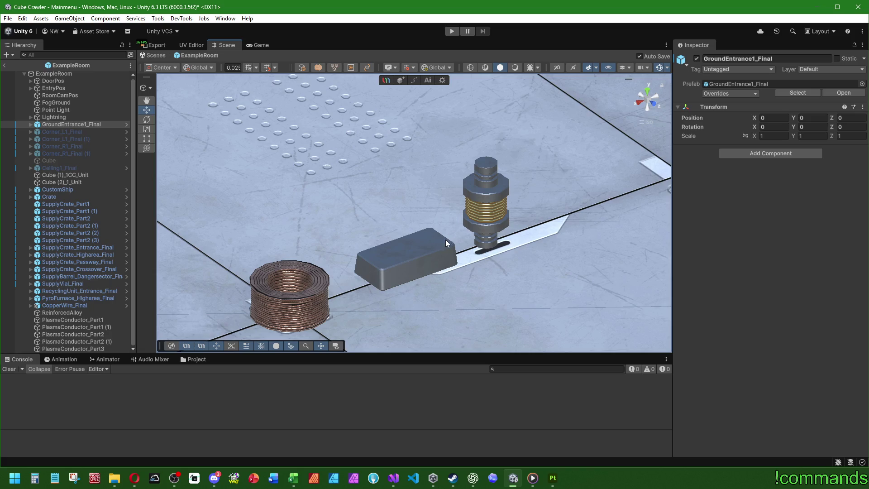
scroll(442, 243, up, 1)
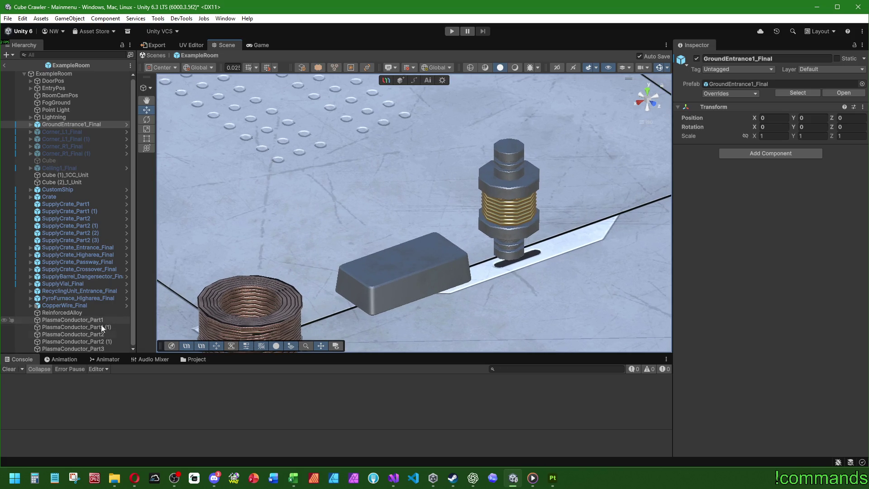
click(194, 360)
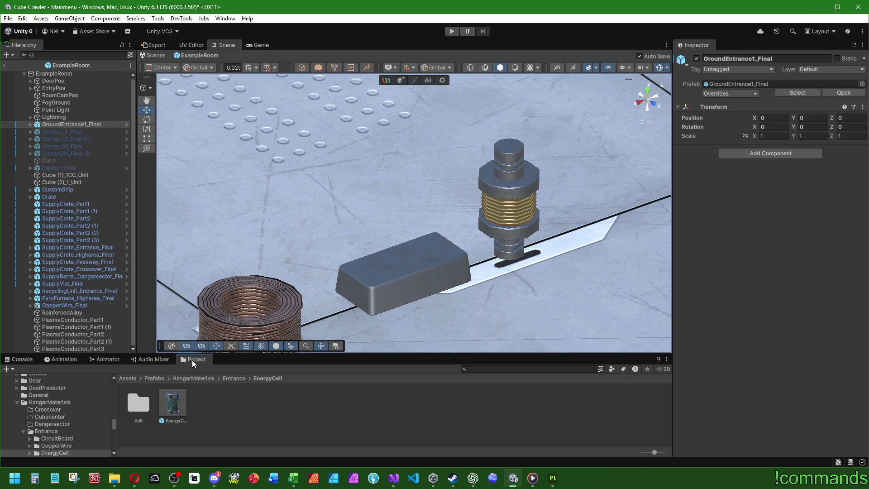
click(17, 360)
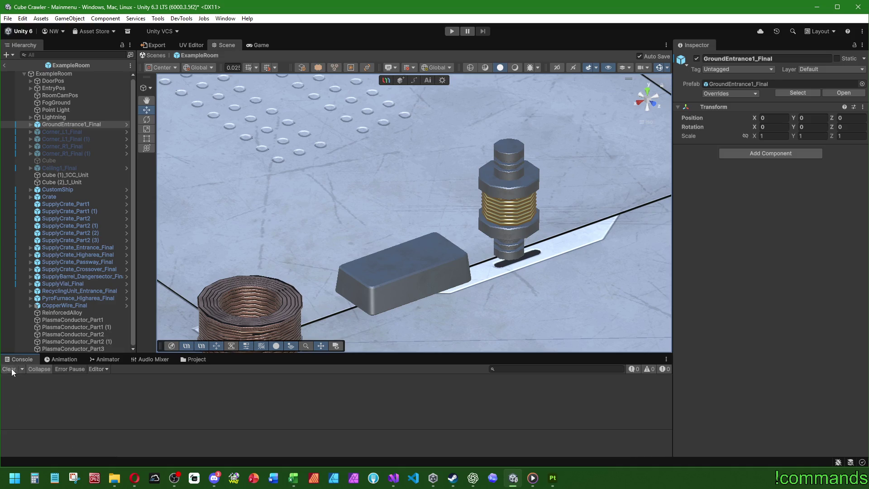
- Browse the Project to Prefabs/HangarMaterials/HighArea/ReinforcedAlloy/Edit to find the ReinforcedAlloy prefab
click(194, 360)
click(154, 378)
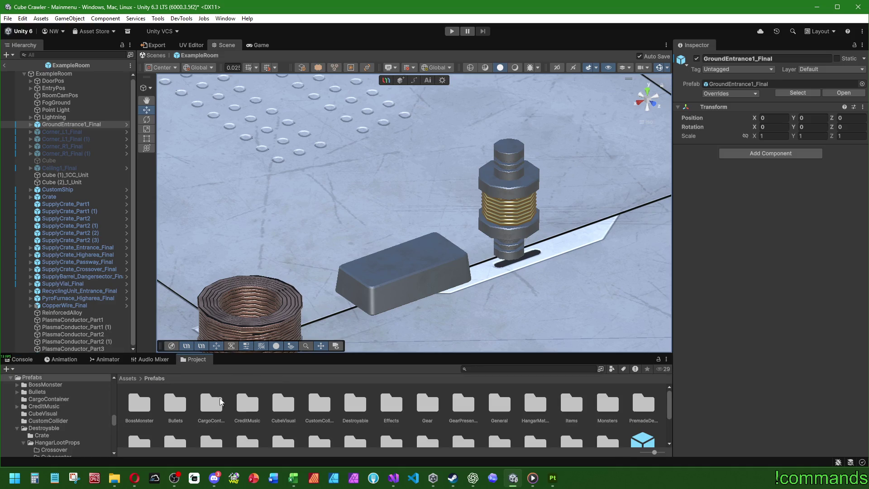
scroll(367, 423, down, 1)
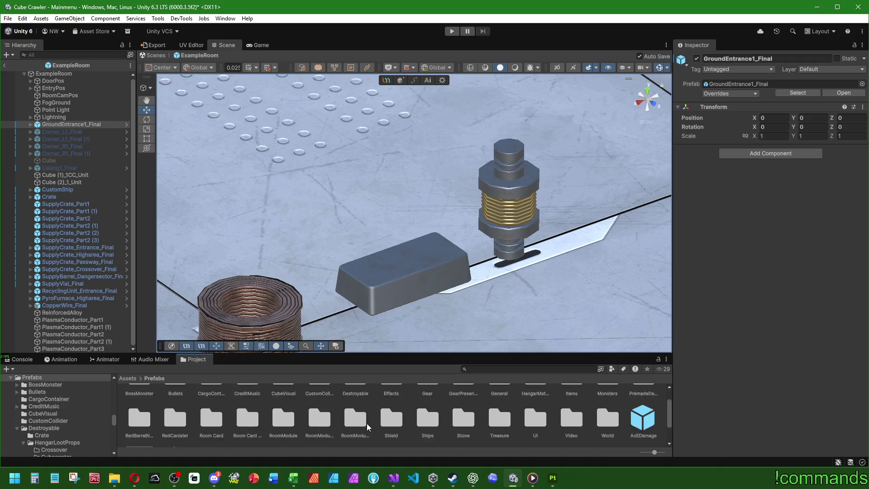
scroll(367, 422, up, 1)
double_click(534, 400)
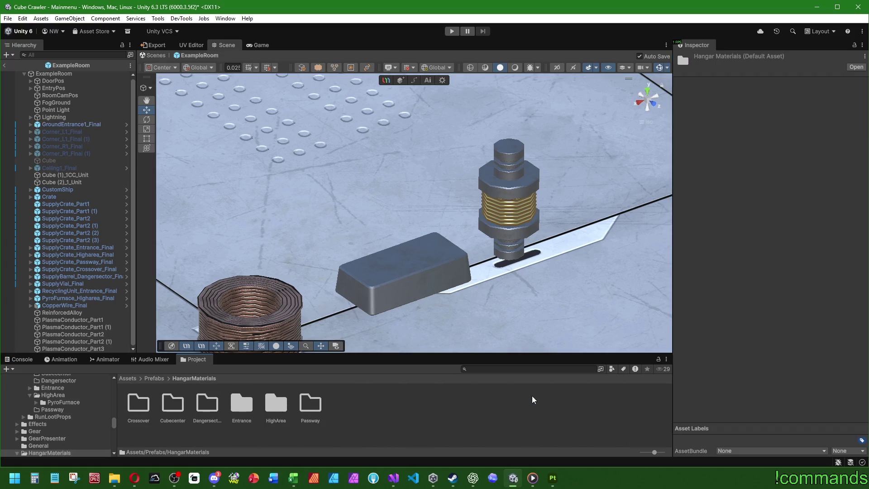
double_click(275, 404)
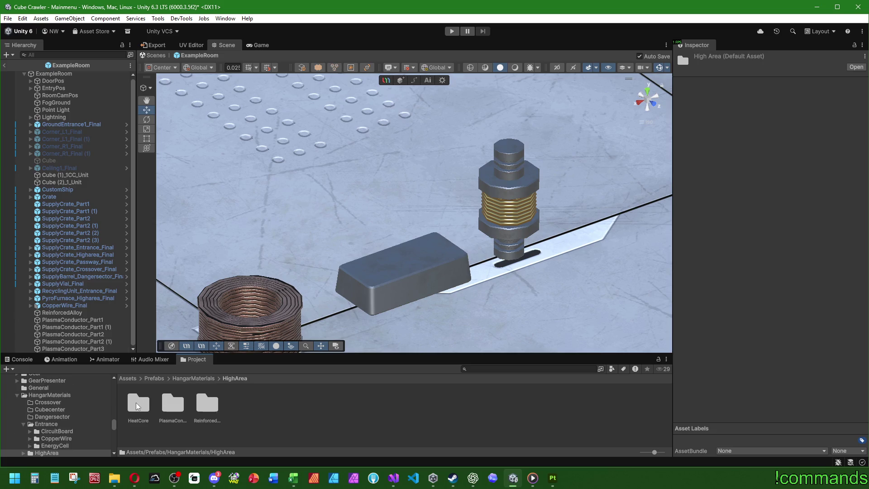
double_click(201, 411)
double_click(144, 407)
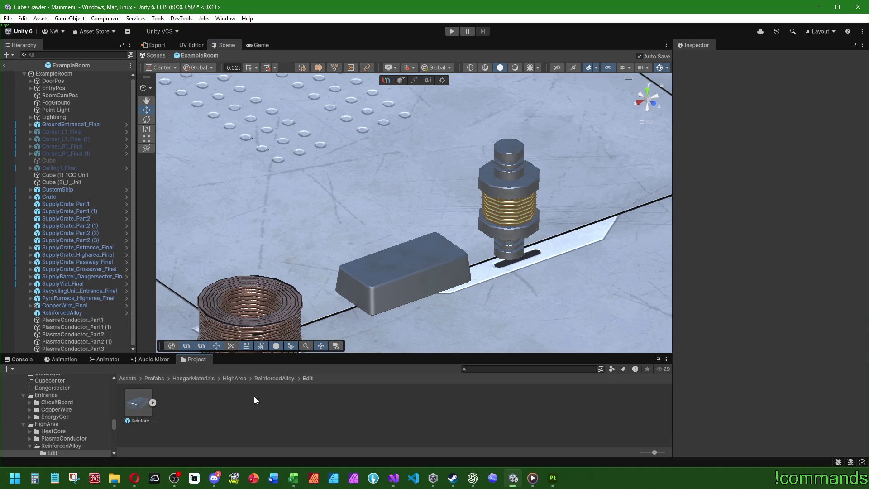
- Go back to HighArea and open the empty PlasmaConductor/Edit folder
click(233, 379)
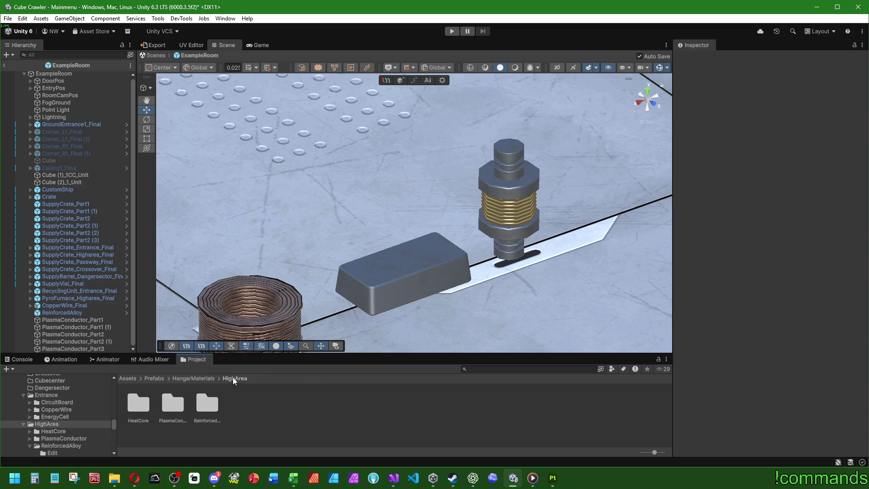
double_click(183, 402)
double_click(138, 404)
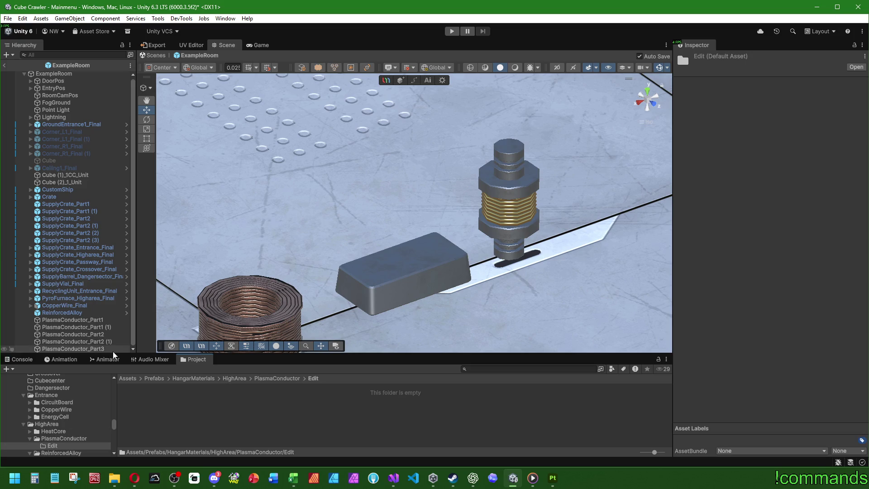
- Save PlasmaConductor_Part1, Part2 and Part3 as prefabs in PlasmaConductor/Edit and preview Part3's rings
drag(97, 322, 161, 397)
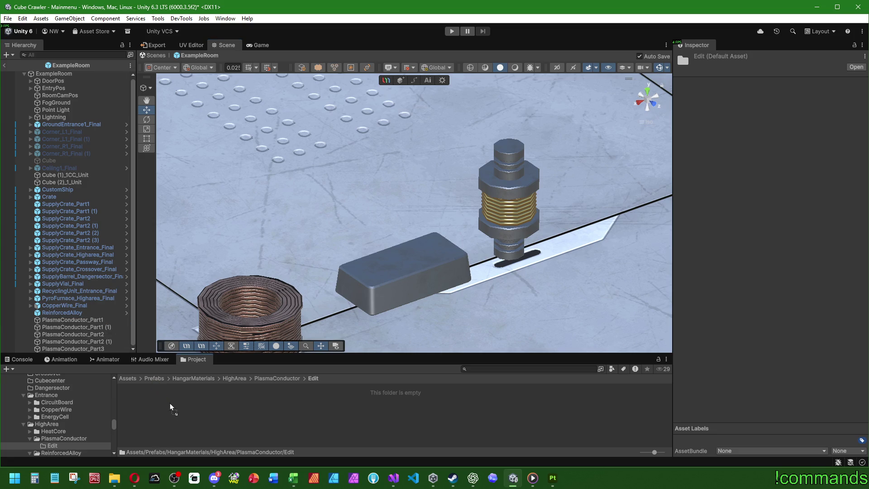
mouse_move(104, 335)
mouse_down()
mouse_move(141, 347)
mouse_move(207, 413)
mouse_up()
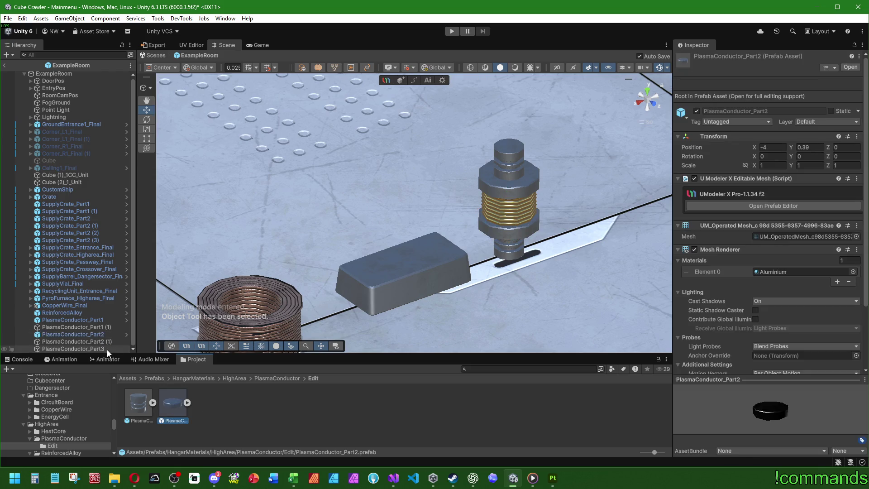
click(92, 349)
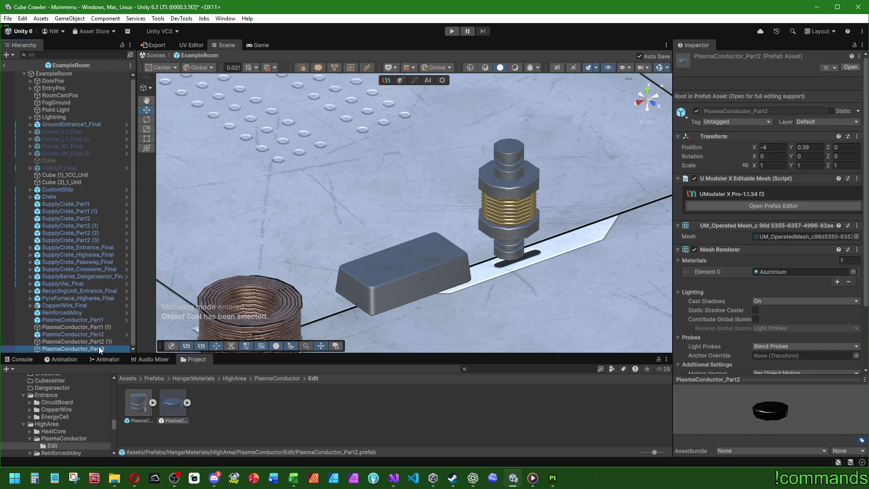
drag(221, 400, 226, 404)
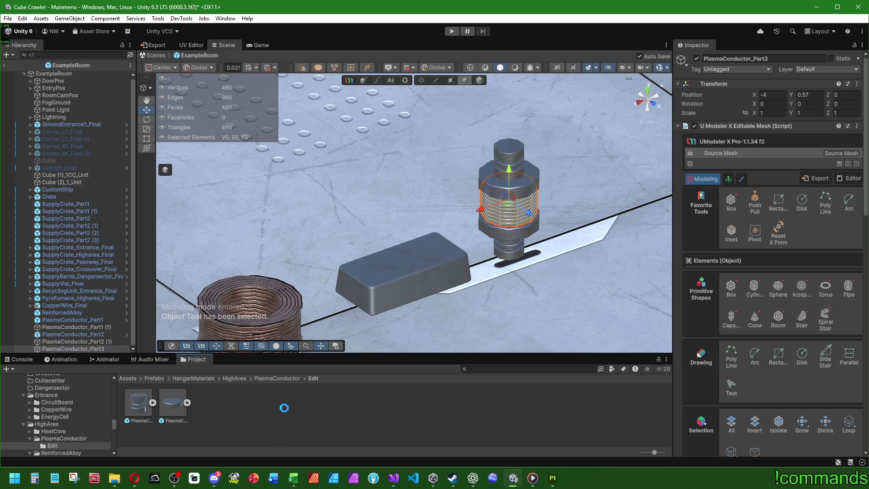
click(282, 408)
click(199, 400)
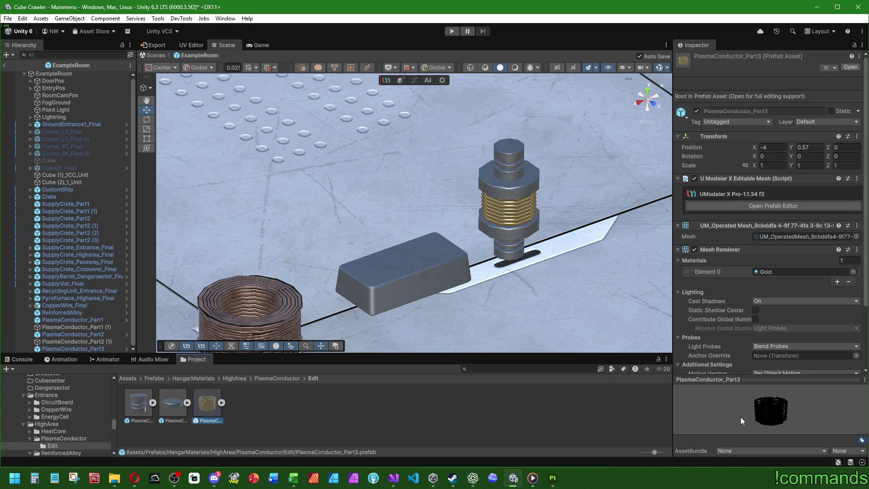
mouse_move(743, 414)
mouse_down()
mouse_move(751, 398)
mouse_move(771, 418)
mouse_up()
click(587, 398)
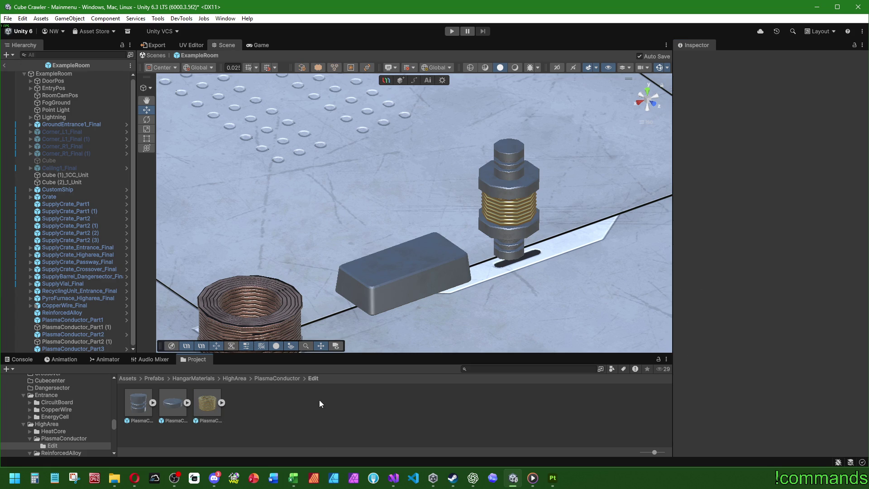
- Remove the plasma conductor parts from the scene
click(88, 347)
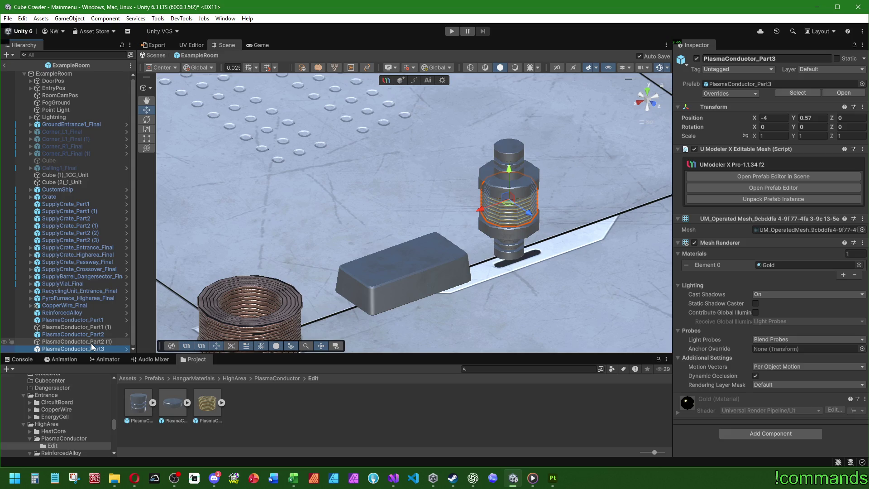
key(ctrl+z)
key(ctrl+z)
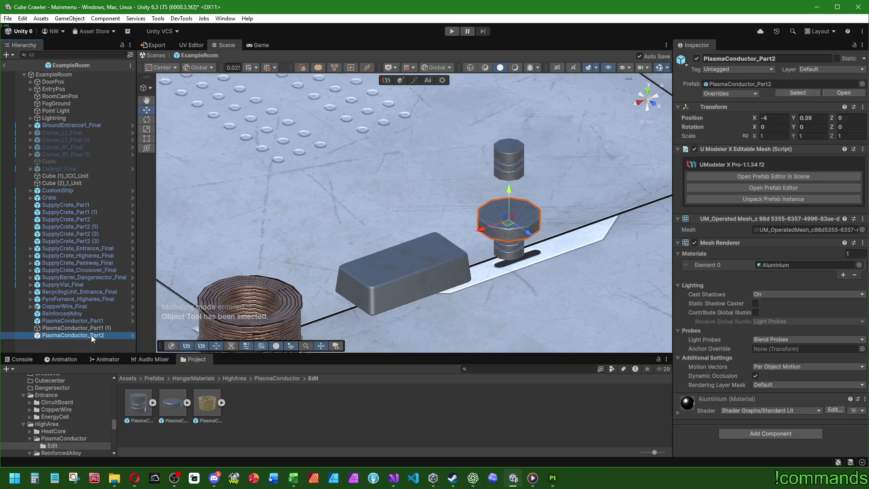
key(ctrl+z)
key(ctrl+z)
key(ctrl+z)
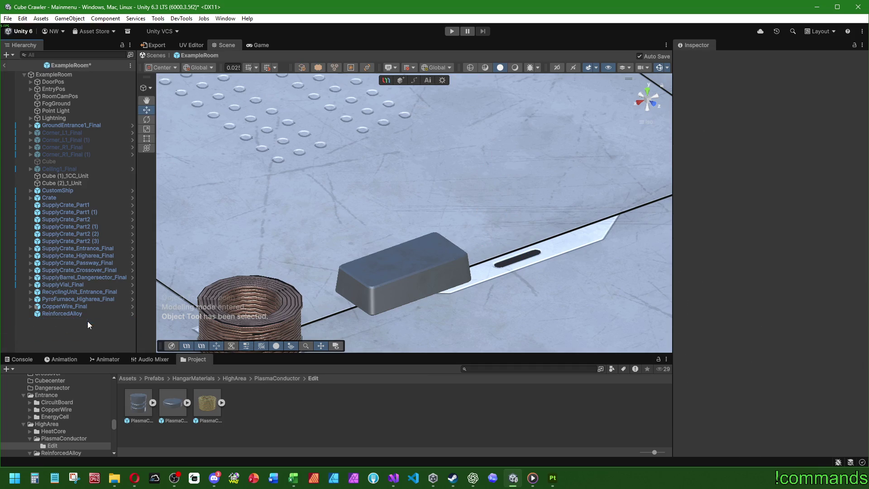
click(71, 314)
- Delete ReinforcedAlloy from the scene and open its prefab from ReinforcedAlloy/Edit in isolation
key(Delete)
click(277, 378)
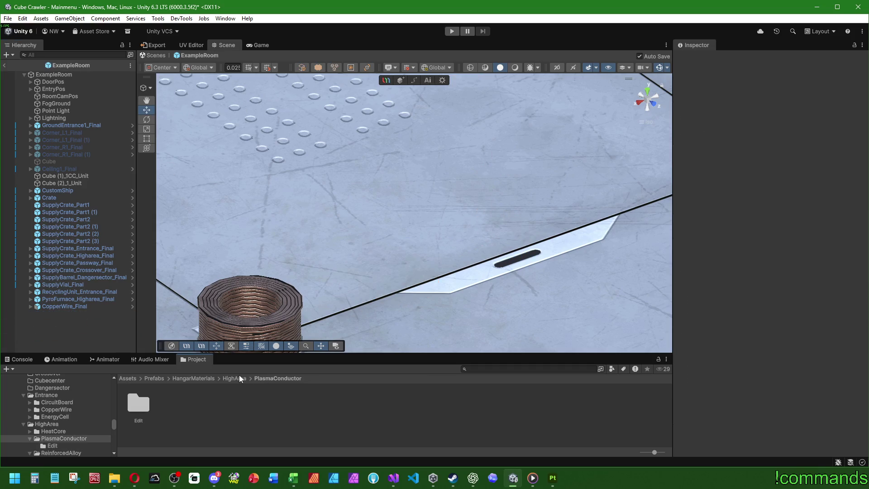
click(238, 378)
double_click(207, 402)
double_click(129, 395)
click(137, 400)
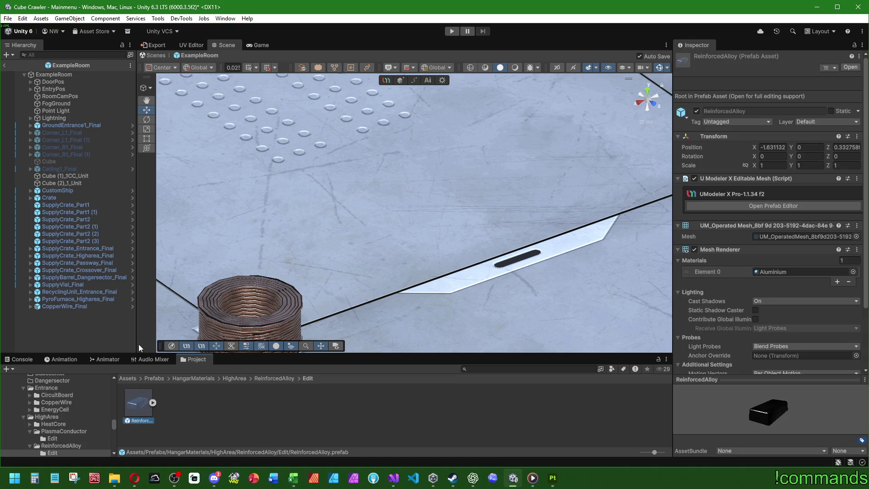
double_click(138, 403)
- Select the ReinforcedAlloy root and show UModeler's OBJ export settings (meter units, triangles)
mouse_move(336, 206)
mouse_down()
mouse_move(330, 320)
mouse_move(345, 148)
mouse_move(505, 73)
mouse_move(416, 196)
mouse_move(365, 182)
mouse_move(422, 246)
mouse_move(416, 281)
mouse_move(392, 267)
mouse_up()
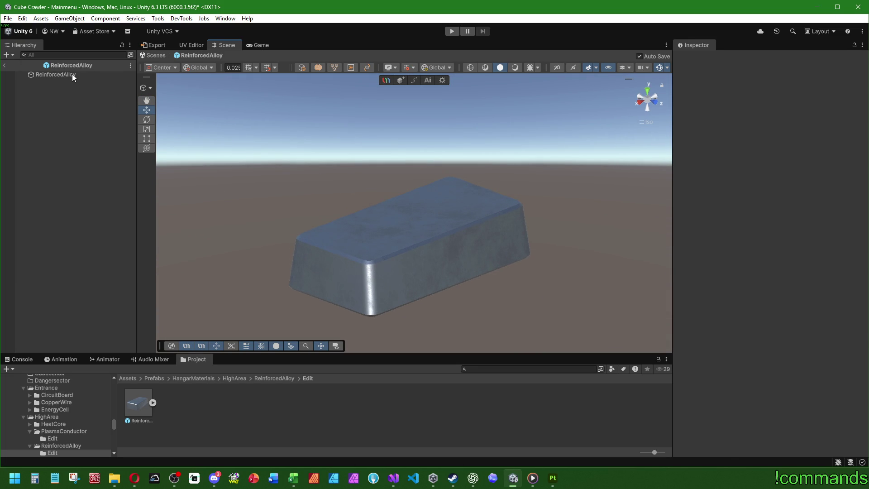
click(55, 75)
click(153, 45)
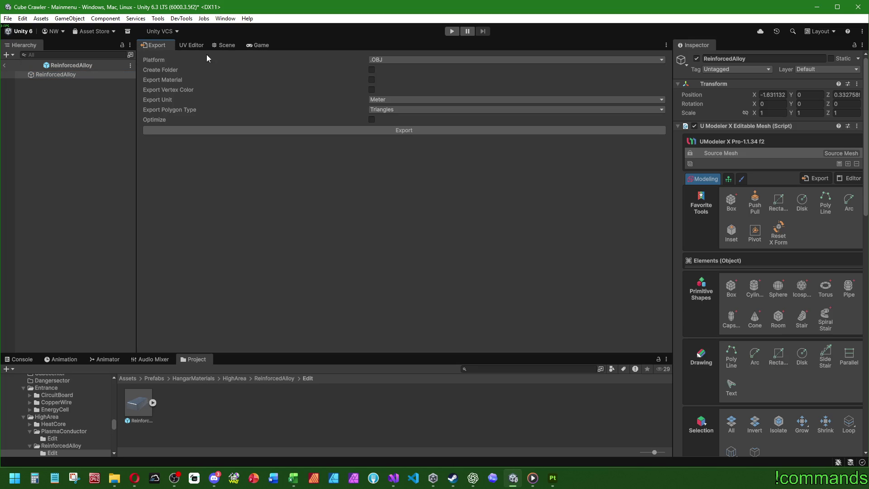
- Start an OBJ export and browse to Assets/SubstanceObj/HangarMaterials/Higharea/ReinforcedAlloy to find ReinforcedAlloy.obj
click(397, 130)
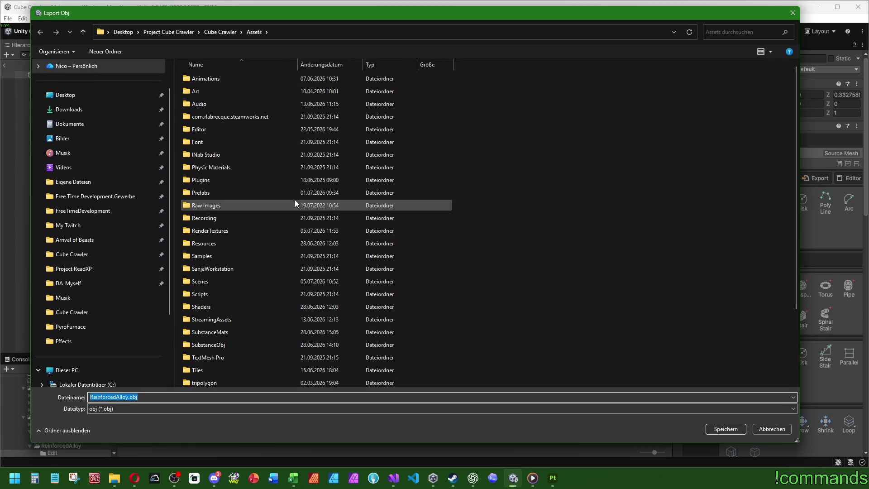
double_click(210, 344)
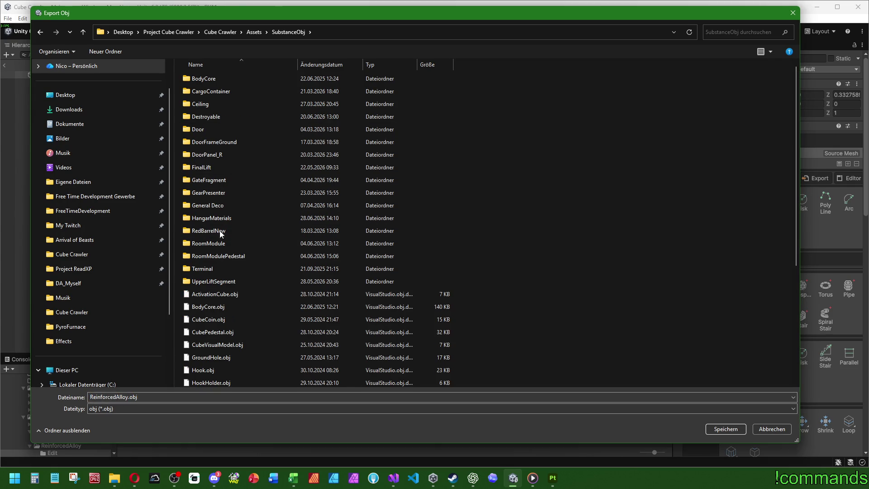
double_click(208, 218)
double_click(201, 130)
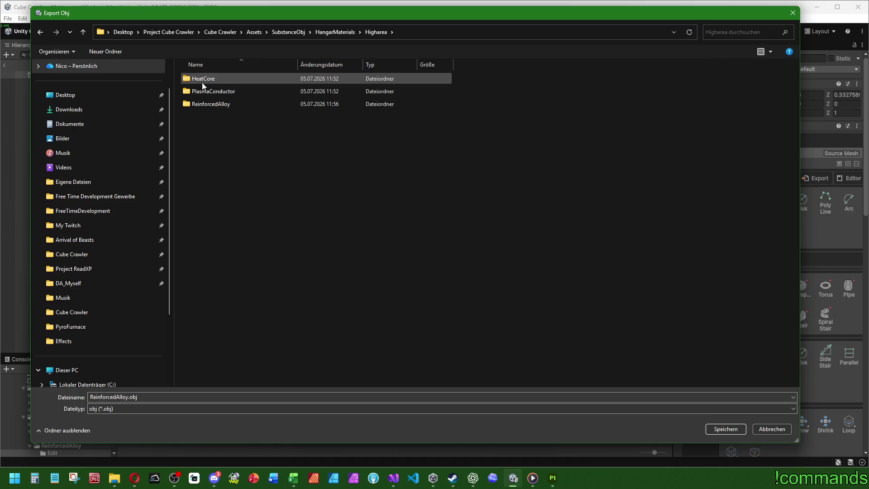
double_click(206, 104)
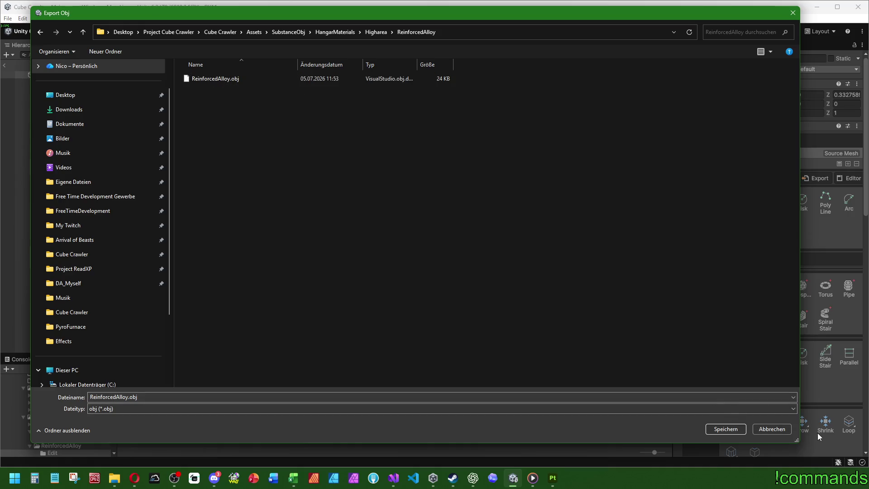
- Cancel the export dialog, return to the Scene, and switch to Substance 3D Painter
click(767, 429)
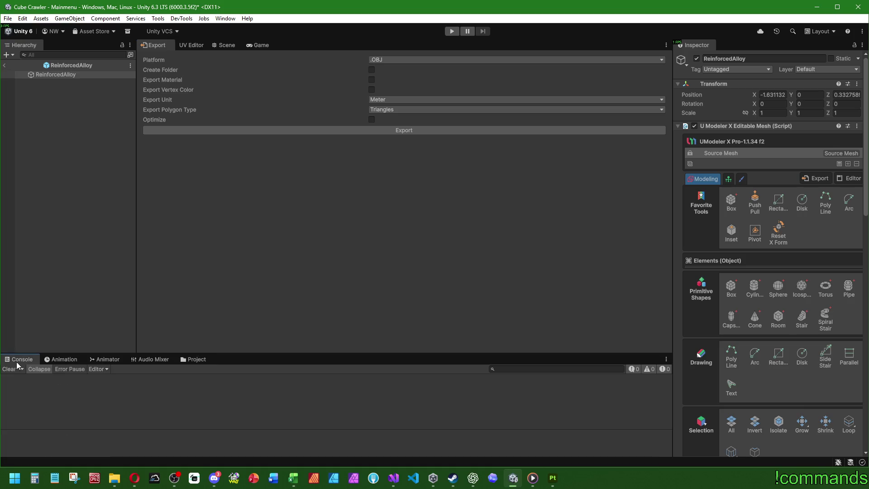
click(227, 46)
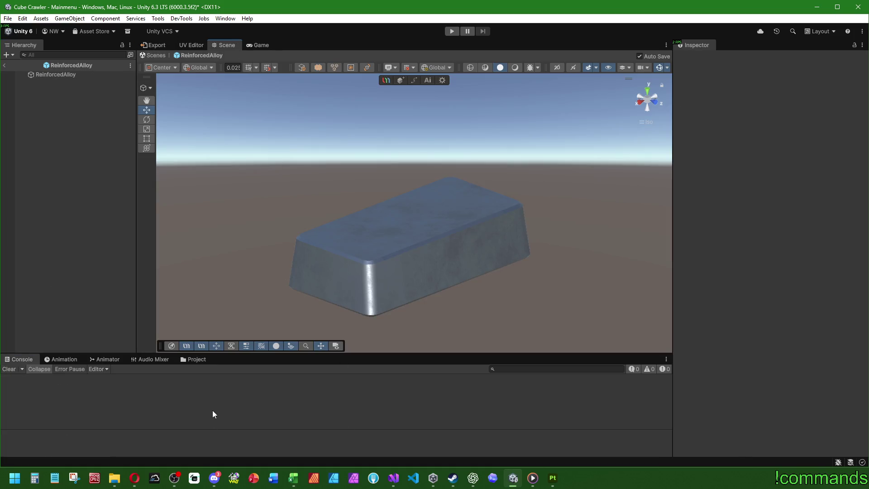
click(552, 478)
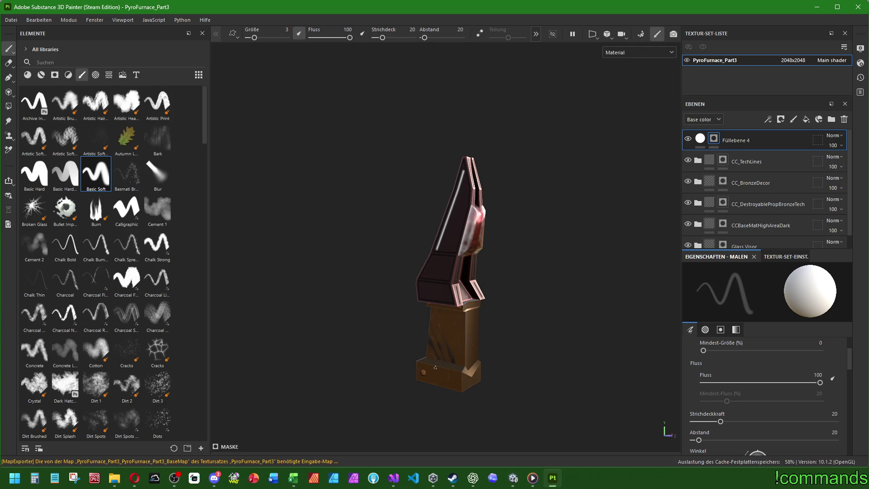
- Close the PyroFurnace_Part3 project in Painter, discarding its unsaved changes
click(3, 22)
click(27, 97)
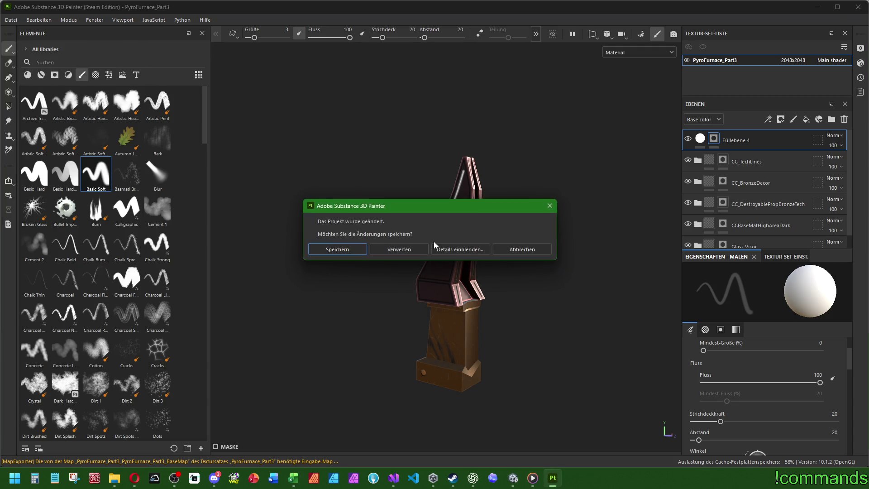
click(388, 252)
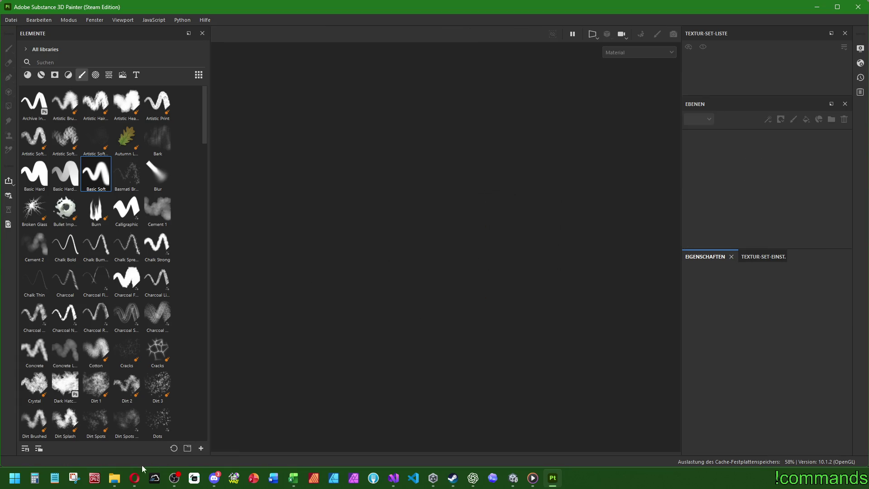
- Drag ReinforcedAlloy.obj from SubstanceObj > HangarMaterials > Higharea into Painter to start a new project
click(116, 478)
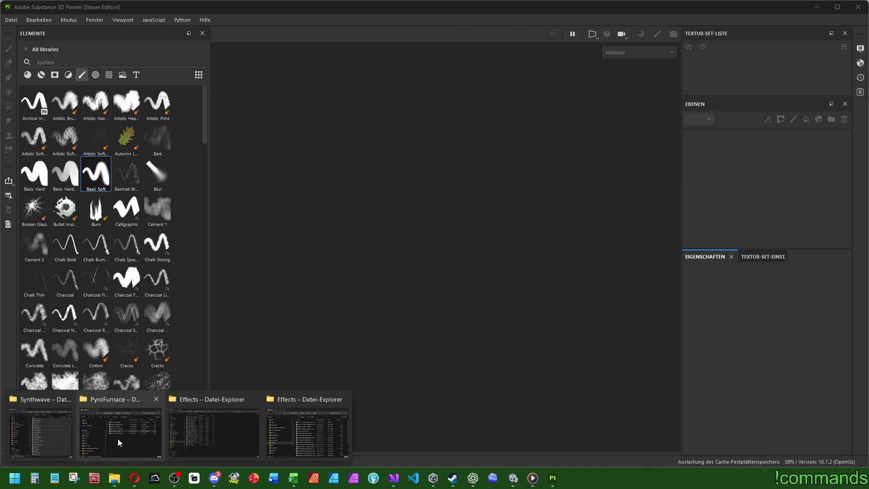
click(116, 435)
click(387, 180)
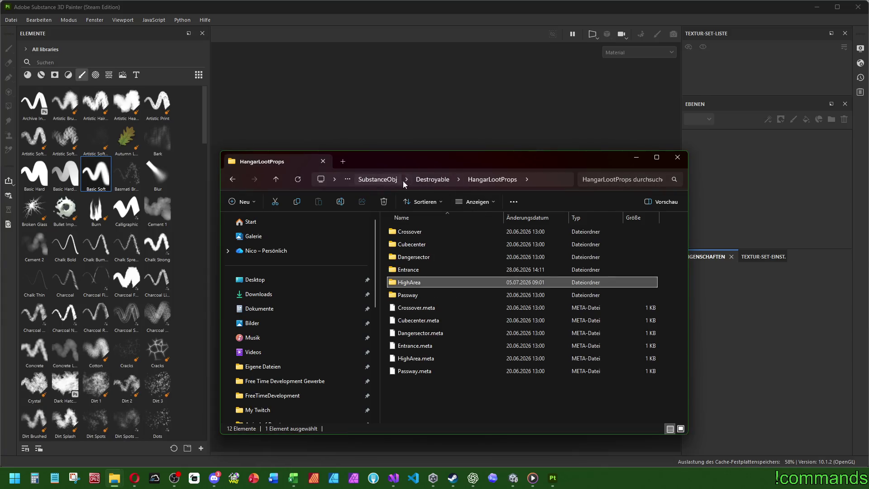
click(382, 179)
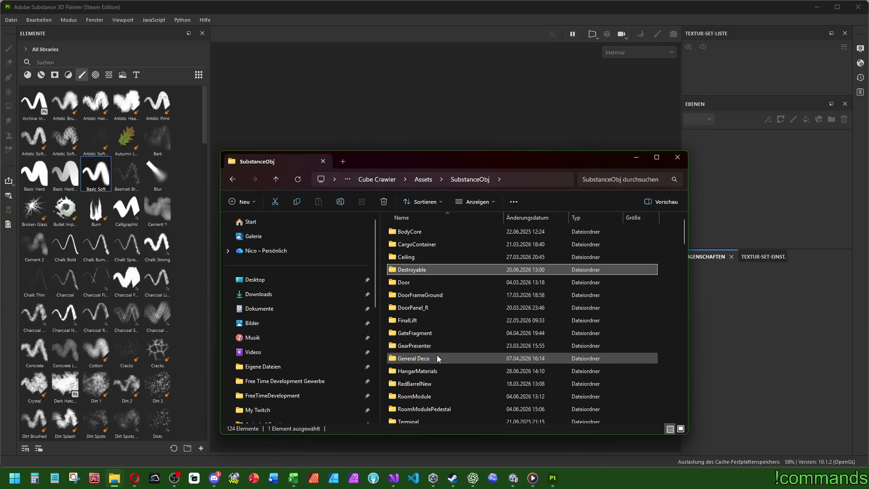
double_click(430, 371)
double_click(409, 283)
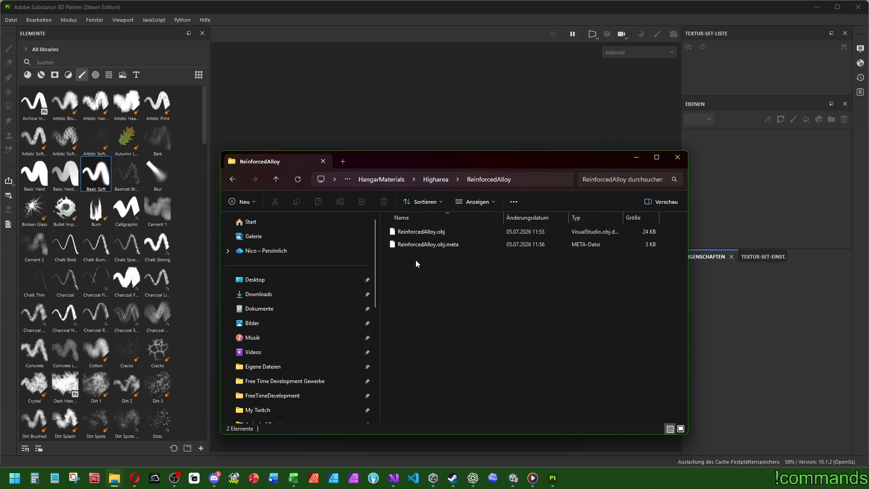
drag(421, 231, 458, 121)
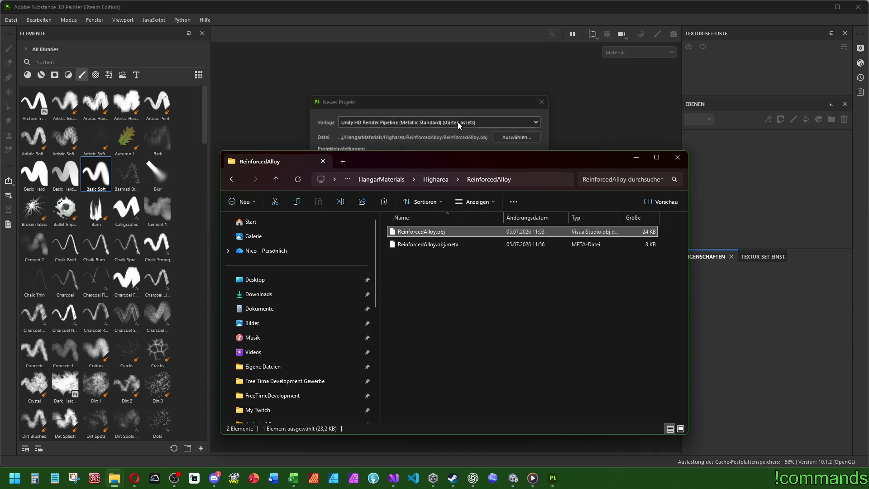
- Create the ReinforcedAlloy project with 1024 document resolution and delete the default Layer 1
click(402, 162)
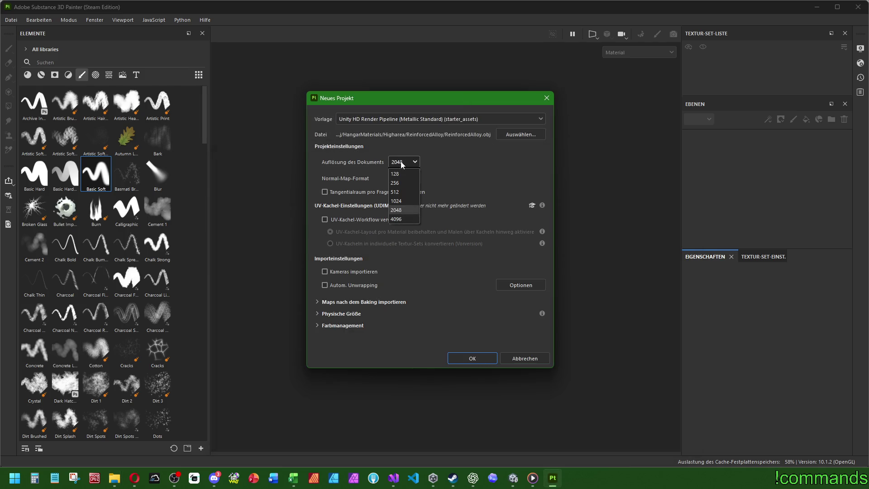
click(401, 201)
click(488, 362)
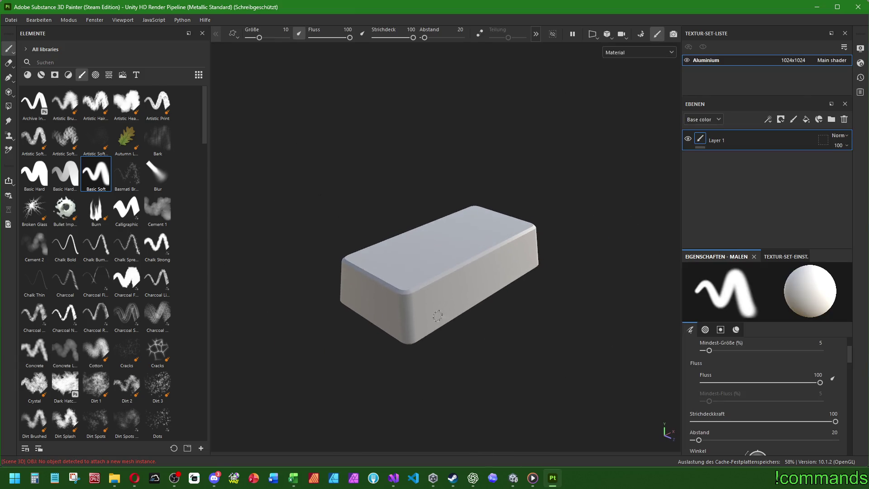
click(844, 119)
click(752, 256)
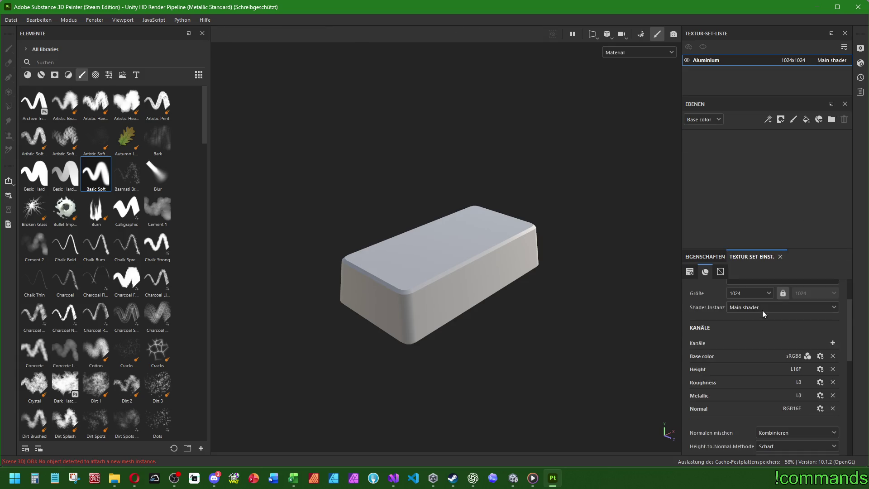
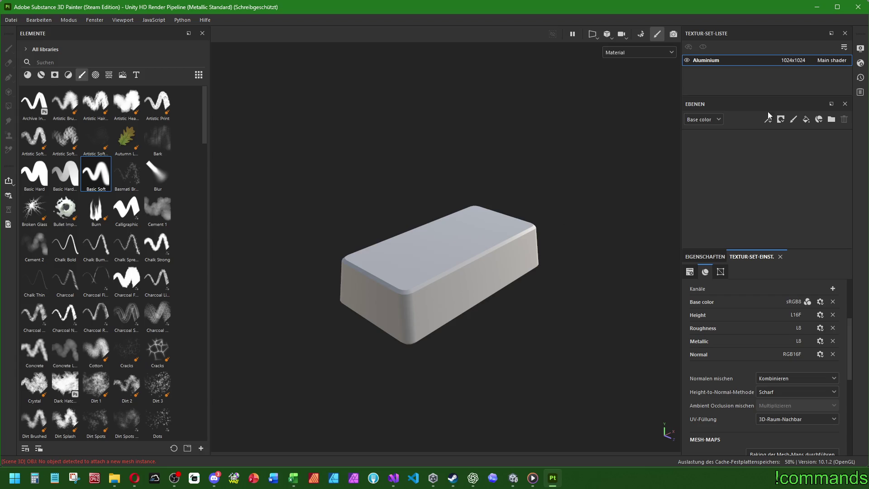
- Bake all mesh maps except ID with Supersampling 4x antialiasing, then return to painting mode
scroll(765, 344, down, 5)
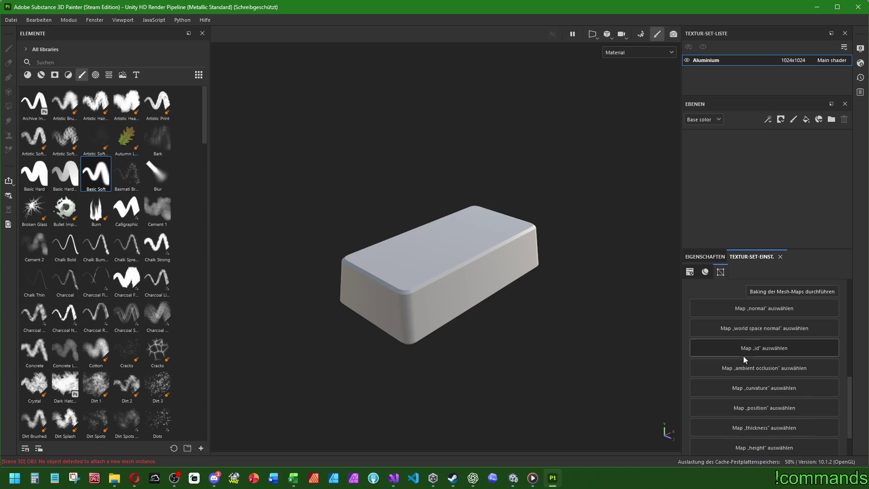
click(763, 293)
click(26, 248)
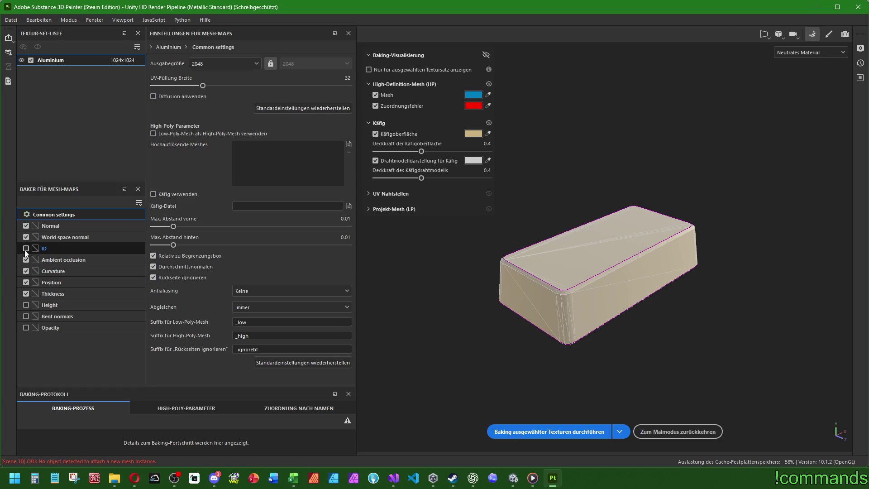
click(256, 292)
click(255, 314)
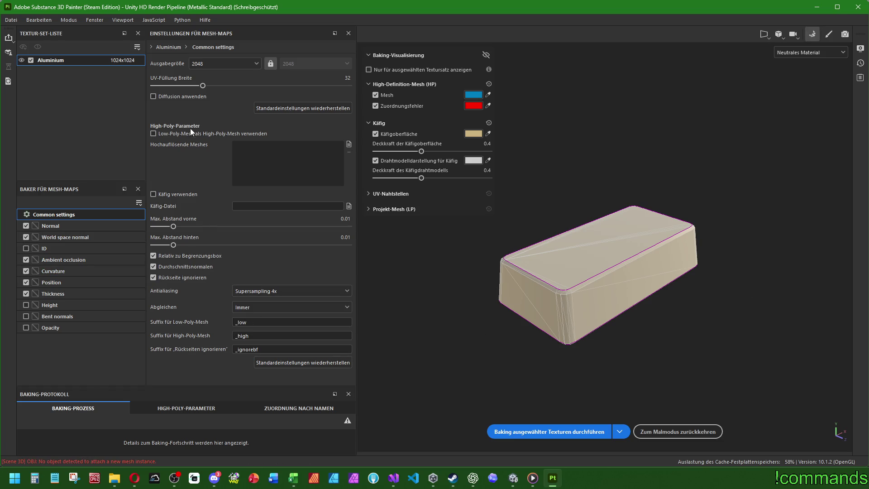
click(528, 433)
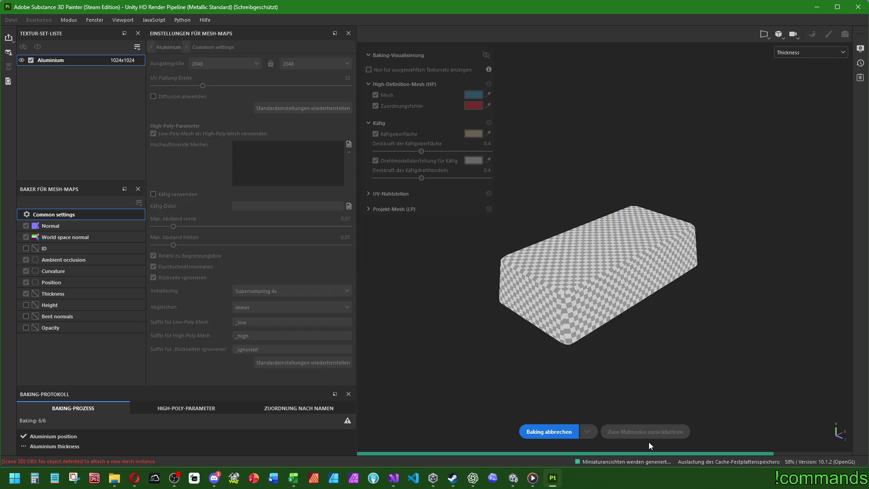
click(669, 431)
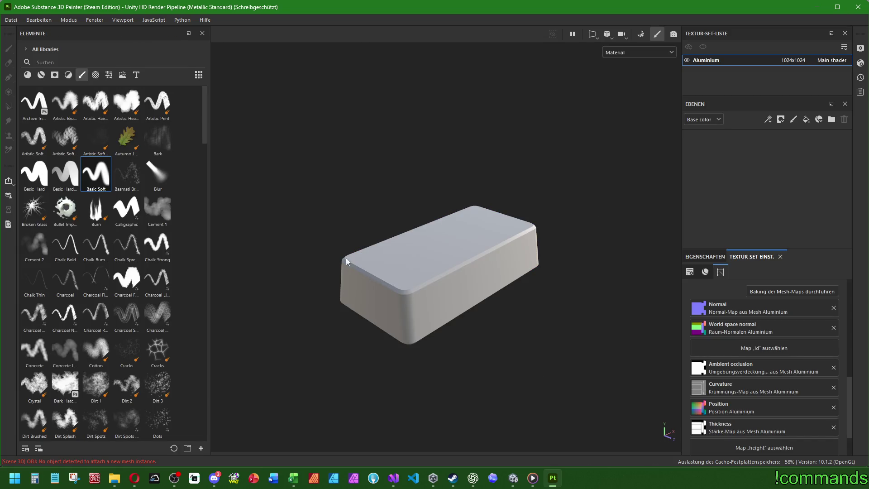
click(41, 75)
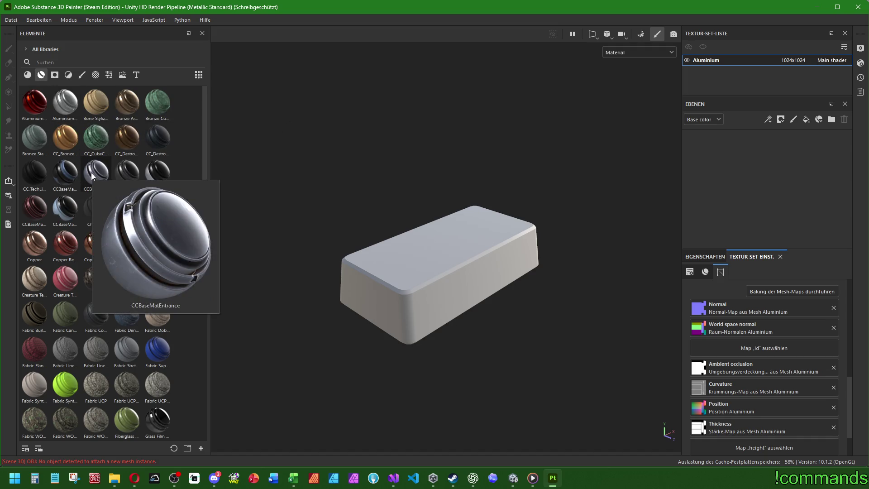
- Try CCBaseMatHighAreaDark as a fill layer on the box, then delete it
mouse_move(38, 216)
drag(38, 215, 690, 180)
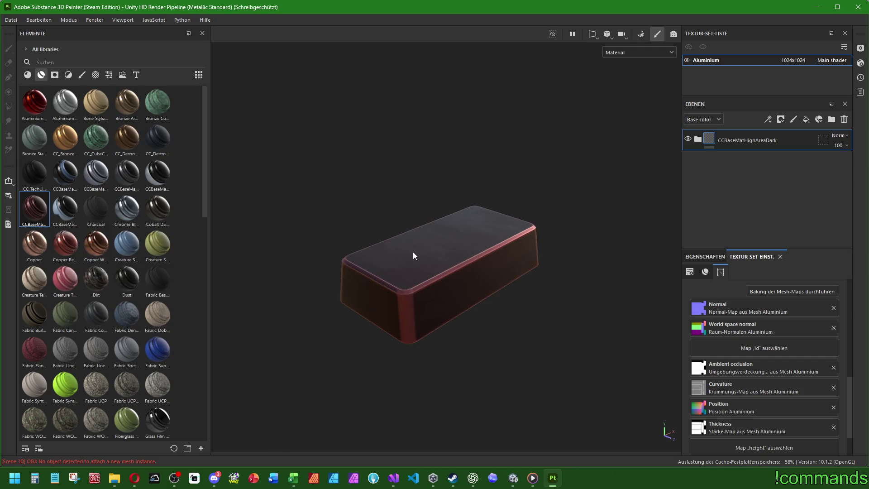
mouse_move(394, 248)
mouse_down()
mouse_move(377, 190)
mouse_move(487, 208)
mouse_move(508, 262)
mouse_move(444, 305)
mouse_move(389, 273)
mouse_move(417, 196)
mouse_move(425, 202)
mouse_move(398, 253)
mouse_move(411, 346)
mouse_move(403, 217)
mouse_move(345, 188)
mouse_move(403, 219)
mouse_move(477, 195)
mouse_move(410, 243)
mouse_move(427, 229)
mouse_up()
scroll(398, 253, down, 3)
scroll(443, 237, up, 2)
click(845, 119)
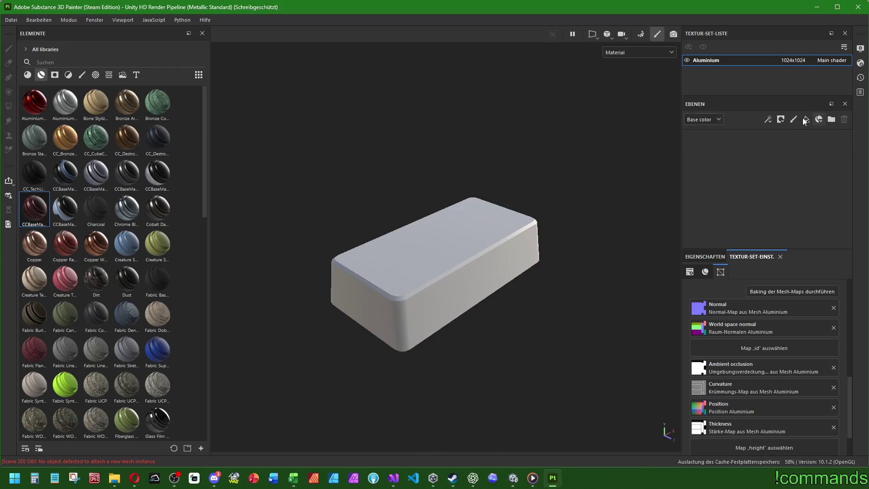
- Try and delete CCBaseMatEntrance, then apply CCBaseMatEntranceLight to the box
mouse_move(102, 177)
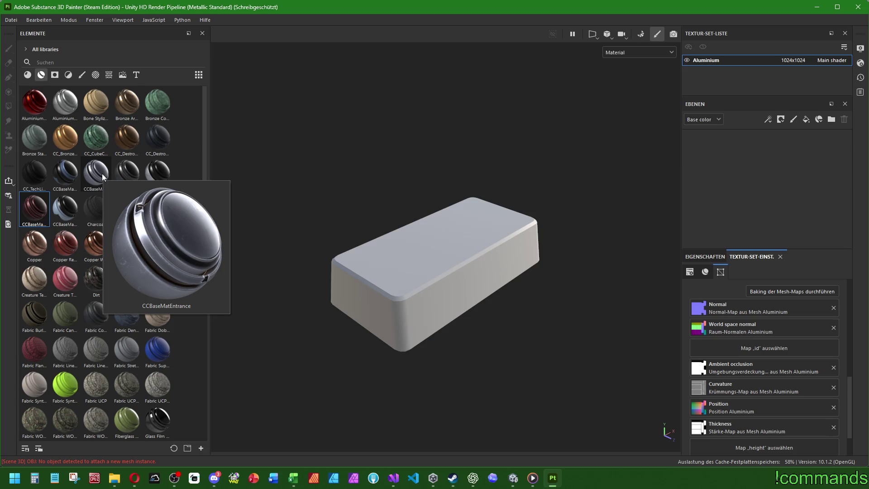
mouse_move(102, 175)
mouse_down()
mouse_move(469, 202)
mouse_move(466, 232)
mouse_up()
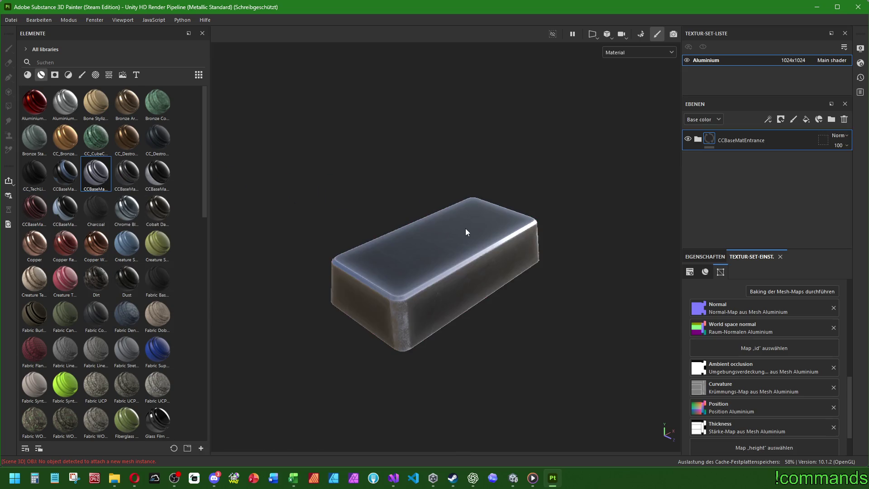
mouse_move(480, 302)
mouse_down()
mouse_move(482, 229)
mouse_move(359, 258)
mouse_move(412, 306)
mouse_move(533, 320)
mouse_move(532, 291)
mouse_move(489, 296)
mouse_up()
click(845, 119)
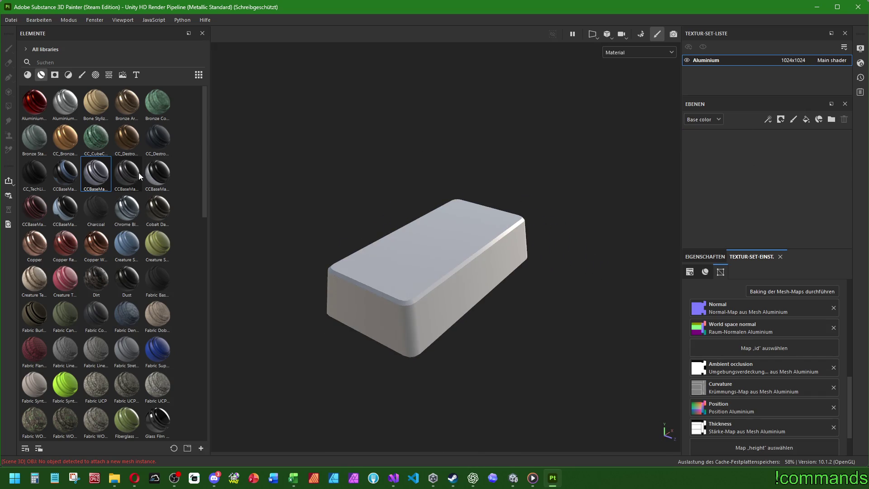
mouse_move(158, 172)
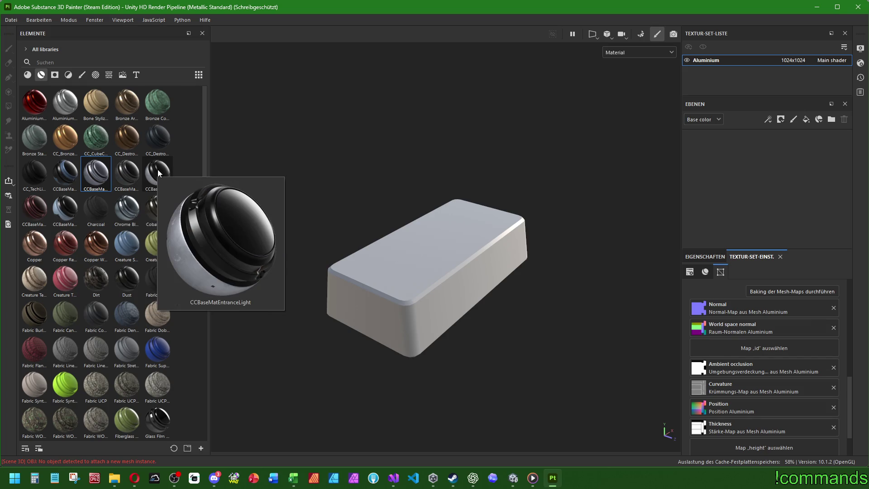
mouse_move(159, 173)
mouse_down()
mouse_move(452, 238)
mouse_move(437, 311)
mouse_move(453, 239)
mouse_up()
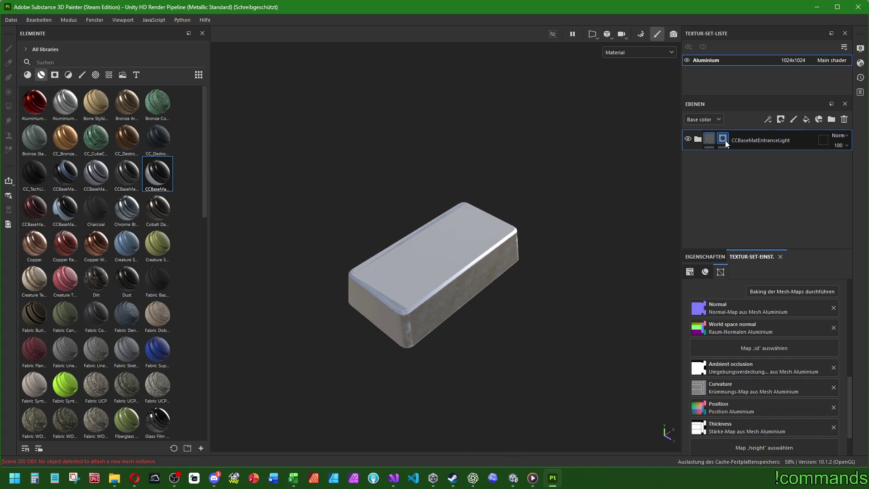
- Add a black mask to CCBaseMatEntranceLight and set Polygon Fill to UV chunk mode
right_click(726, 143)
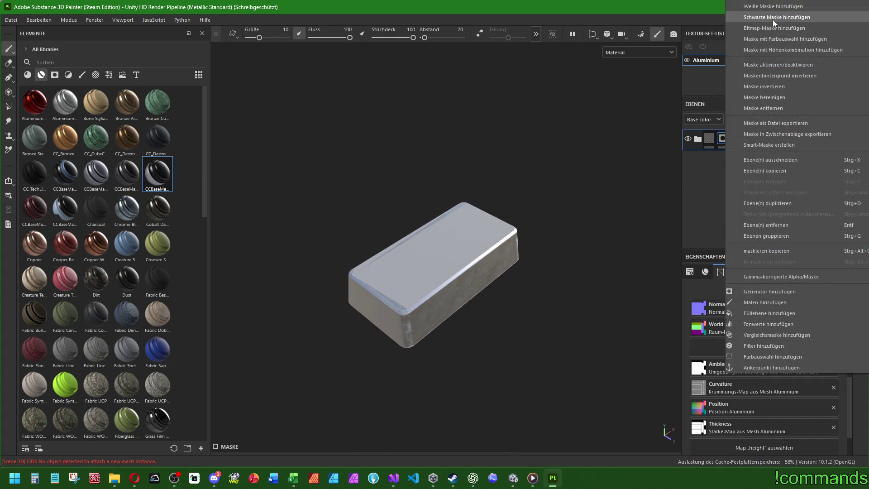
click(776, 100)
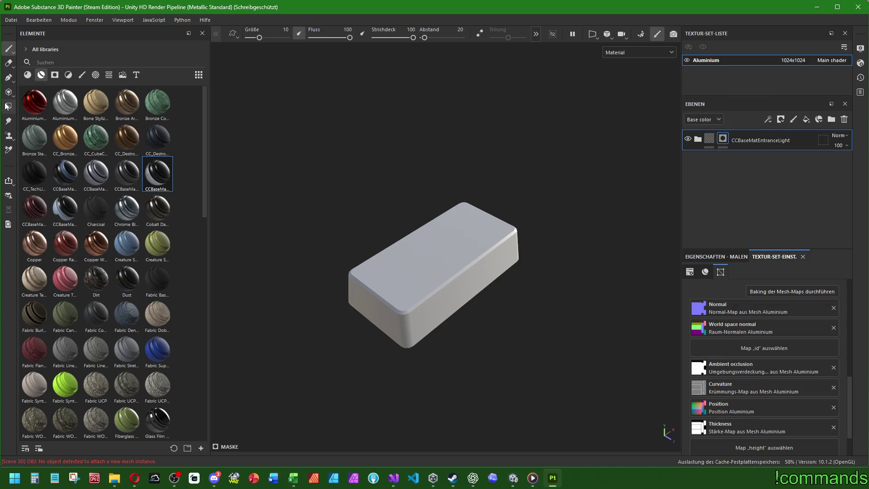
click(7, 106)
click(262, 33)
- Fill the box's top and side faces into the mask, then return to brush painting
click(436, 252)
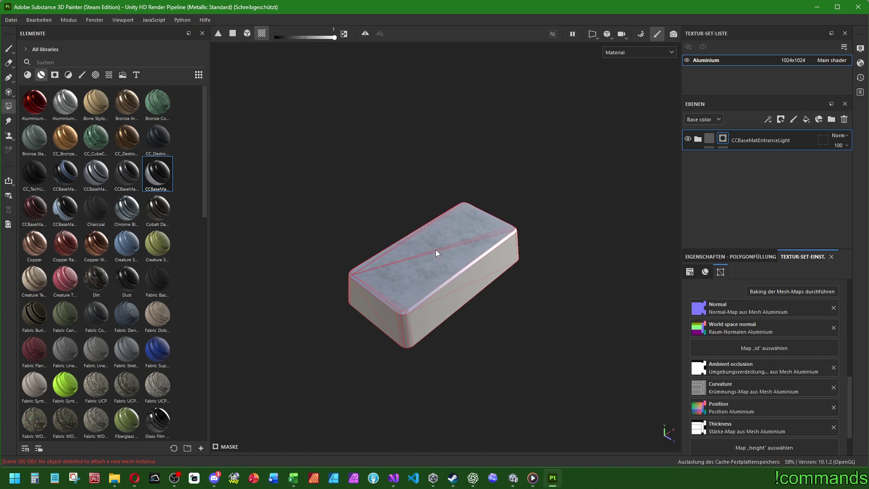
drag(498, 312, 501, 275)
mouse_move(267, 91)
mouse_down()
mouse_move(332, 190)
mouse_move(577, 377)
mouse_up()
mouse_move(577, 377)
mouse_down()
mouse_move(553, 219)
mouse_move(463, 304)
mouse_move(482, 337)
mouse_move(411, 277)
mouse_move(468, 262)
mouse_move(408, 268)
mouse_up()
scroll(411, 277, up, 3)
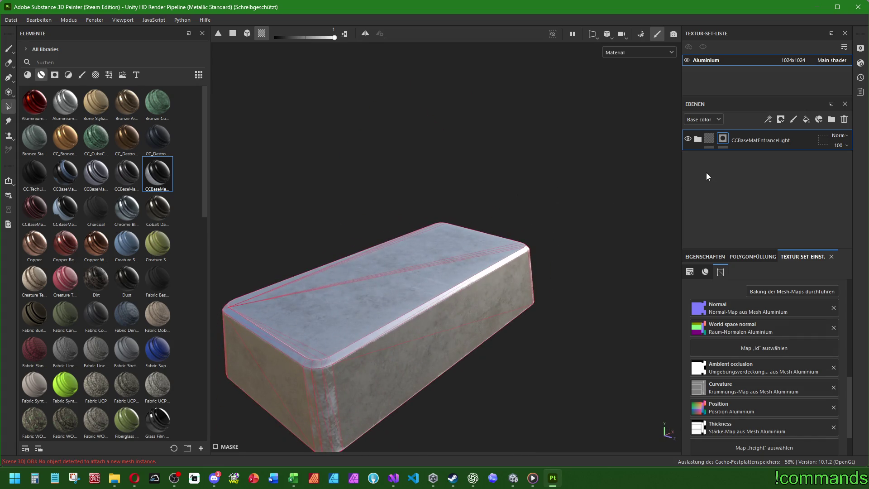
click(9, 49)
mouse_move(239, 128)
mouse_down()
mouse_move(289, 103)
mouse_move(353, 174)
mouse_move(460, 149)
mouse_move(667, 152)
mouse_move(439, 164)
mouse_move(334, 203)
mouse_move(354, 236)
mouse_move(353, 192)
mouse_up()
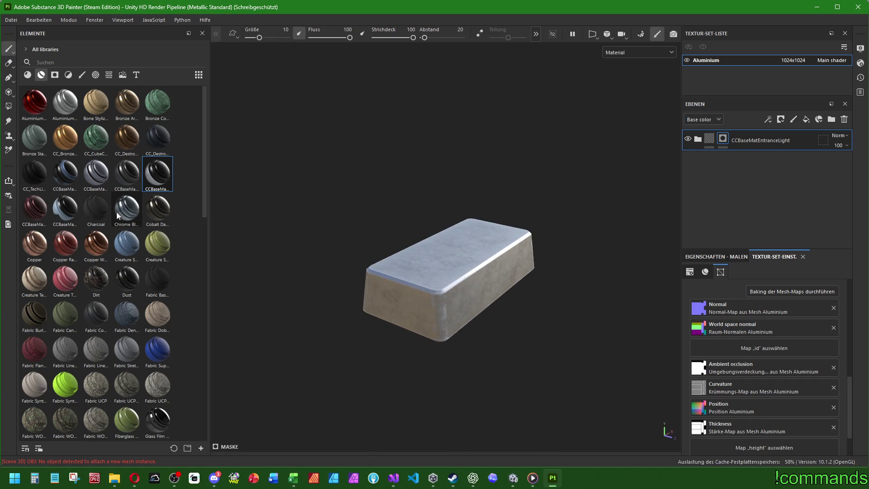
- Add Chrome Blue Tint as a new layer and inspect the blue-tinted box
mouse_move(116, 212)
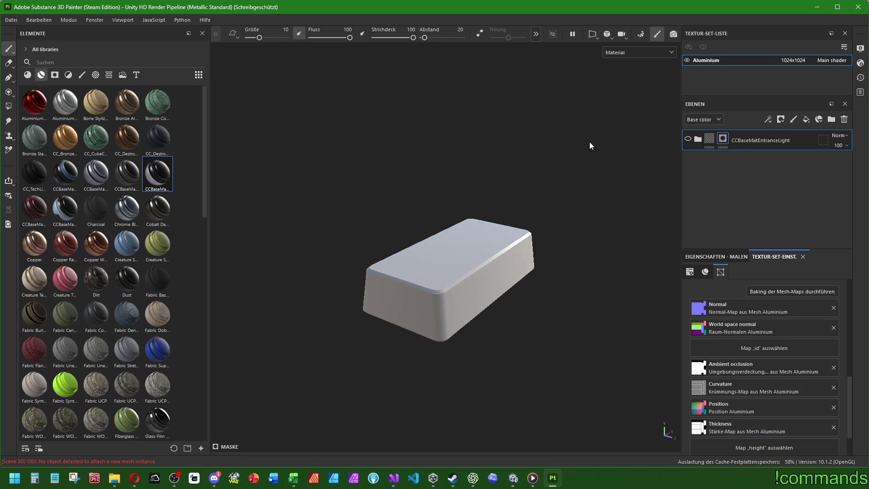
mouse_move(127, 209)
mouse_down()
mouse_move(244, 198)
mouse_move(698, 199)
mouse_up()
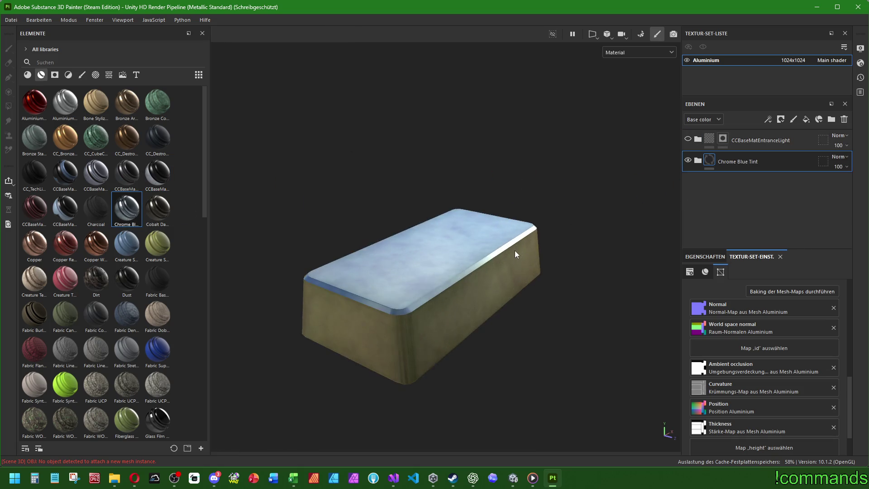
mouse_move(516, 254)
mouse_down()
mouse_move(487, 242)
mouse_move(491, 305)
mouse_move(481, 254)
mouse_move(492, 197)
mouse_move(555, 186)
mouse_move(631, 190)
mouse_move(569, 246)
mouse_move(503, 237)
mouse_move(510, 196)
mouse_move(512, 231)
mouse_move(512, 216)
mouse_move(453, 262)
mouse_move(492, 226)
mouse_up()
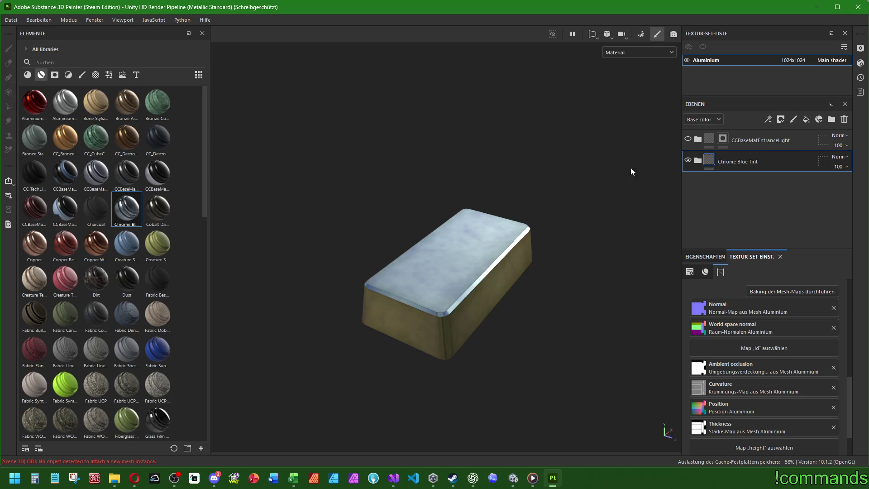
- Try Aluminium Brushed Worn as a new layer, then delete it
click(687, 161)
mouse_move(65, 104)
mouse_down()
mouse_move(435, 156)
mouse_move(679, 217)
mouse_up()
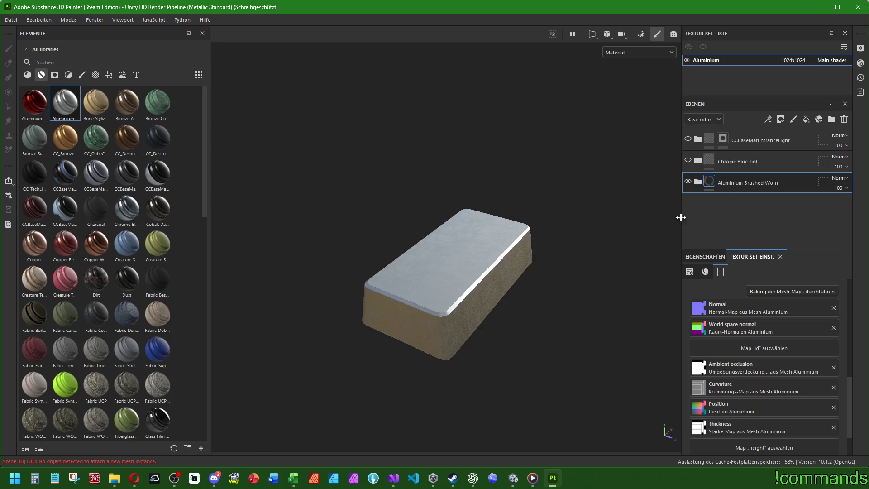
scroll(512, 258, up, 3)
scroll(512, 258, down, 2)
mouse_move(512, 258)
mouse_down()
mouse_move(466, 184)
mouse_move(494, 260)
mouse_up()
scroll(494, 261, down, 2)
key(Delete)
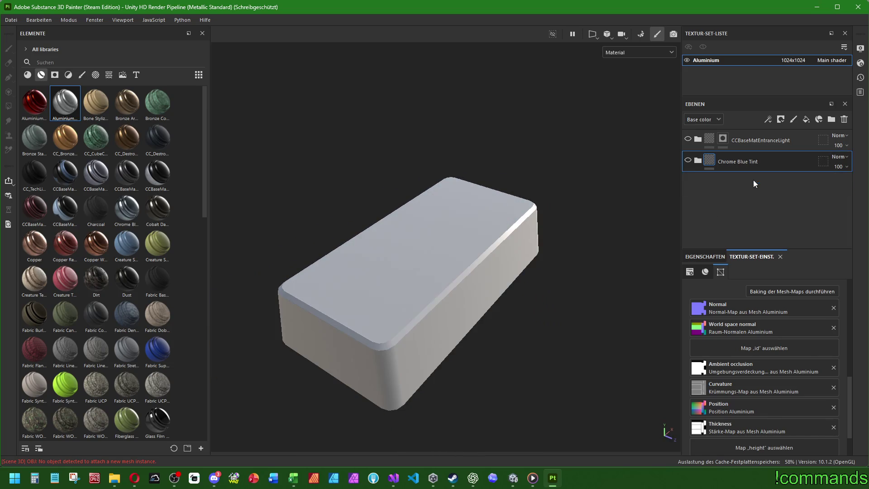
- Toggle Chrome Blue Tint's visibility to compare the looks, then delete that layer
click(688, 161)
click(687, 161)
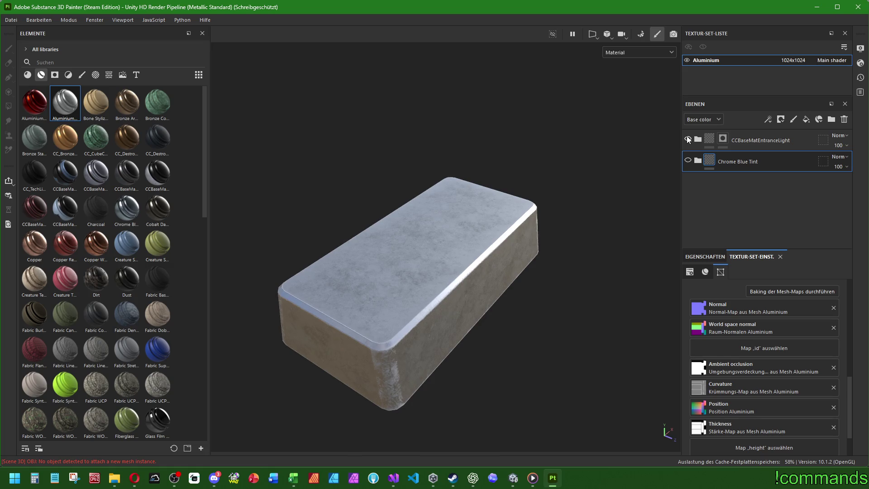
click(689, 161)
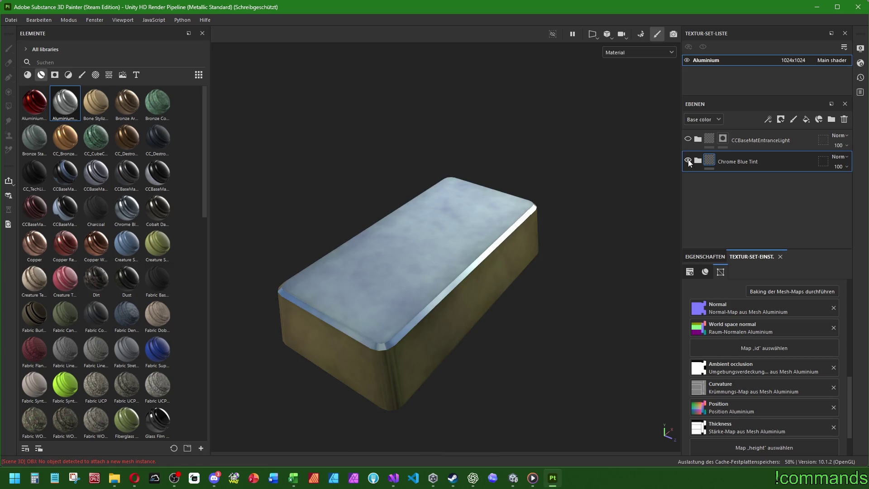
mouse_move(434, 232)
mouse_down()
mouse_move(447, 224)
mouse_move(450, 256)
mouse_up()
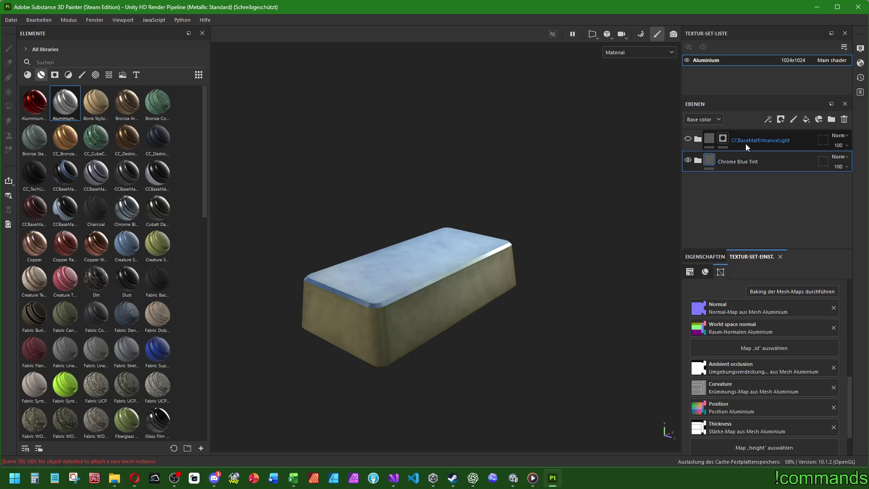
key(Delete)
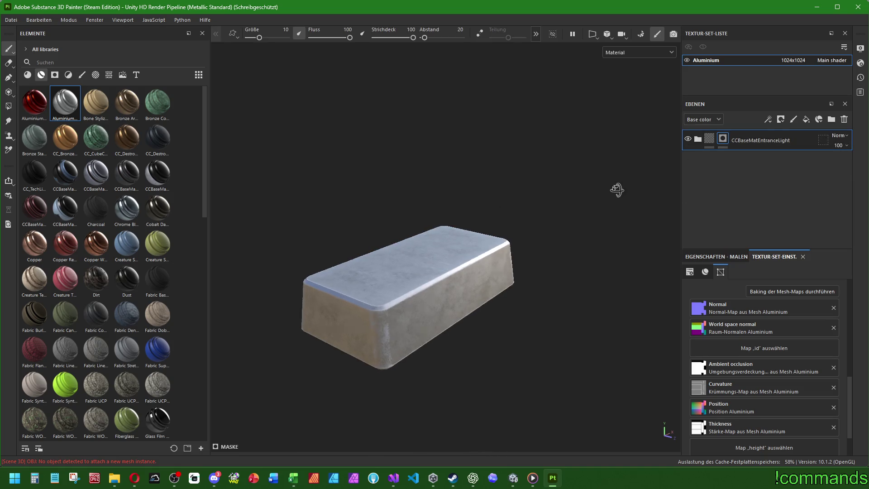
- Set the BaseMetal sub-layer's roughness to 0.28 inside CCBaseMatEntranceLight
click(697, 139)
scroll(758, 173, down, 1)
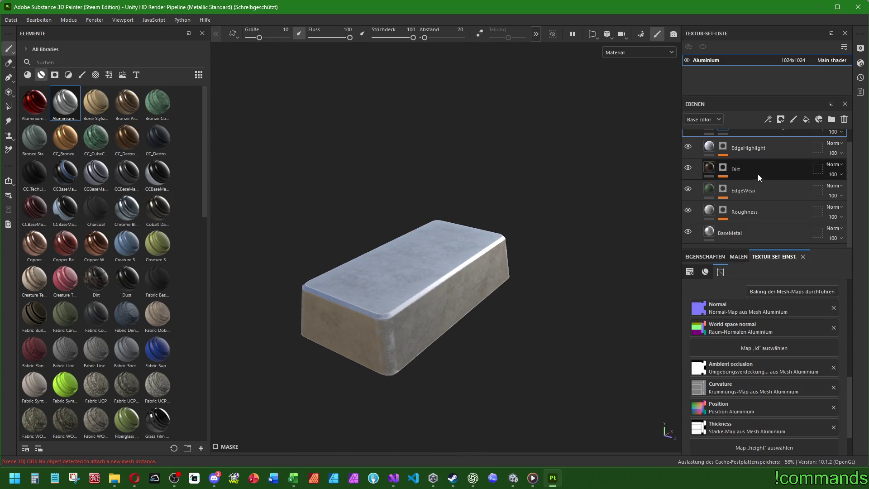
click(725, 236)
scroll(736, 361, down, 2)
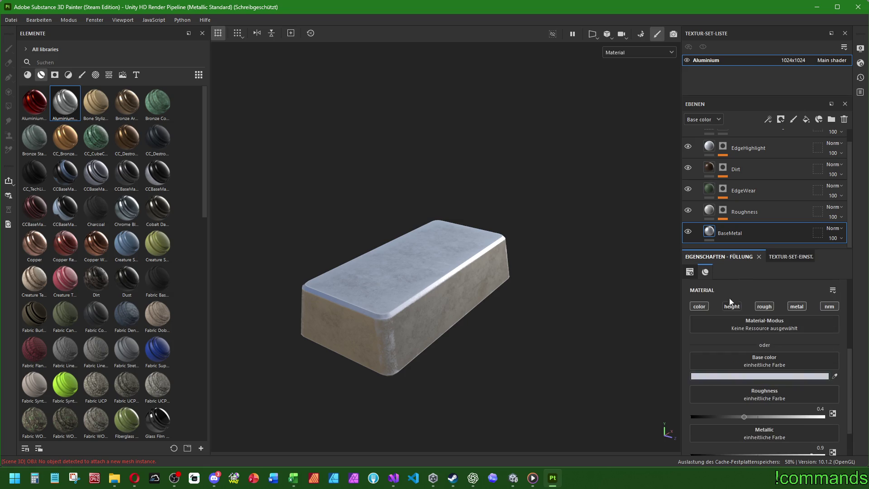
scroll(720, 354, down, 2)
click(819, 404)
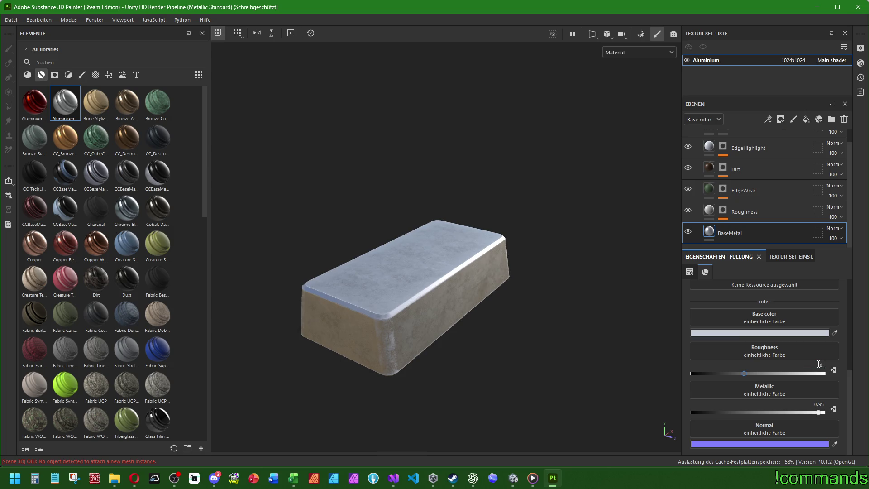
text(28)
key(Return)
mouse_move(515, 366)
mouse_down()
mouse_move(447, 291)
mouse_move(475, 344)
mouse_move(462, 352)
mouse_move(544, 337)
mouse_move(469, 349)
mouse_up()
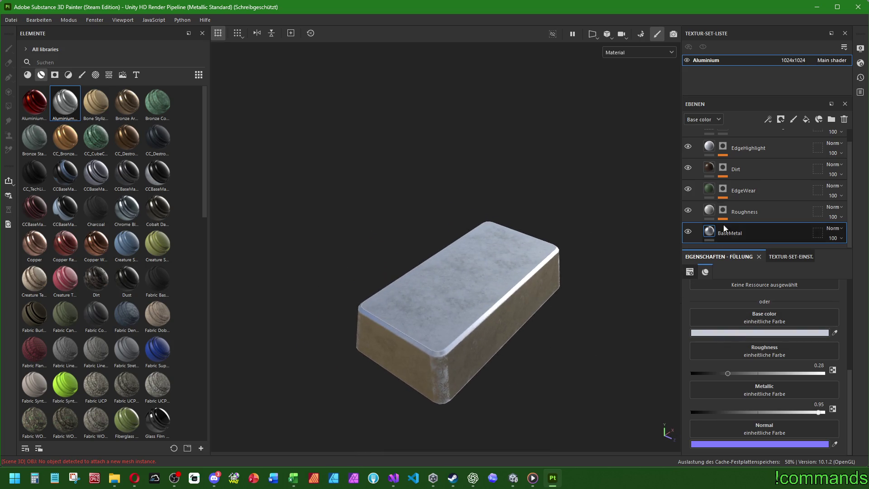
- Toggle the Roughness layer's visibility and bring up the EdgeWear fill settings
click(743, 212)
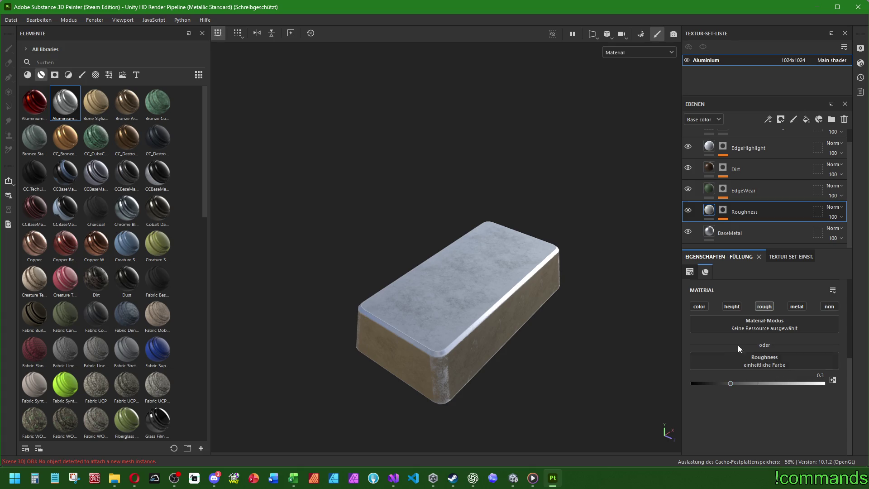
click(688, 211)
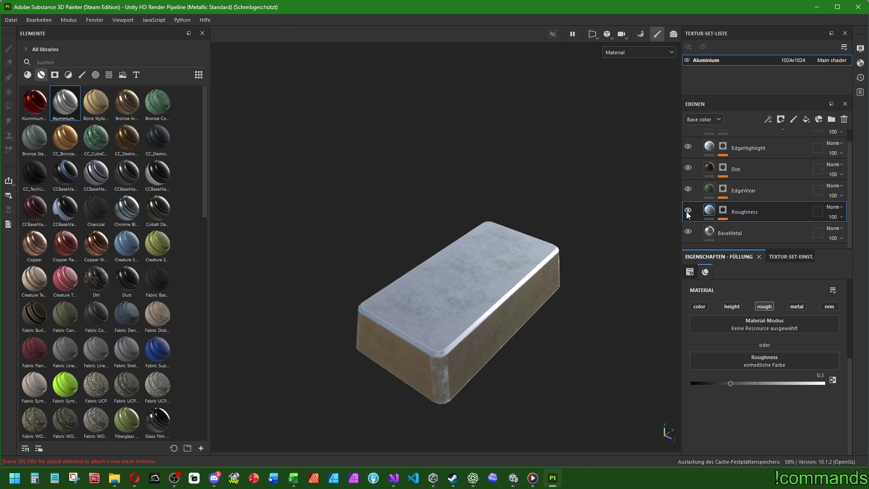
click(738, 186)
click(689, 191)
click(689, 190)
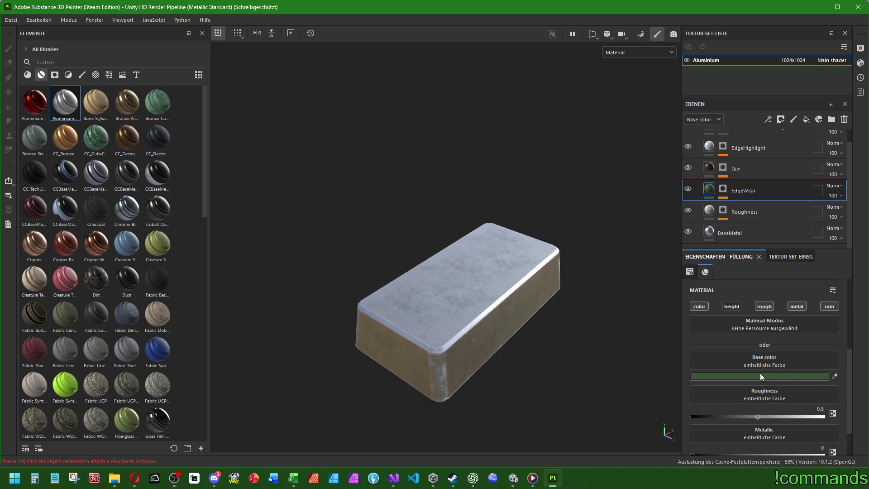
- Set EdgeWear roughness to about 0.37 and metallic to about 0.71, keeping its dark green colour
drag(757, 416, 739, 415)
scroll(796, 397, down, 1)
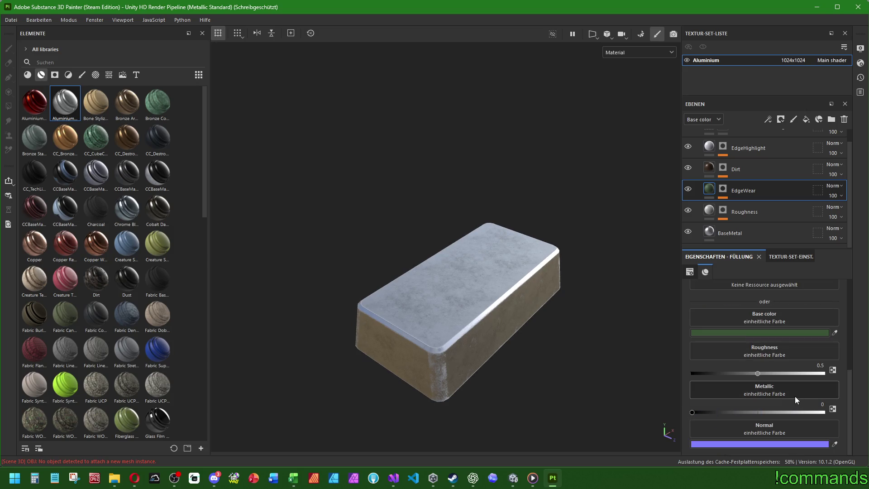
drag(730, 413, 783, 412)
scroll(729, 319, up, 4)
scroll(733, 357, down, 3)
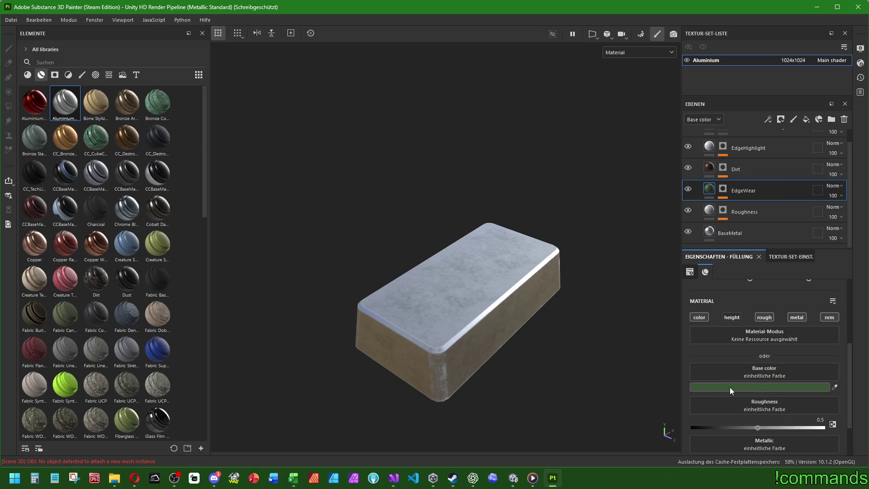
click(730, 387)
mouse_move(765, 328)
mouse_down()
mouse_move(844, 320)
mouse_move(805, 413)
mouse_move(733, 431)
mouse_up()
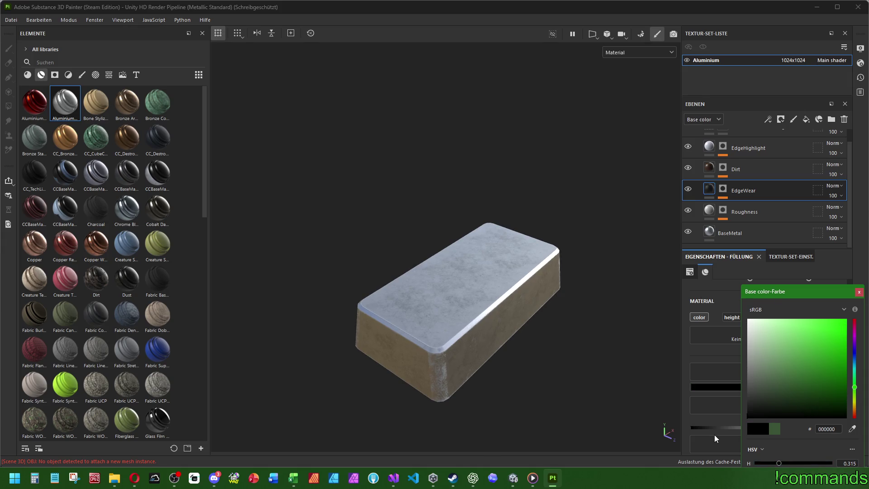
click(714, 434)
key(ctrl+z)
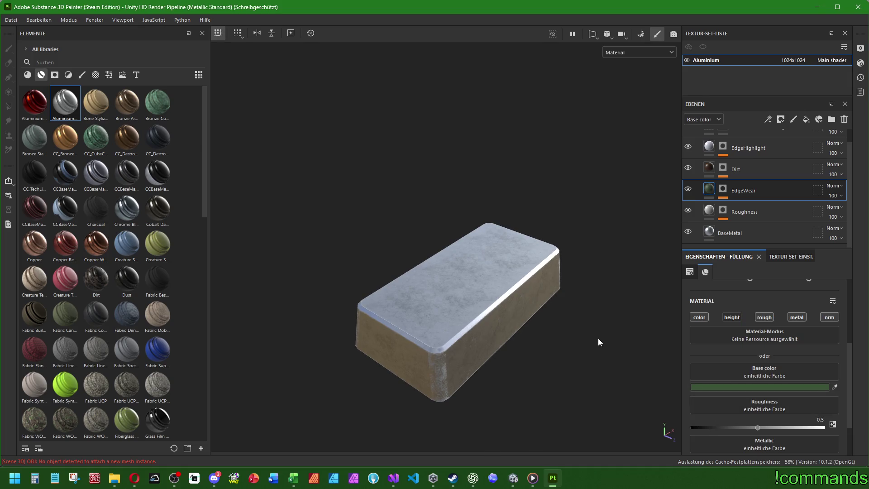
- Hide and reshow the Dirt layer to compare the bar's material
click(688, 168)
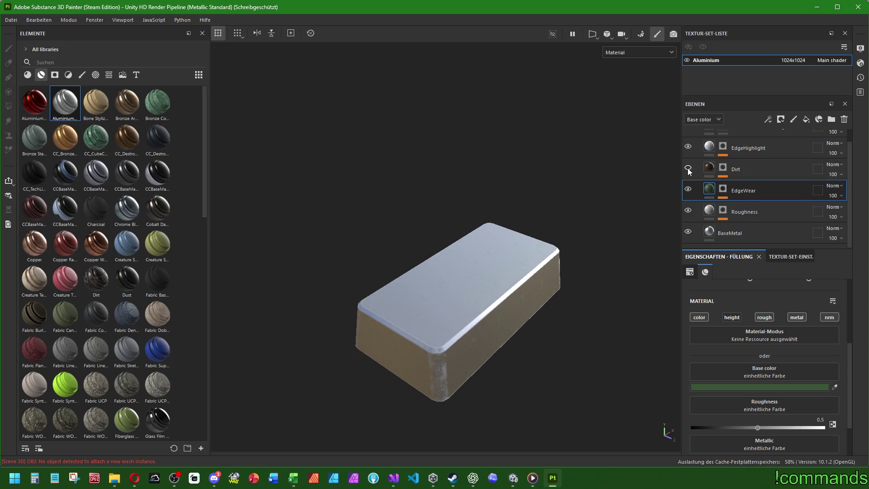
click(688, 168)
drag(540, 259, 632, 216)
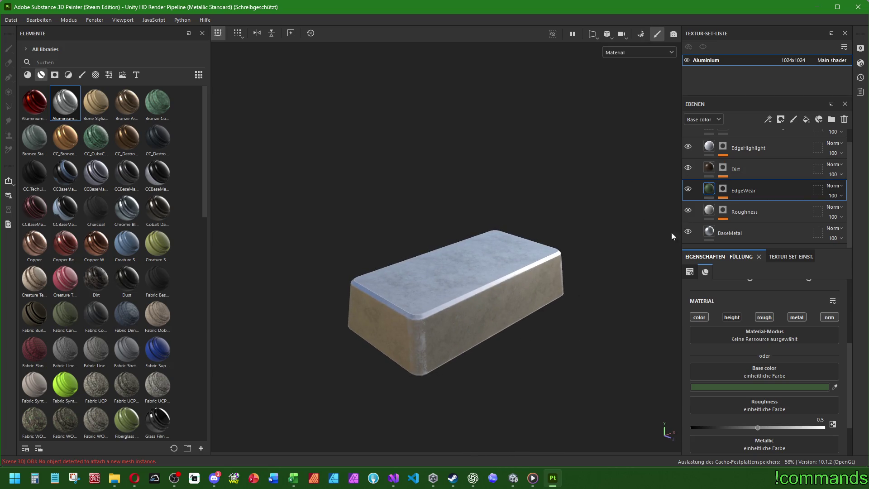
mouse_move(566, 204)
mouse_down()
mouse_move(510, 229)
mouse_move(583, 272)
mouse_move(588, 265)
mouse_up()
scroll(734, 215, up, 1)
- Experiment with EdgeHighlight glossiness and metallic, ending with metallic off and roughness 0.3
click(747, 161)
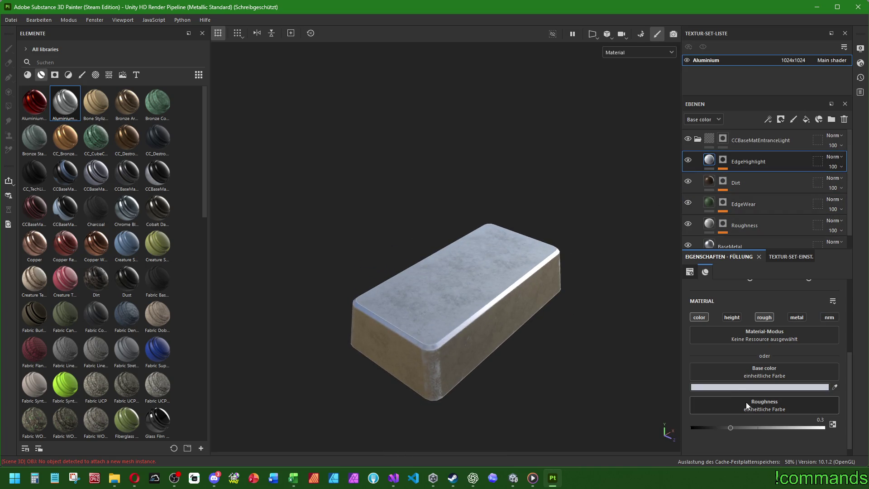
drag(731, 428, 693, 428)
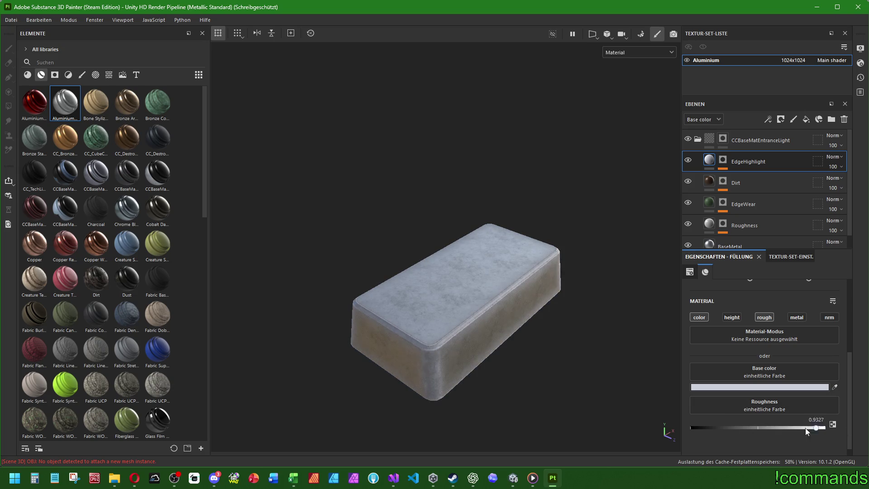
key(ctrl+z)
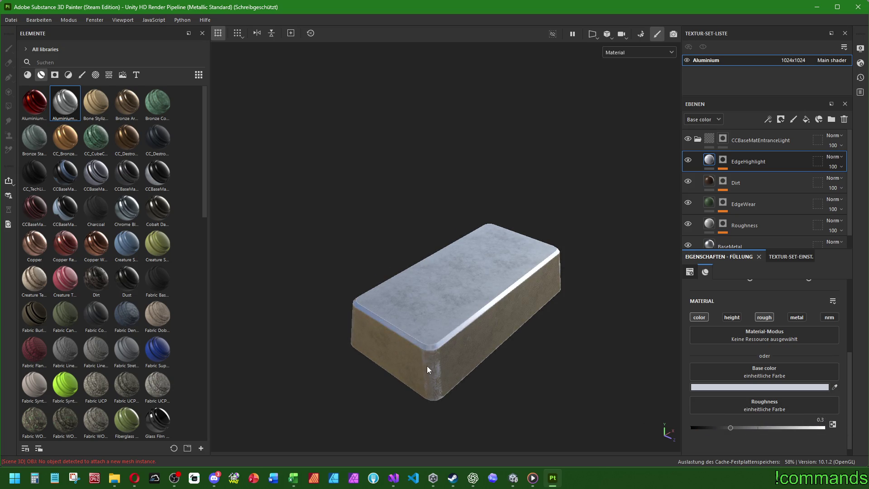
mouse_move(428, 365)
mouse_down()
mouse_move(474, 371)
mouse_move(488, 337)
mouse_up()
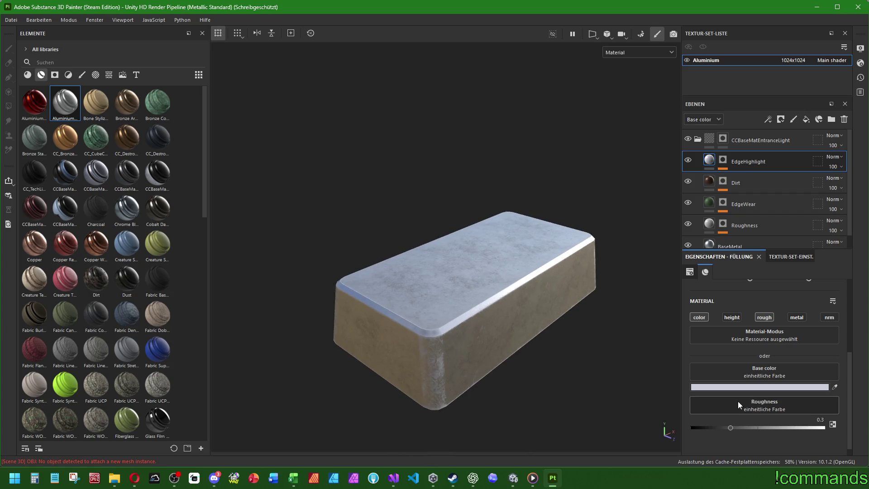
click(793, 319)
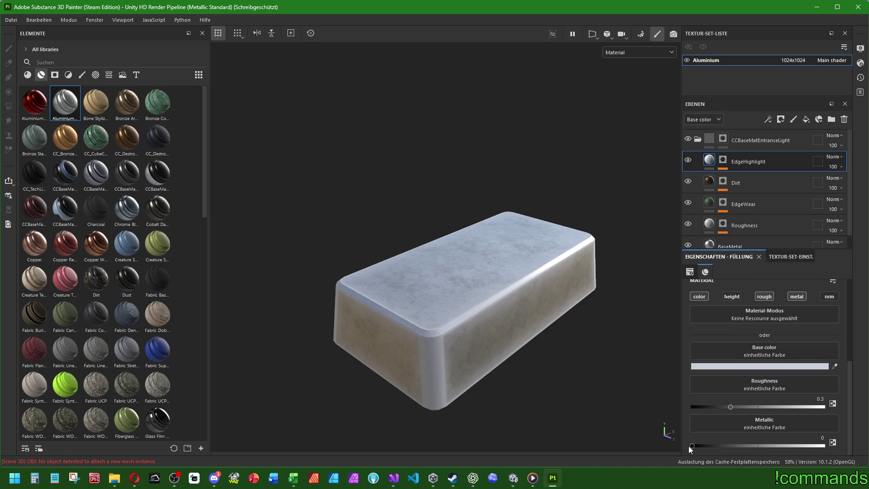
drag(691, 446, 825, 446)
mouse_move(448, 326)
alt+mouse_down()
mouse_move(547, 300)
mouse_move(455, 328)
alt+mouse_up()
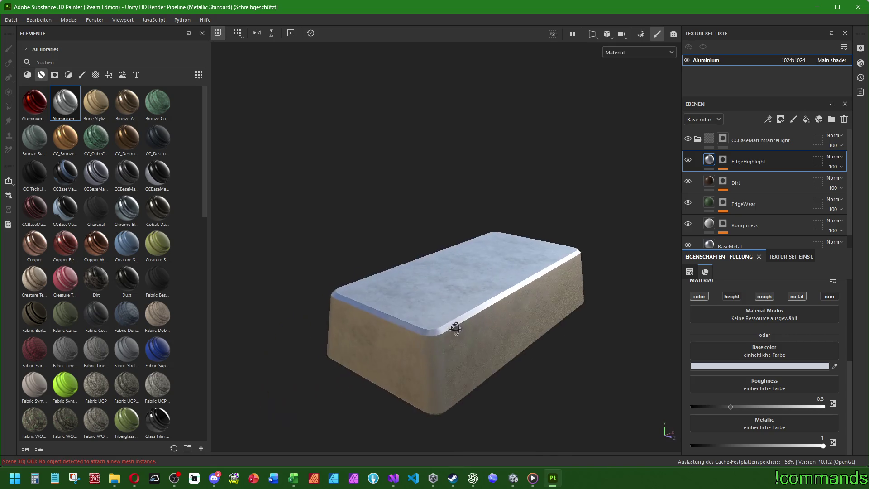
click(797, 297)
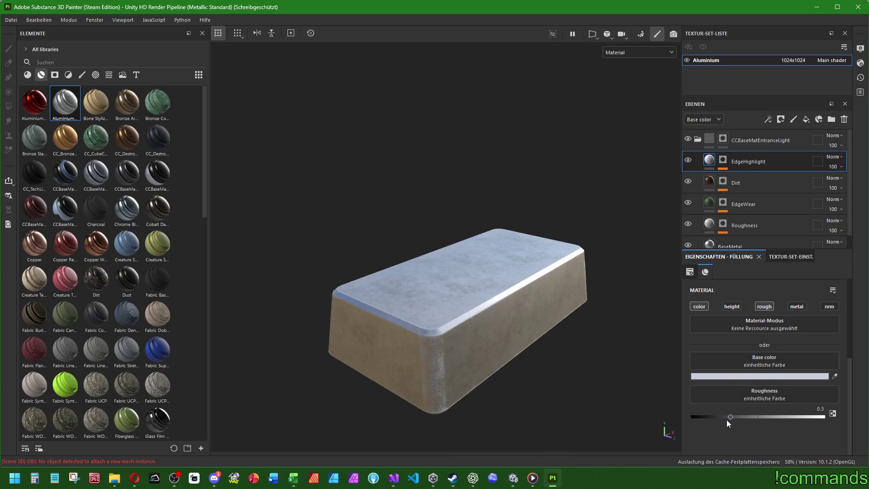
drag(727, 420, 690, 418)
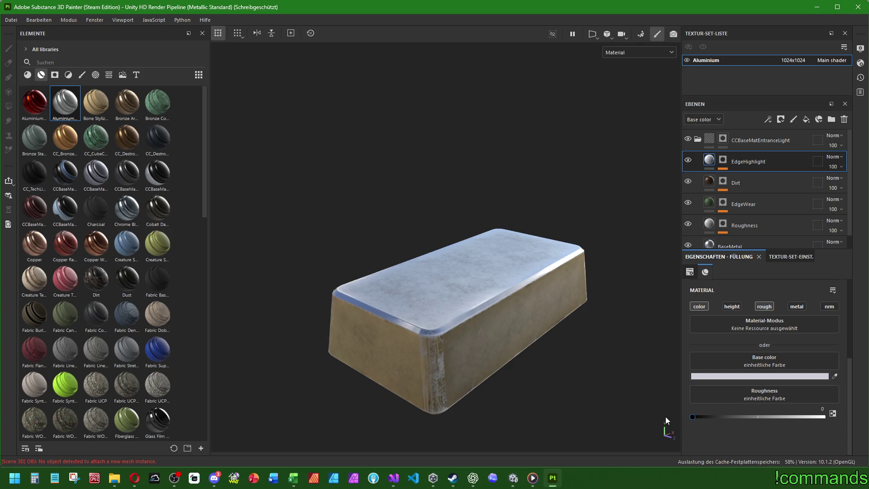
mouse_move(630, 413)
alt+mouse_down()
mouse_move(523, 334)
mouse_move(538, 299)
mouse_move(465, 311)
mouse_move(406, 295)
mouse_move(402, 334)
mouse_move(531, 344)
alt+mouse_up()
key(ctrl+z)
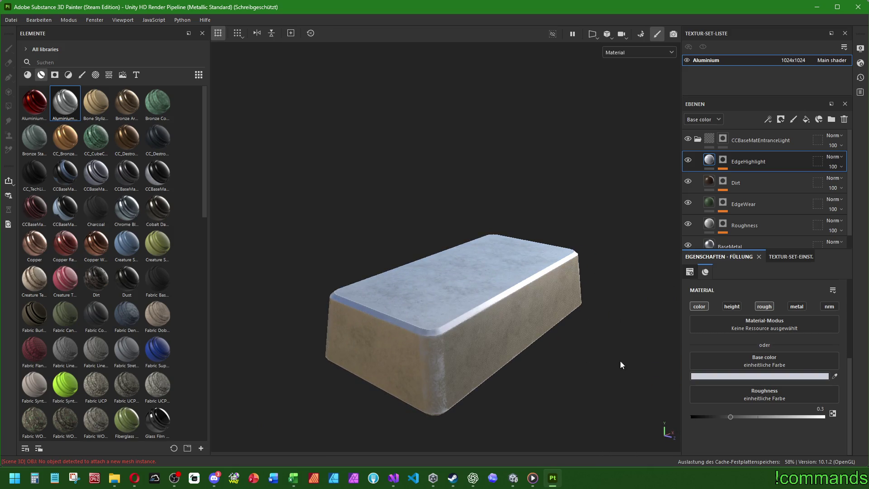
- Enter 0.22 as the EdgeHighlight roughness and check the glossier edges
click(816, 410)
text(2)
key(Return)
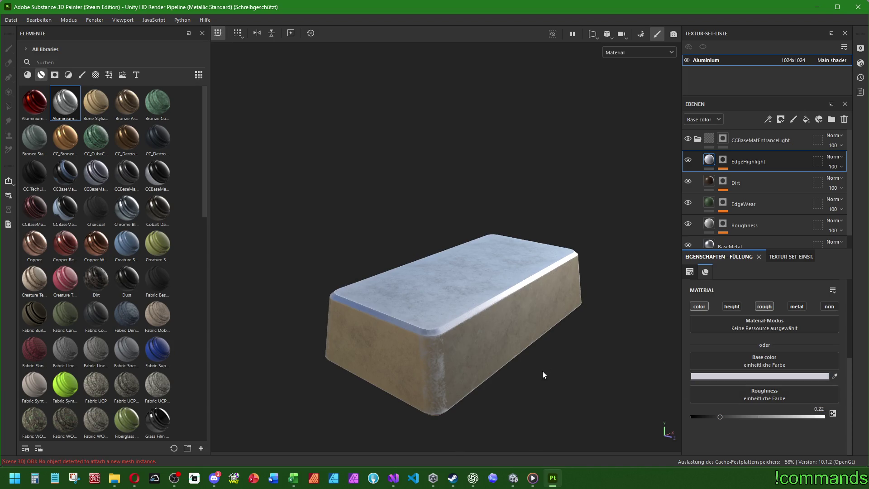
mouse_move(543, 375)
alt+mouse_down()
mouse_move(569, 336)
mouse_move(603, 353)
mouse_move(514, 367)
mouse_move(412, 362)
mouse_move(520, 326)
mouse_move(524, 365)
mouse_move(450, 307)
mouse_move(433, 421)
mouse_move(466, 287)
mouse_move(467, 141)
mouse_move(456, 223)
mouse_move(481, 351)
mouse_move(465, 329)
alt+mouse_up()
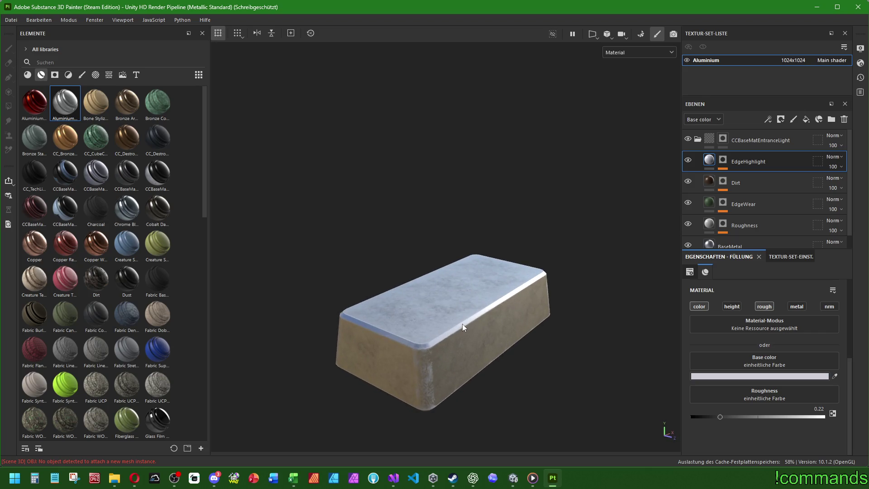
- Collapse and select the CCBaseMatEntranceLight group, then view the bar from straight above
click(698, 141)
mouse_move(441, 273)
alt+mouse_down()
mouse_move(442, 230)
mouse_move(448, 267)
mouse_move(440, 263)
alt+mouse_up()
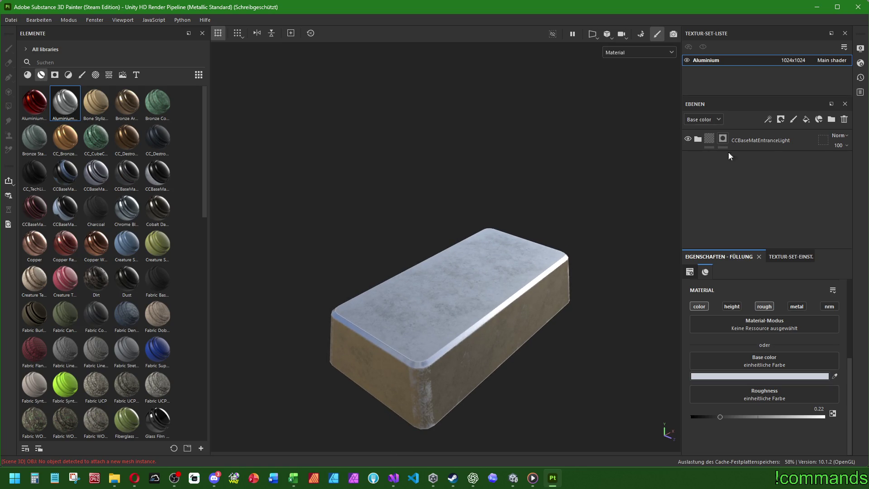
click(758, 141)
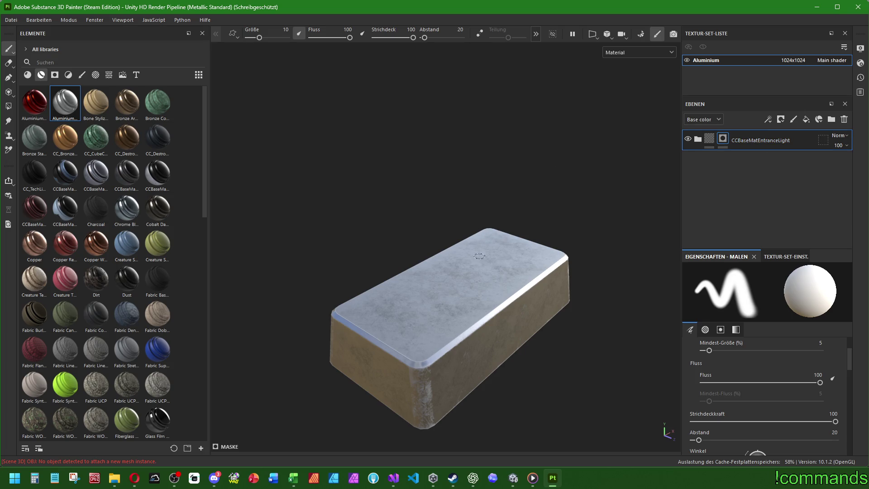
mouse_move(480, 256)
alt+shift+mouse_down()
mouse_move(466, 291)
mouse_move(474, 330)
mouse_move(465, 275)
mouse_move(474, 138)
mouse_move(465, 368)
mouse_move(428, 335)
mouse_move(518, 194)
mouse_move(617, 253)
mouse_move(469, 242)
mouse_move(471, 281)
mouse_move(486, 83)
mouse_move(482, 287)
alt+shift+mouse_up()
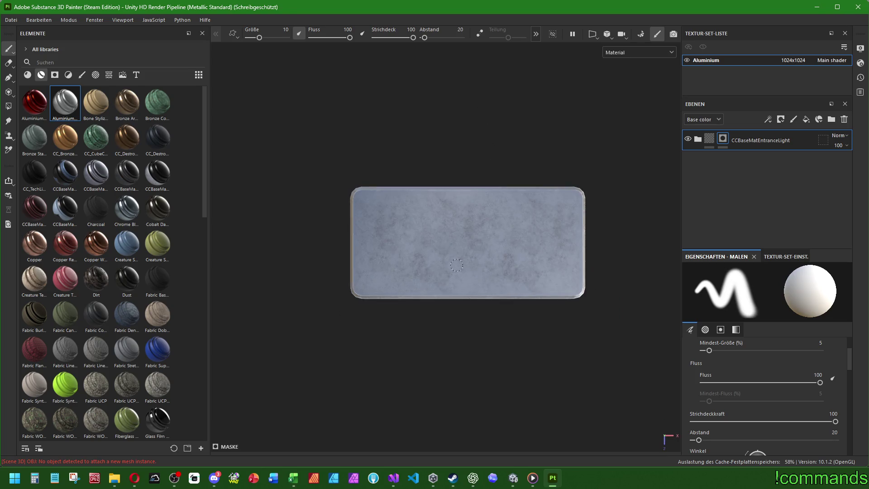
scroll(505, 242, up, 2)
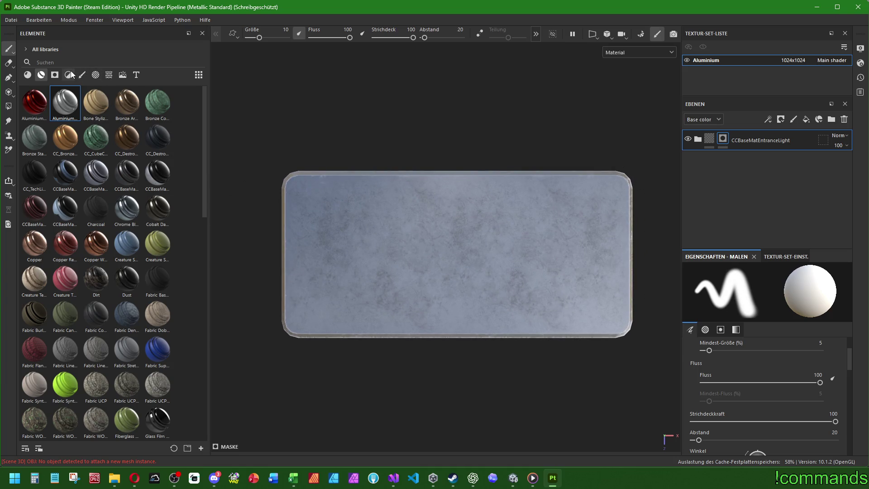
click(95, 75)
scroll(142, 183, down, 20)
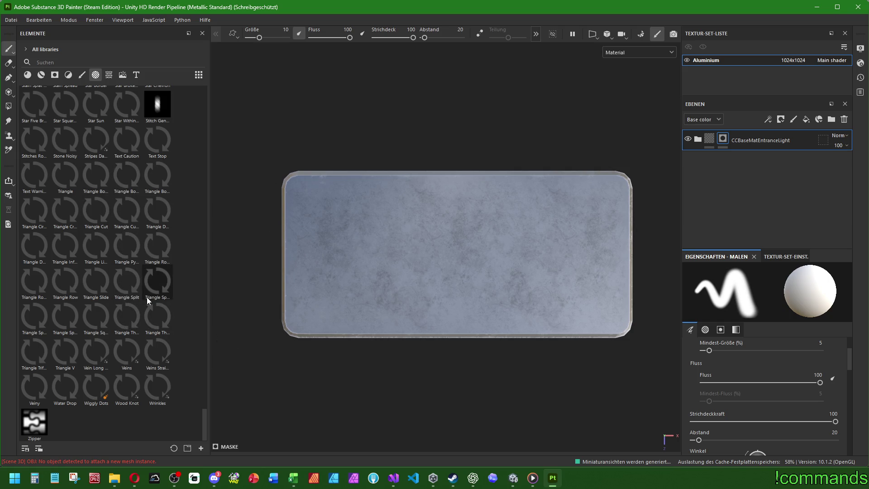
scroll(147, 297, up, 10)
scroll(166, 295, down, 5)
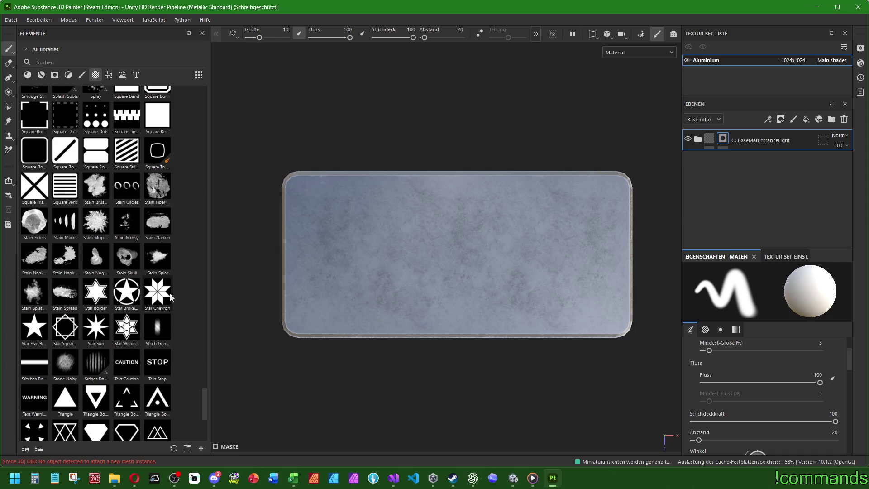
mouse_move(171, 297)
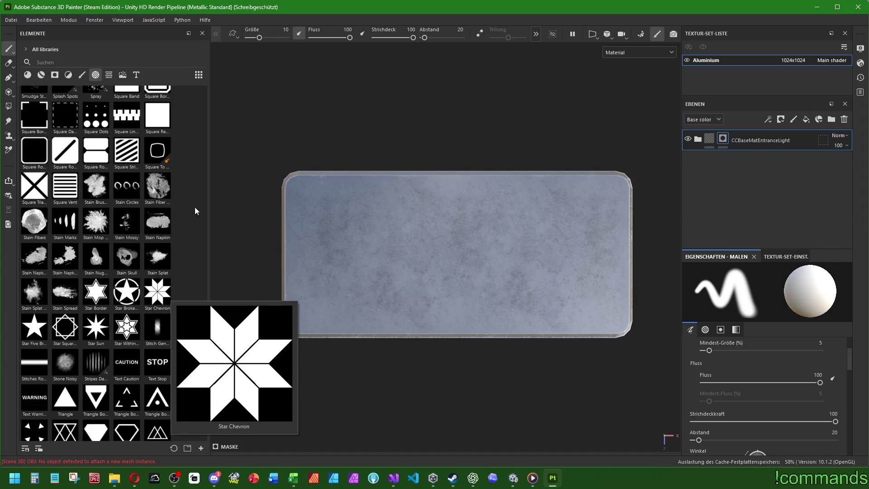
scroll(187, 197, down, 5)
scroll(186, 202, up, 5)
scroll(187, 202, up, 5)
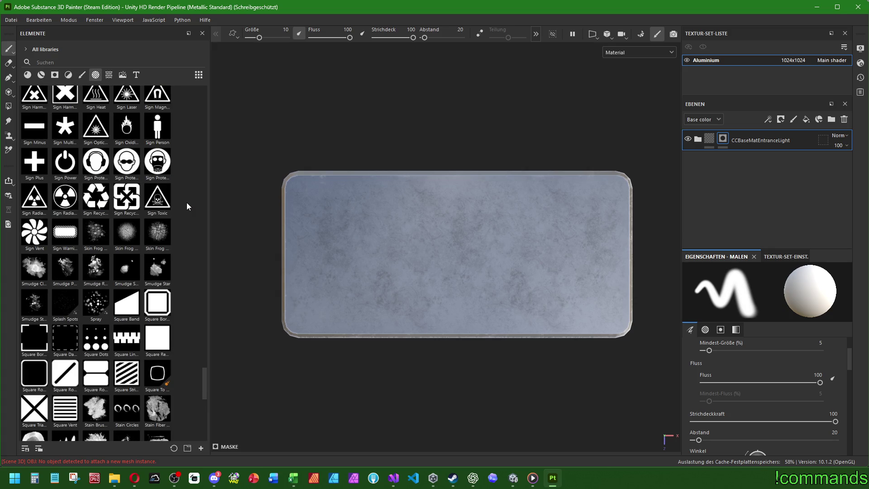
scroll(187, 202, down, 5)
scroll(189, 205, up, 10)
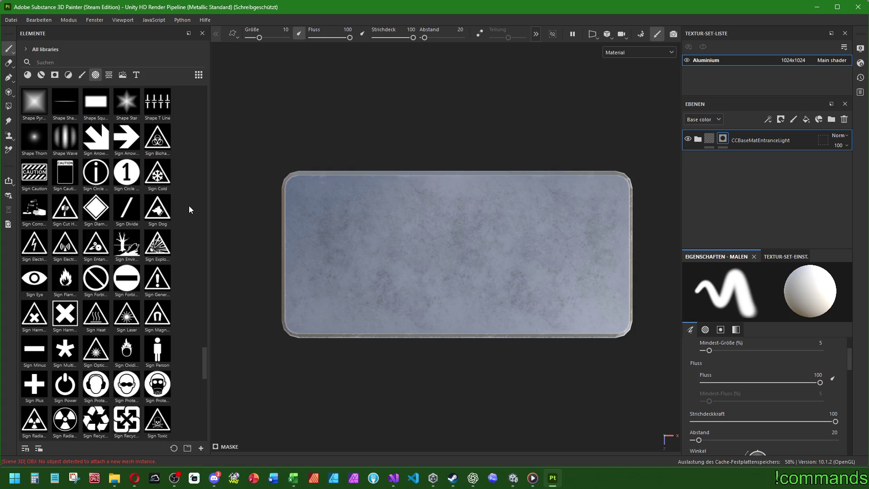
scroll(189, 206, up, 5)
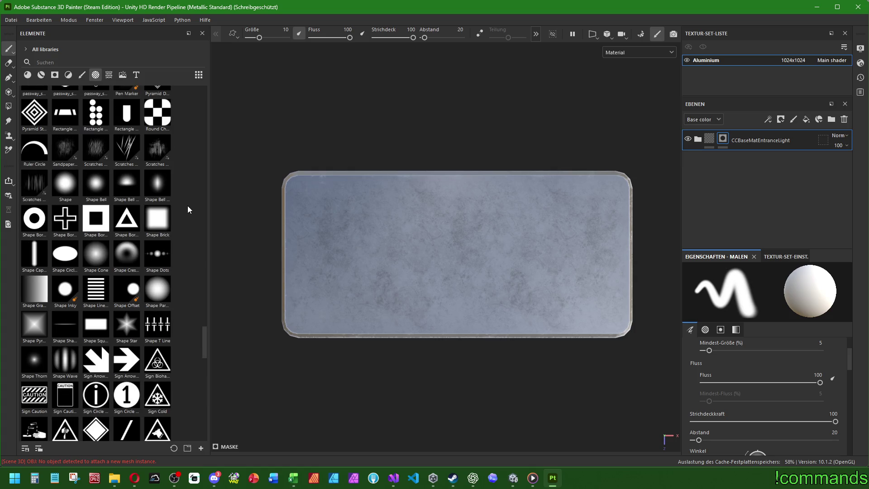
mouse_move(105, 323)
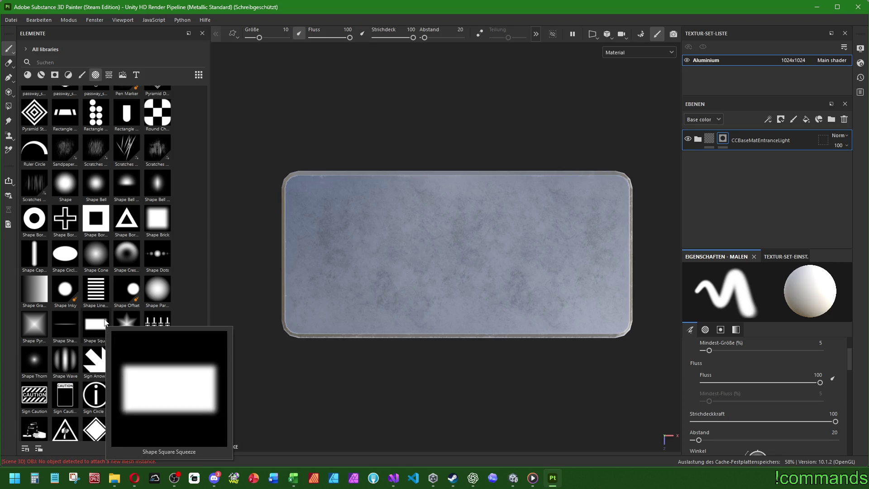
mouse_move(102, 325)
mouse_down()
mouse_move(415, 268)
mouse_move(451, 254)
mouse_up()
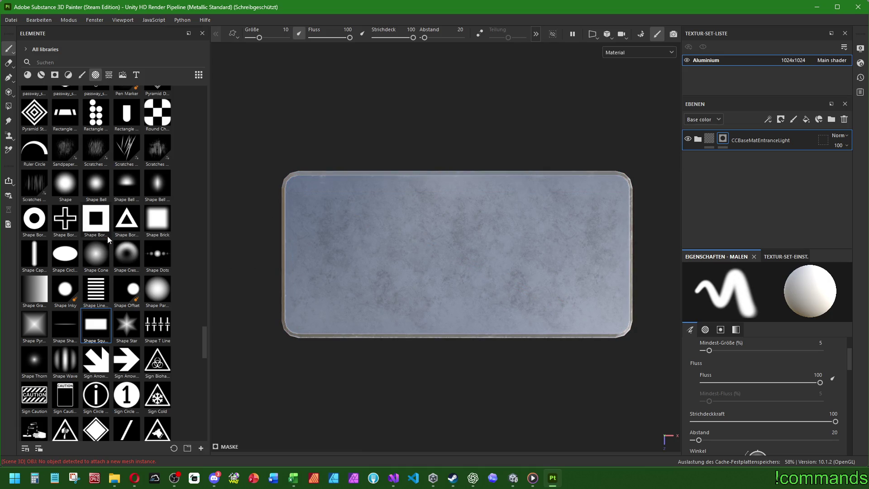
scroll(163, 200, up, 10)
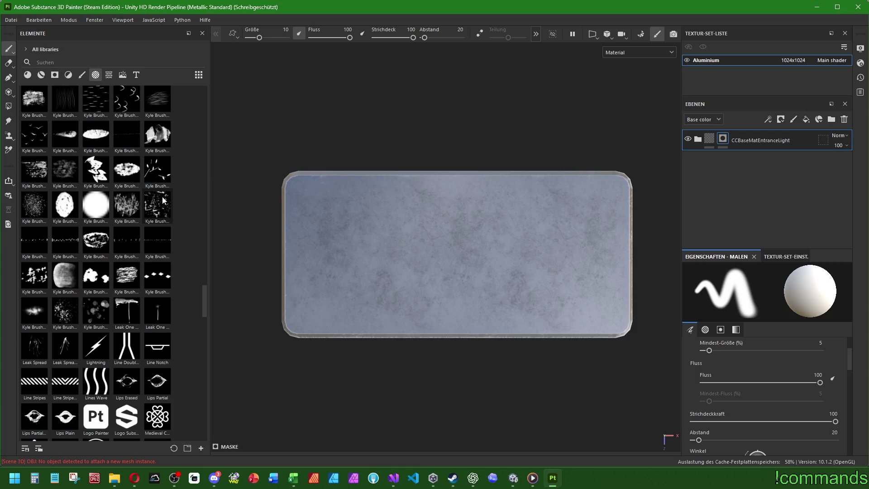
scroll(159, 227, up, 5)
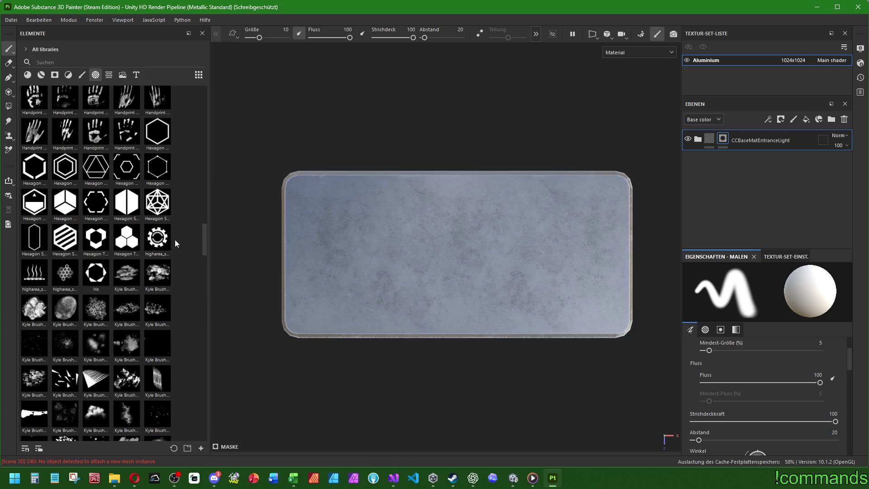
scroll(143, 217, up, 5)
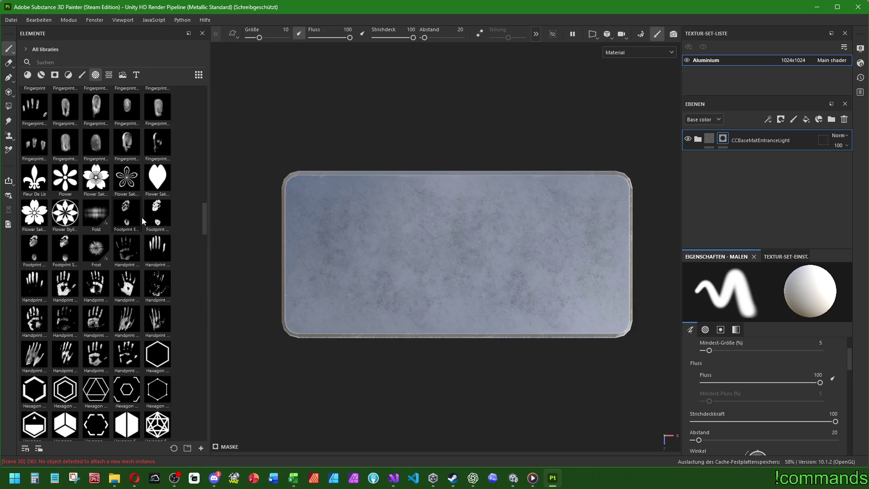
scroll(146, 232, up, 10)
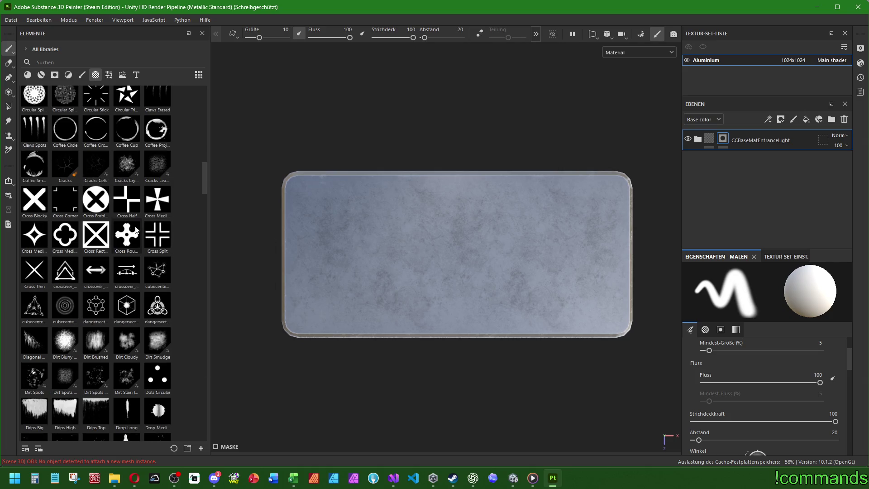
scroll(146, 243, up, 5)
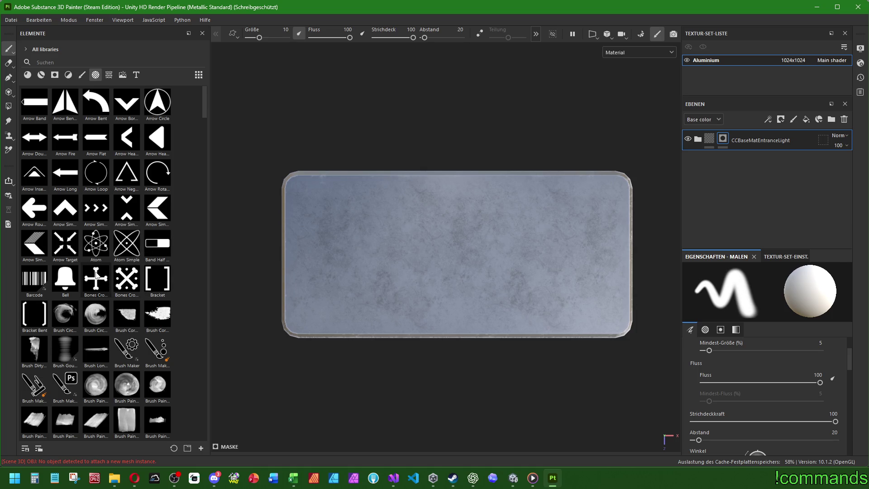
scroll(96, 274, down, 10)
scroll(96, 279, down, 5)
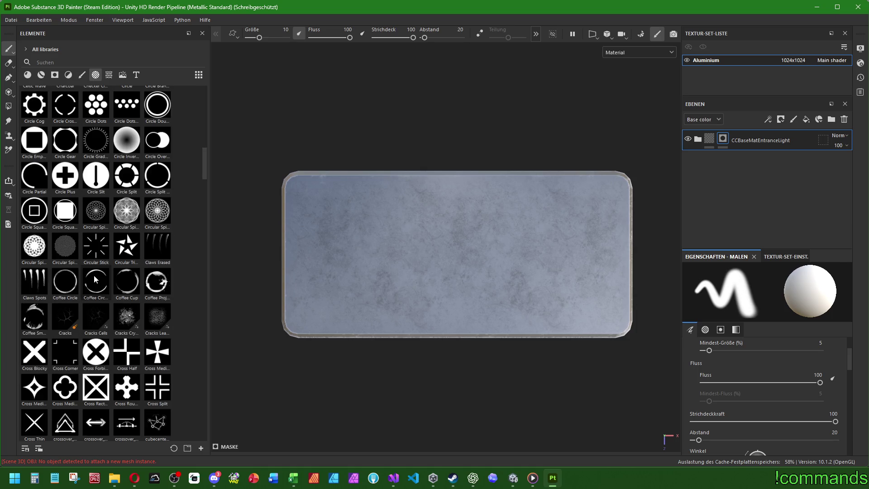
scroll(97, 275, down, 20)
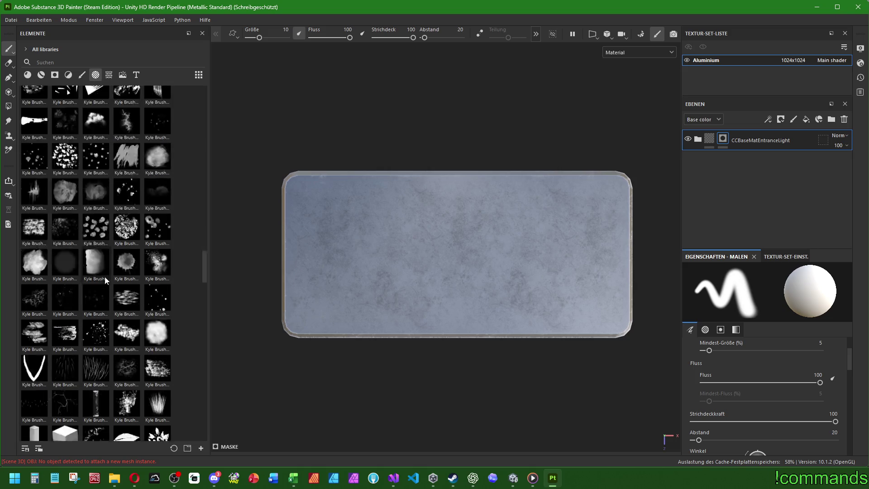
scroll(105, 277, down, 20)
mouse_move(105, 282)
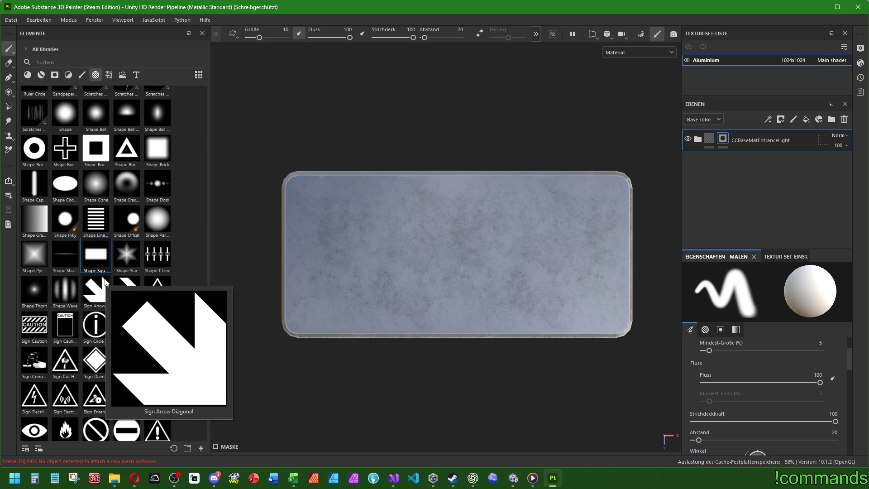
scroll(105, 282, down, 12)
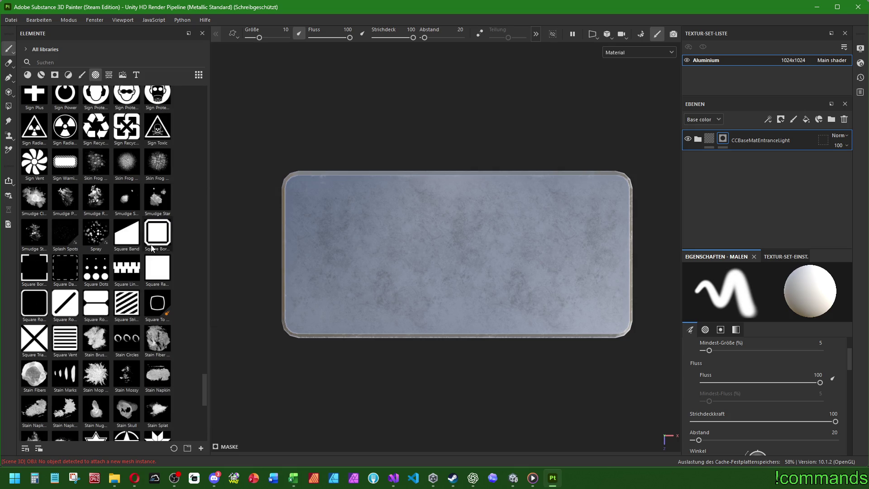
mouse_move(66, 311)
mouse_move(155, 281)
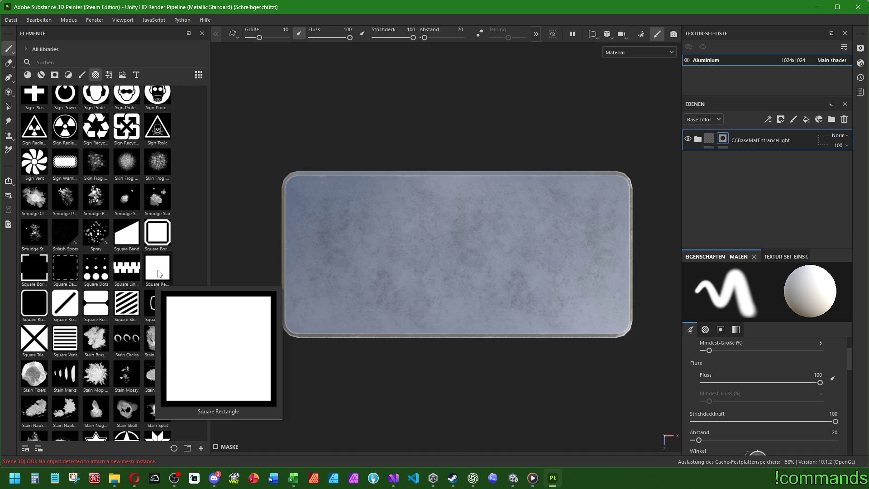
mouse_move(161, 268)
mouse_down()
mouse_move(494, 233)
mouse_move(457, 253)
mouse_up()
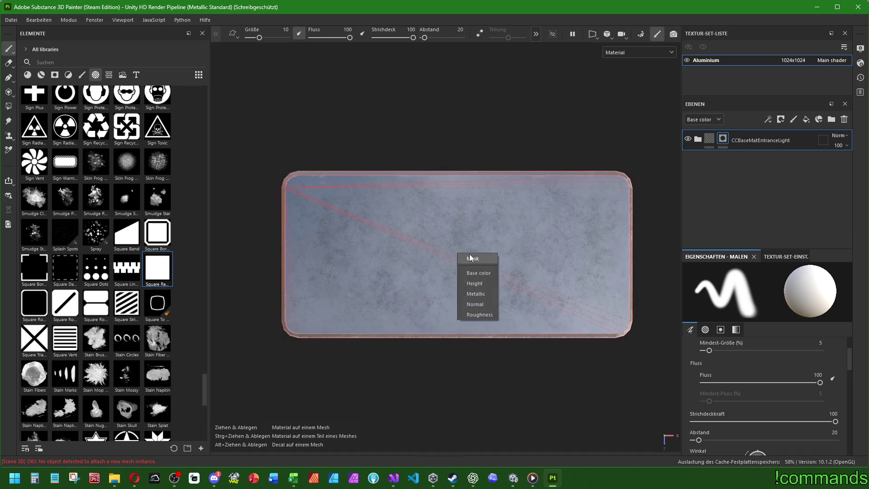
click(474, 263)
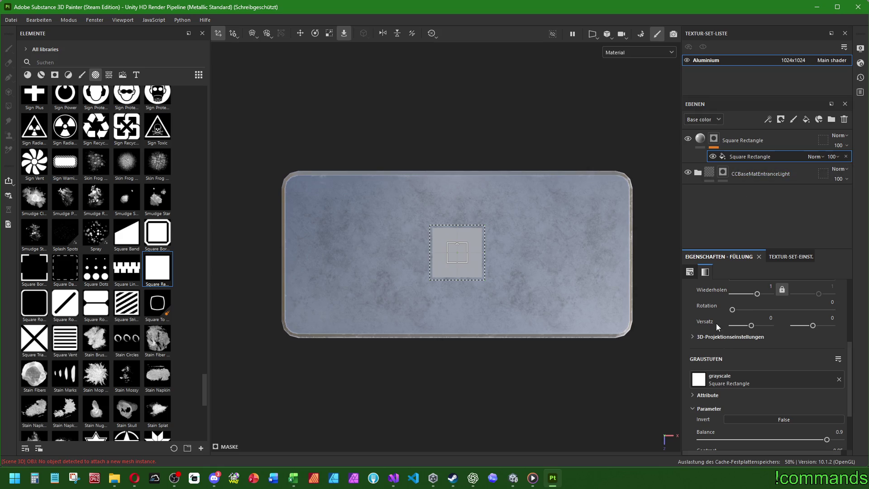
scroll(717, 326, down, 3)
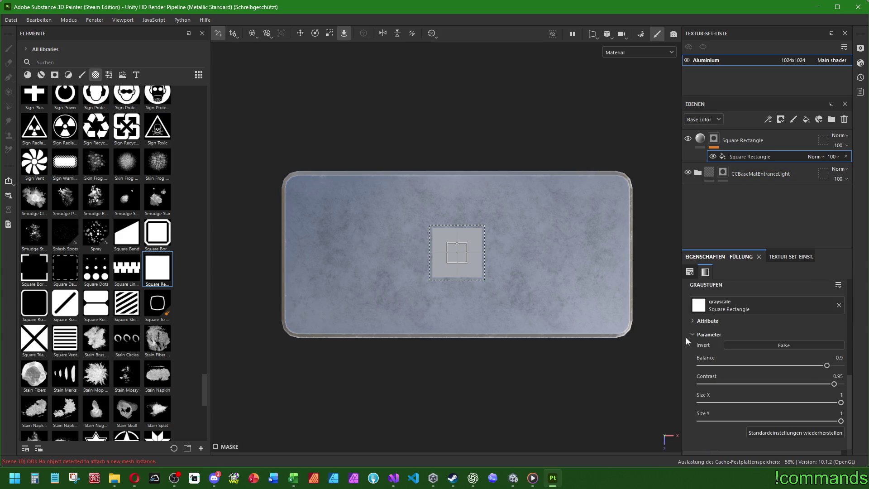
scroll(699, 343, down, 5)
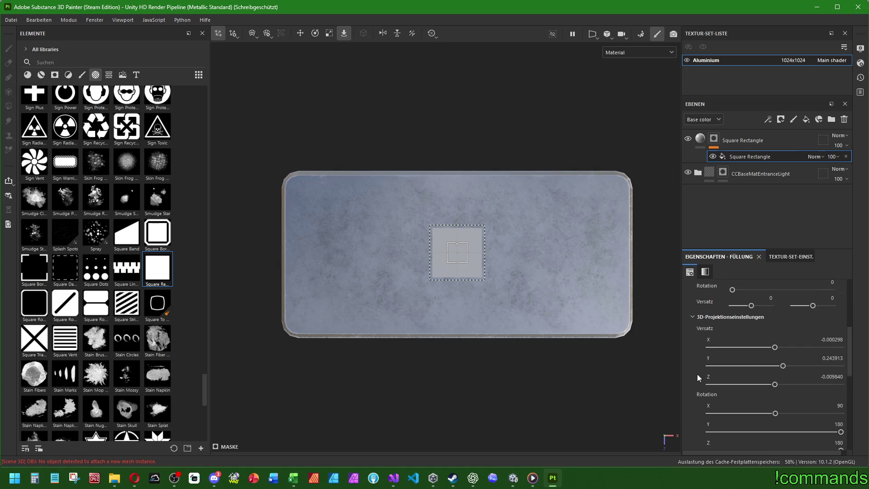
scroll(697, 374, down, 5)
click(708, 360)
scroll(706, 349, down, 3)
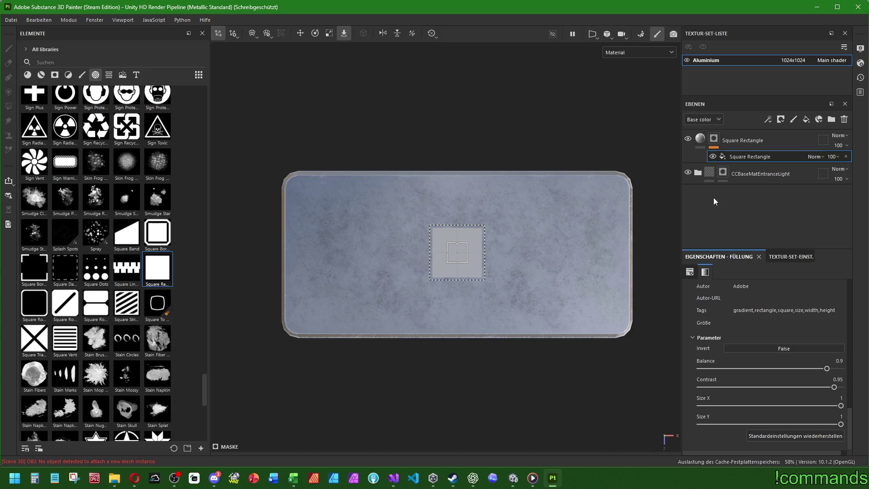
click(752, 142)
key(Delete)
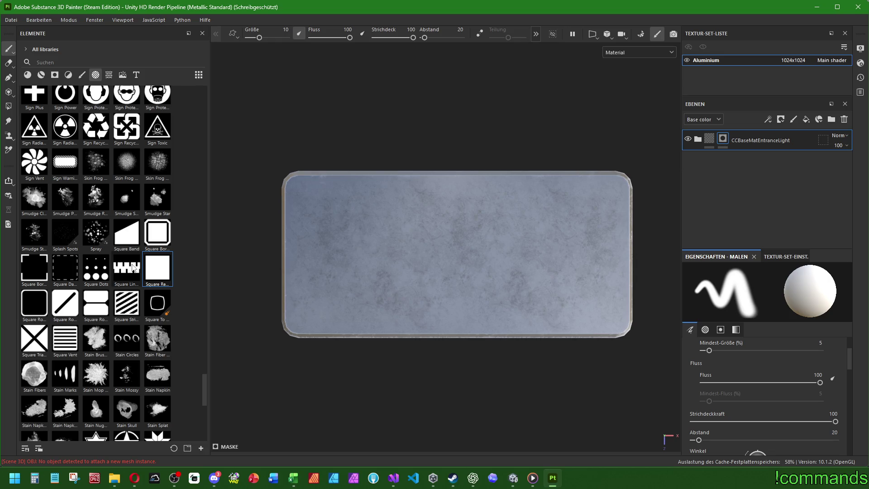
scroll(133, 267, down, 8)
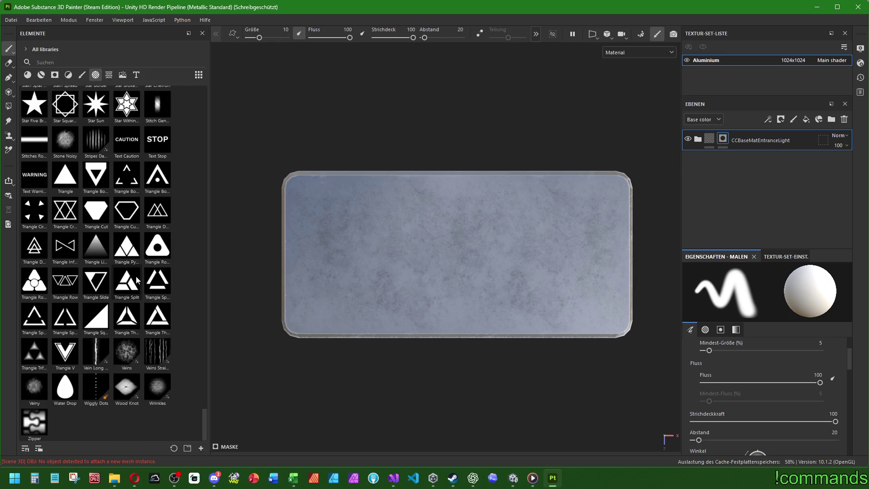
scroll(137, 280, up, 10)
scroll(136, 278, down, 5)
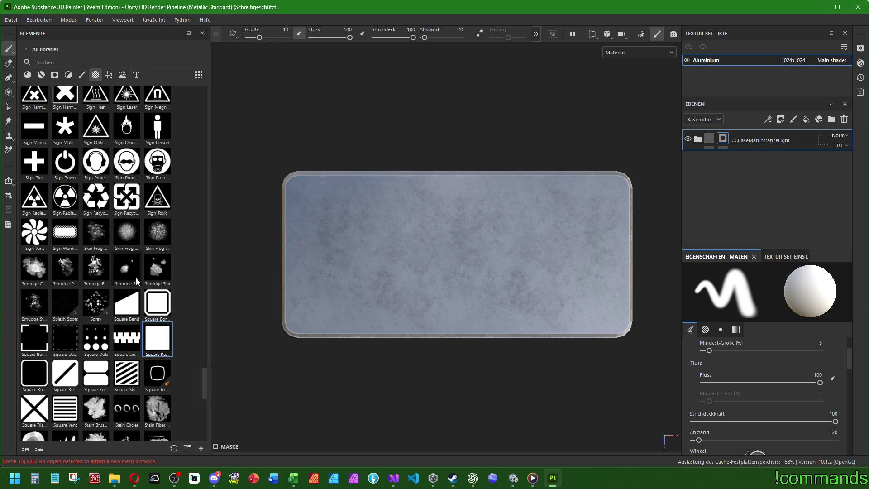
mouse_move(136, 278)
scroll(136, 278, up, 10)
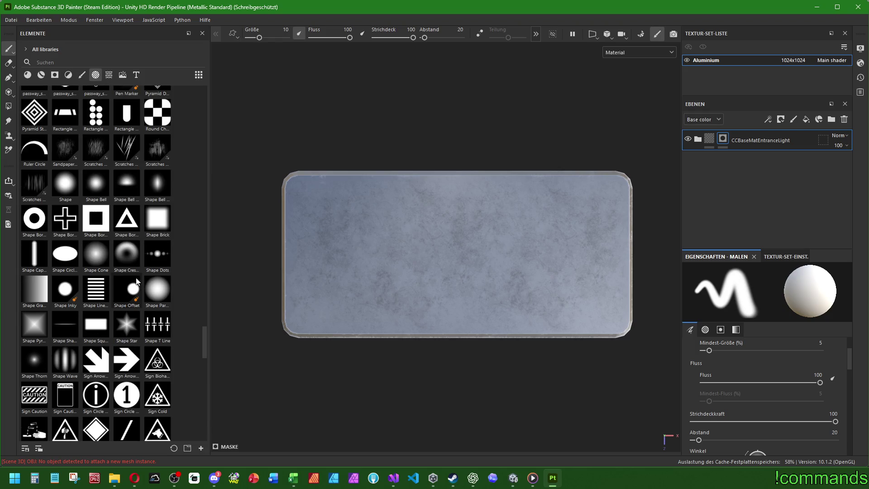
mouse_move(157, 225)
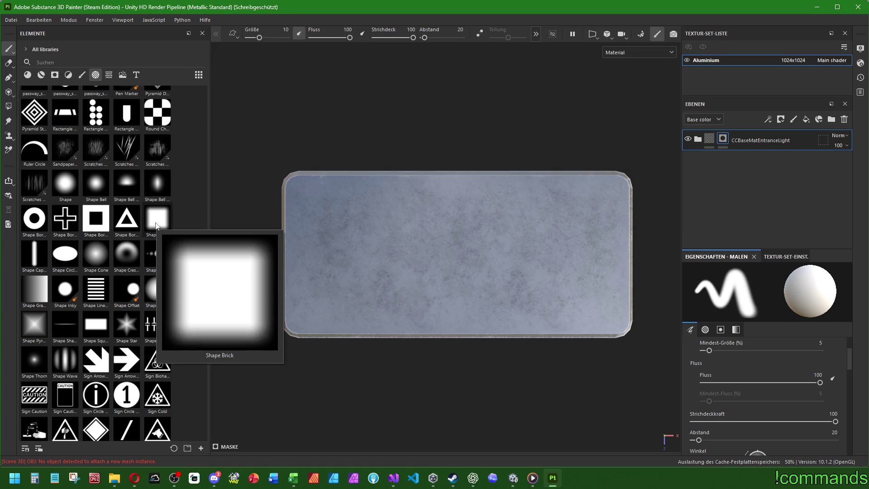
scroll(156, 225, up, 15)
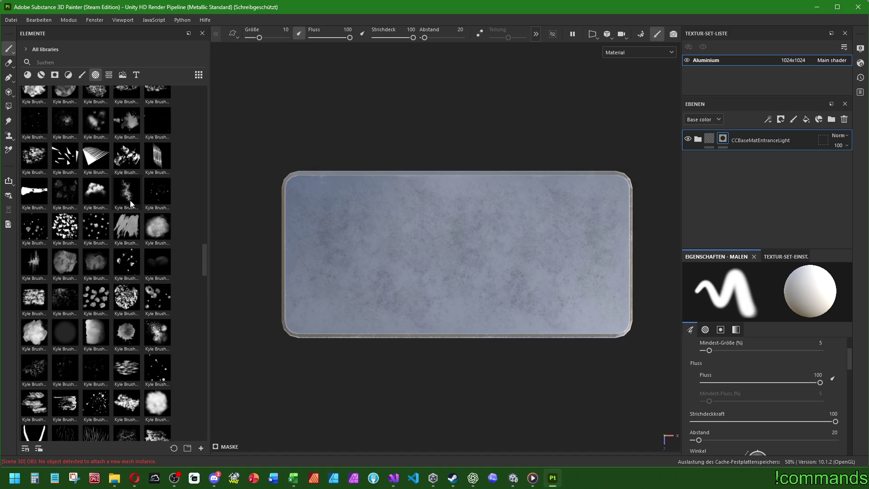
scroll(130, 204, up, 15)
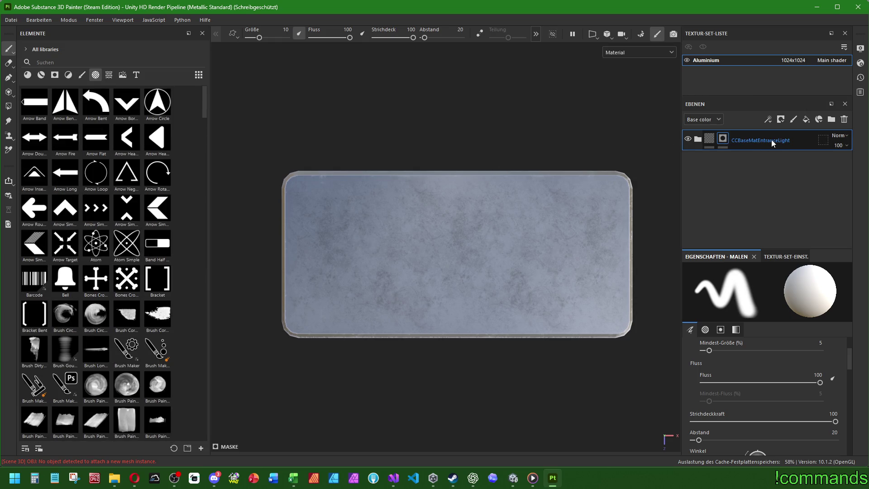
- Add a new fill layer, Füllebene 1, with a 6D6D6D dark grey base colour
click(806, 120)
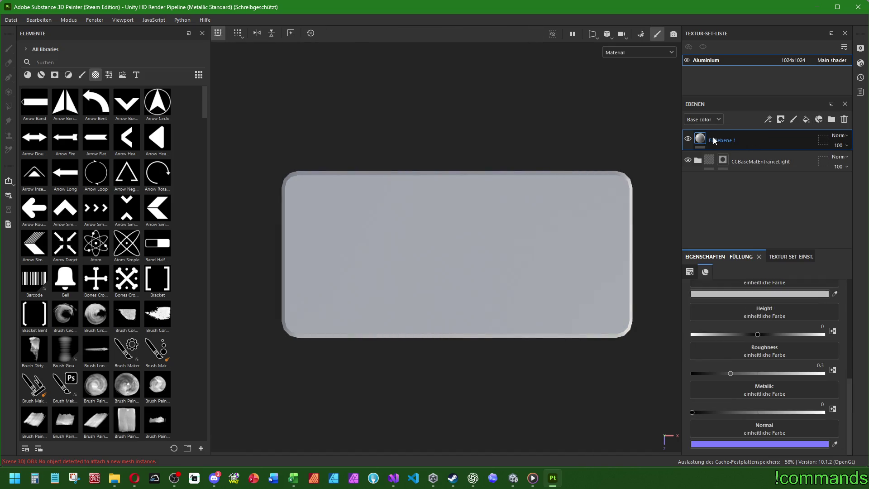
scroll(746, 324, up, 5)
scroll(741, 309, down, 3)
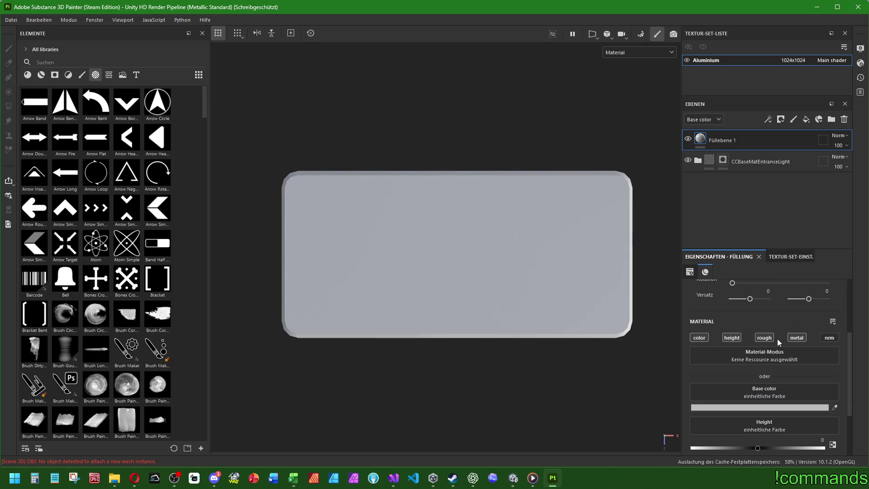
click(712, 407)
drag(754, 357, 722, 376)
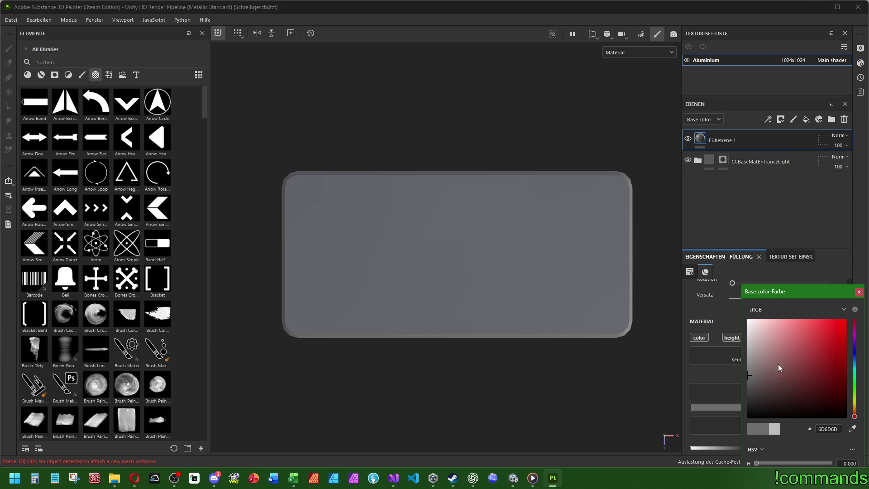
click(859, 292)
scroll(748, 329, down, 3)
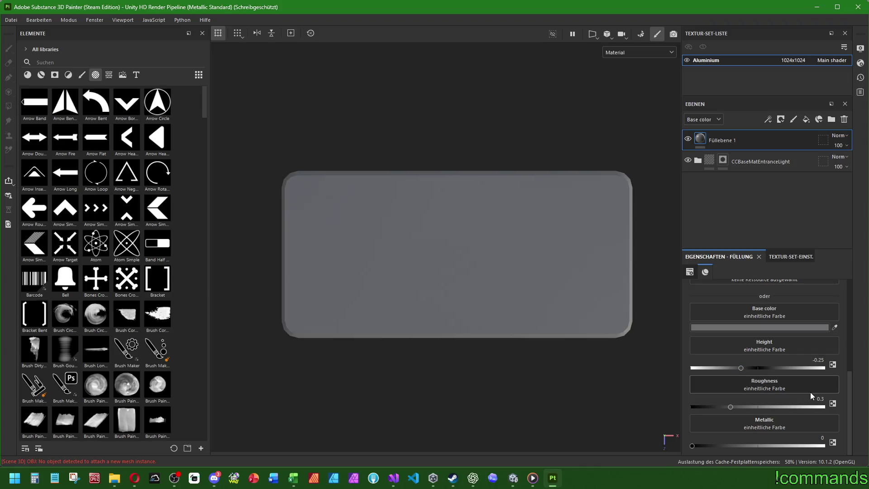
click(811, 394)
- Set BaseMetal roughness to 0.22 and EdgeHighlight roughness to 0.19
click(700, 162)
click(700, 162)
scroll(731, 204, down, 2)
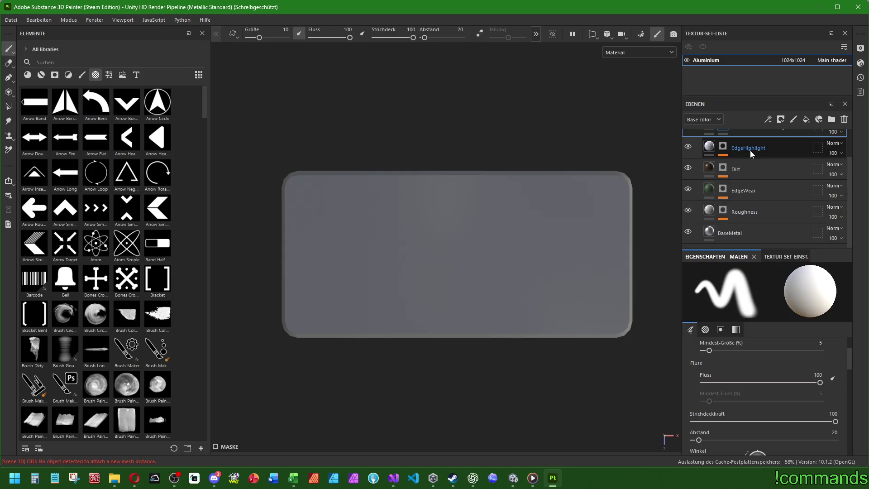
click(728, 238)
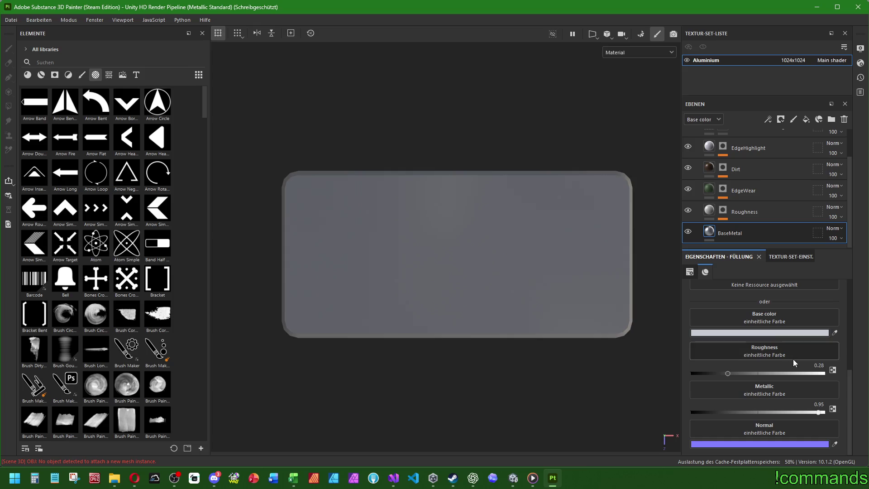
click(816, 366)
text(0.)
key(Return)
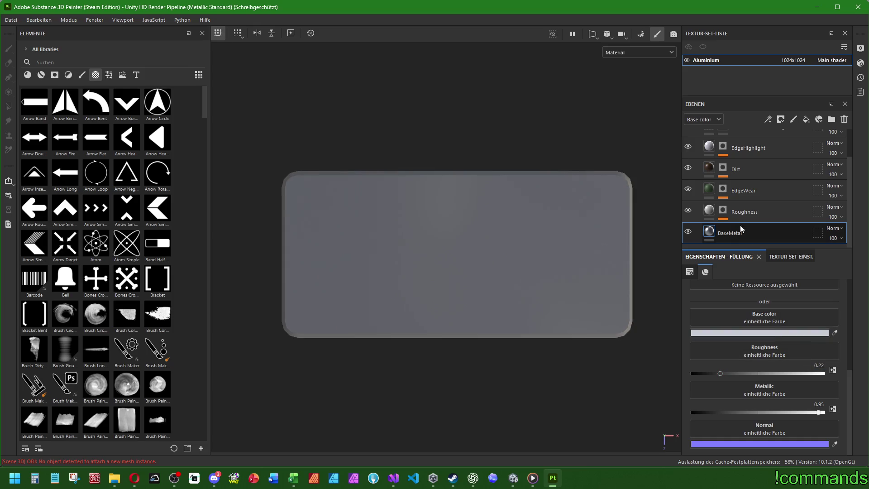
scroll(760, 200, up, 2)
click(741, 183)
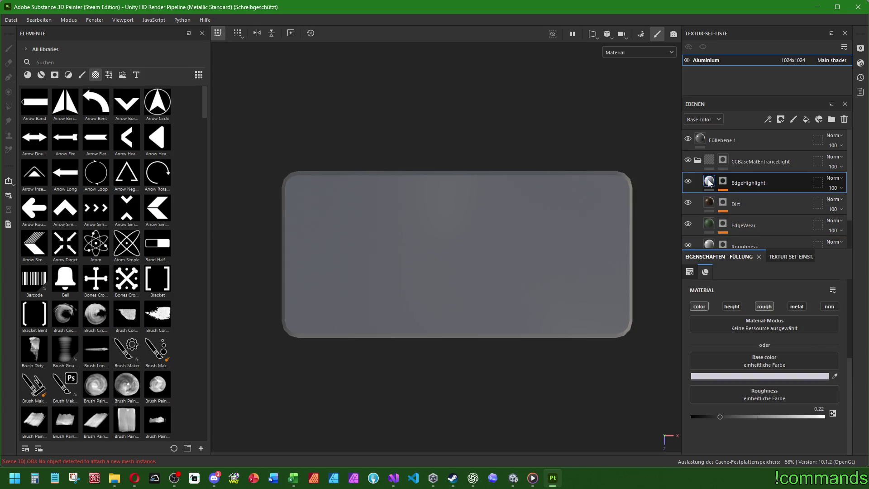
click(815, 409)
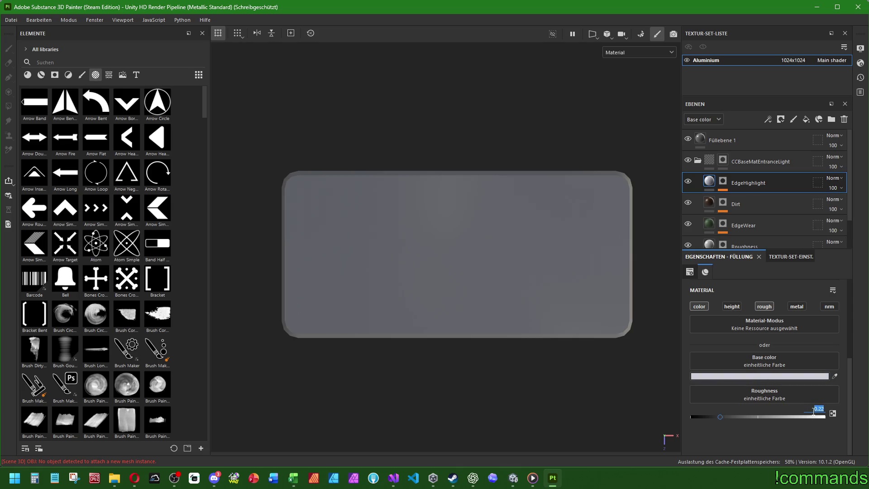
text(0.)
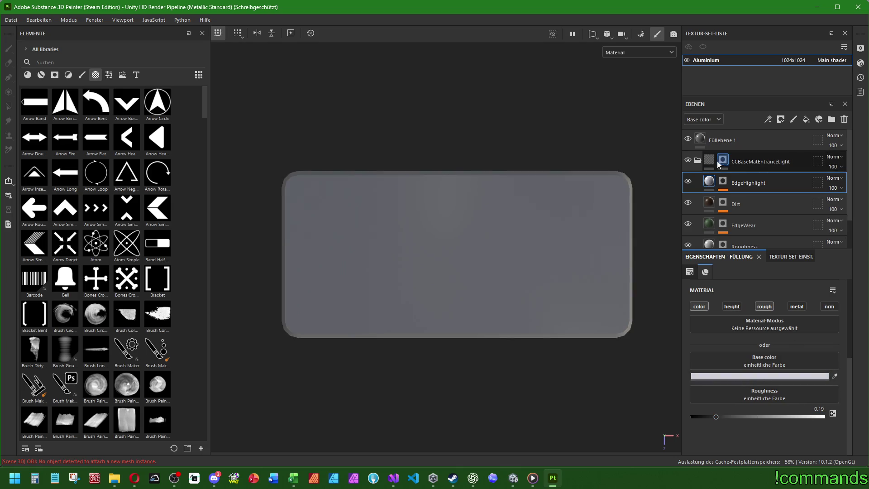
- Set Füllebene 1's metallic value to 0.85
click(697, 161)
click(724, 140)
scroll(772, 357, down, 2)
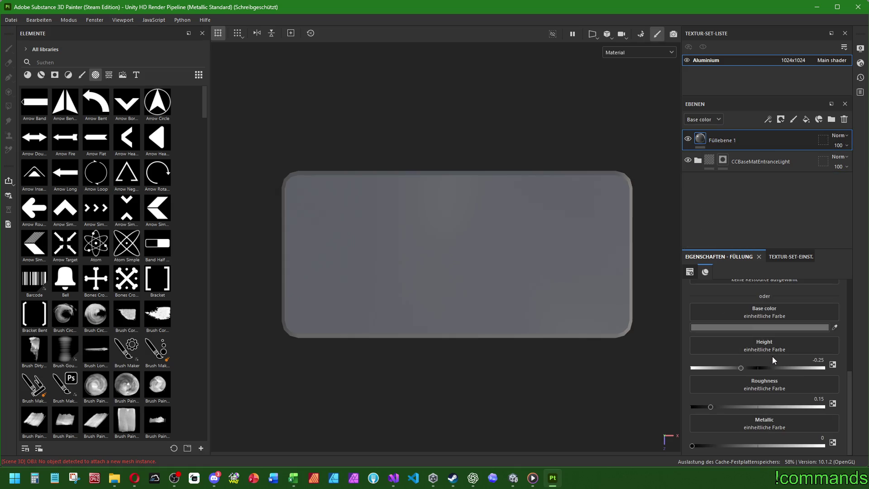
drag(693, 446, 828, 447)
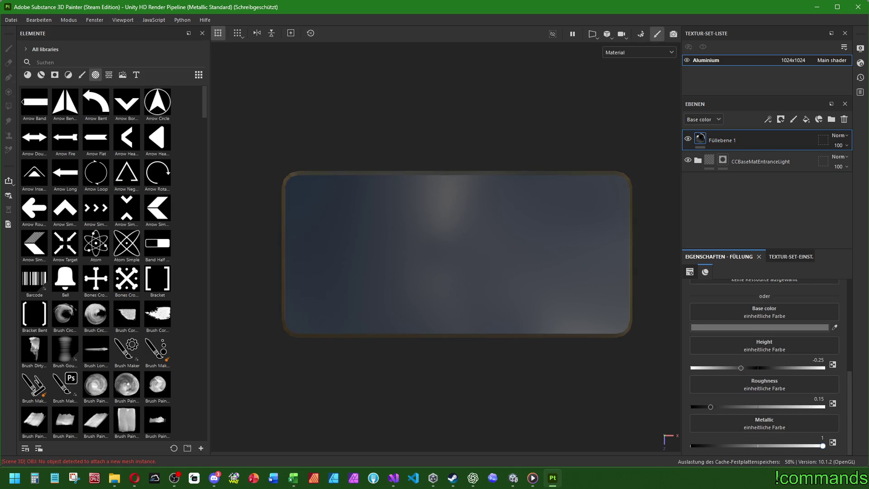
click(811, 437)
text(0.85)
key(Return)
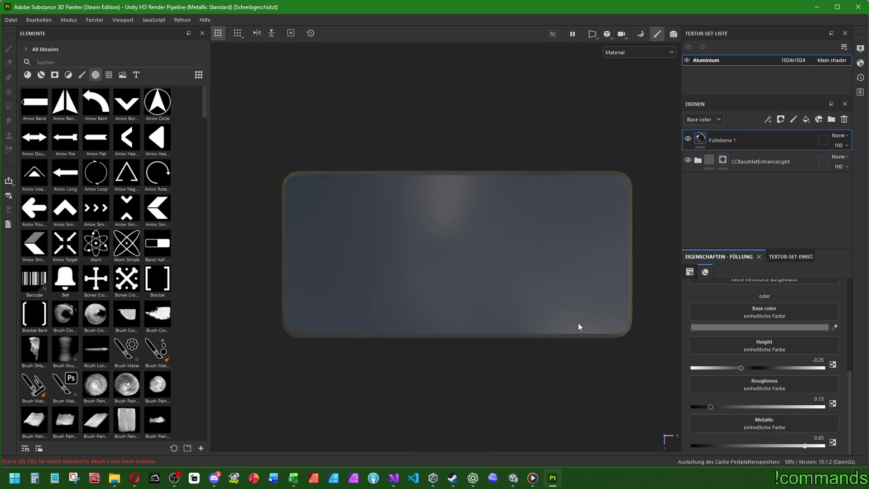
right_click(718, 140)
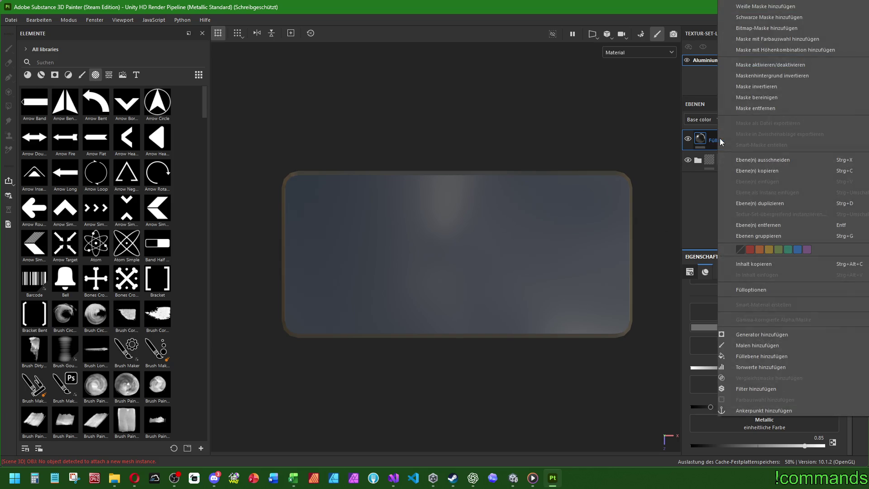
- Add a black mask to Füllebene 1 and centre the plate in view
click(769, 18)
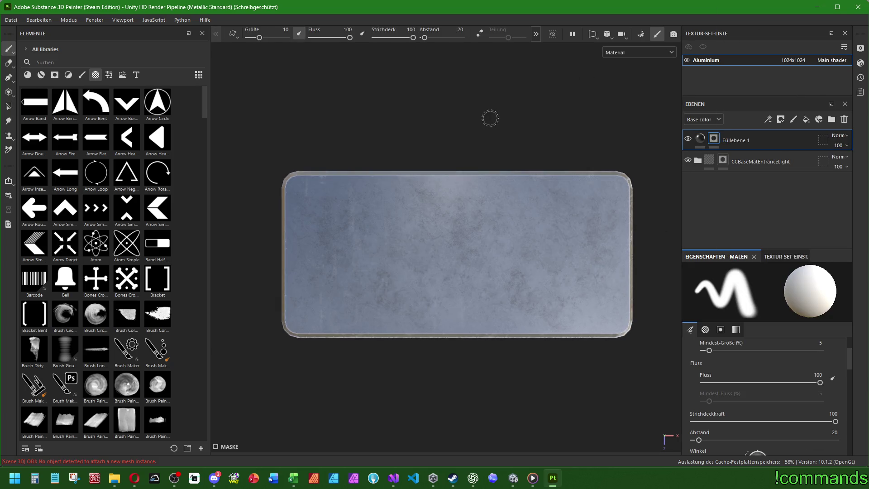
mouse_move(491, 142)
mouse_down()
mouse_move(528, 223)
mouse_move(460, 180)
mouse_move(586, 199)
mouse_move(557, 89)
mouse_move(530, 247)
mouse_move(516, 266)
mouse_move(509, 190)
mouse_move(515, 272)
mouse_up()
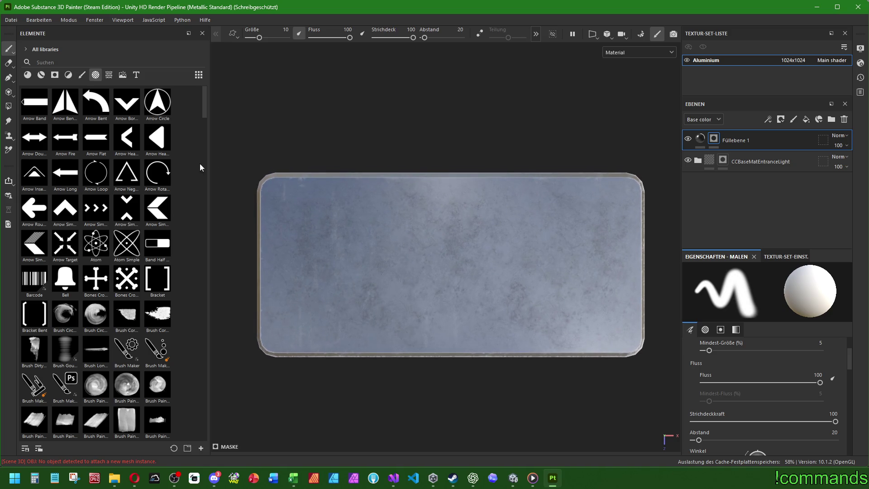
scroll(367, 200, up, 2)
drag(405, 201, 390, 199)
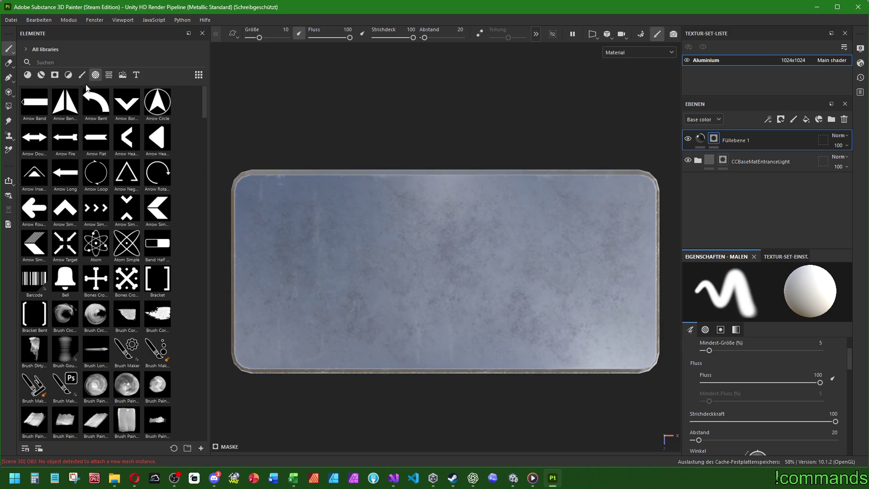
- Choose the Basic Hard brush, undo a test stroke, and enlarge the brush
click(82, 75)
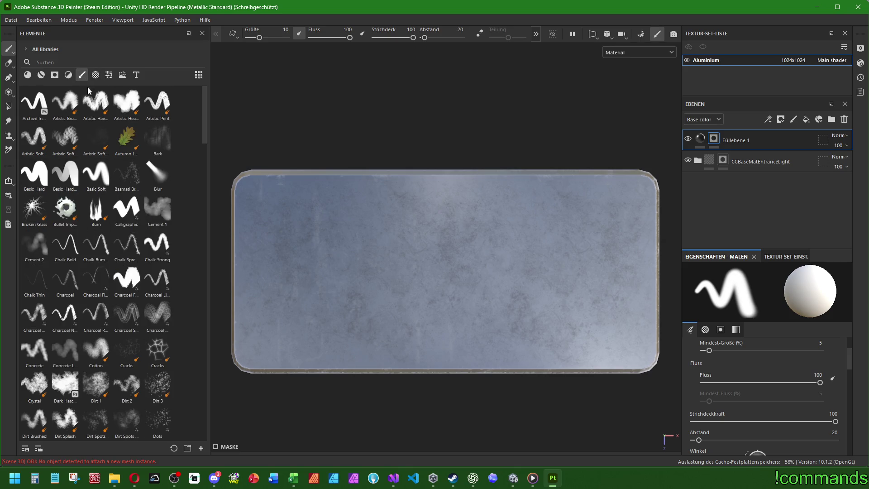
click(30, 178)
mouse_move(266, 199)
mouse_down()
mouse_move(310, 233)
mouse_move(602, 249)
mouse_move(563, 300)
mouse_up()
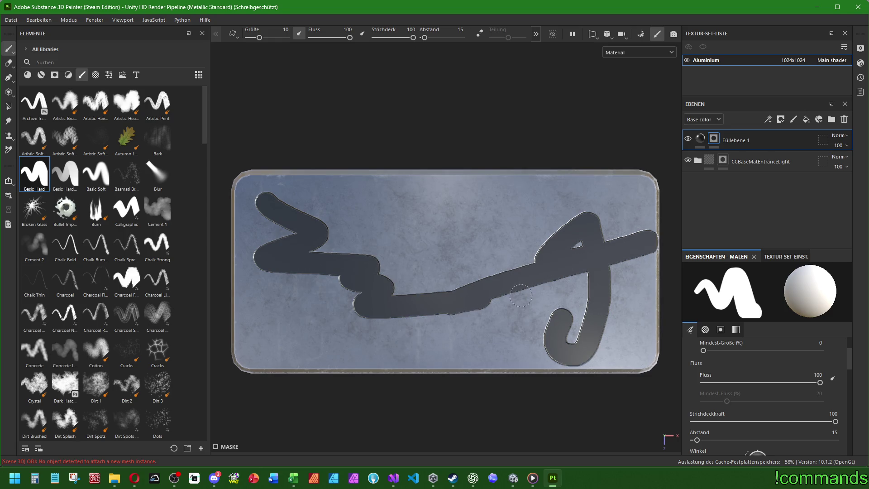
key(ctrl+z)
key(bracketright)
key(bracketright)
key(bracketright)
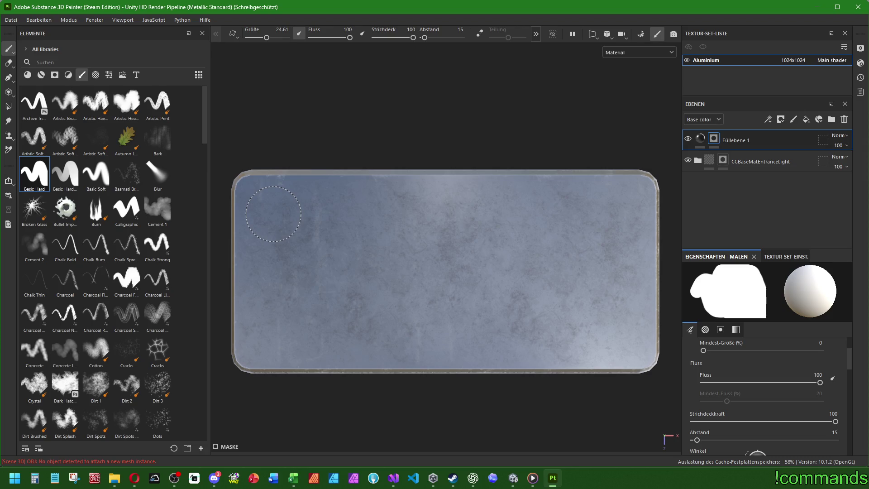
- Shrink the brush to size 19 and lower its spacing to 10
key(bracketleft)
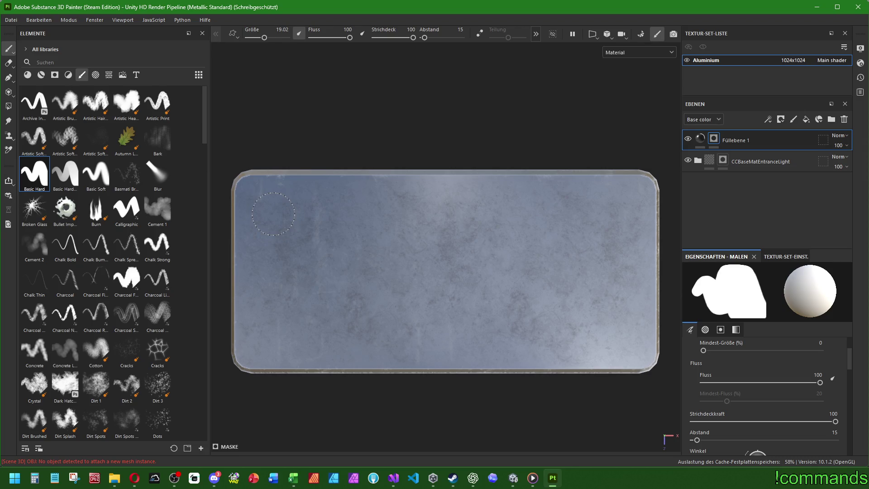
click(274, 214)
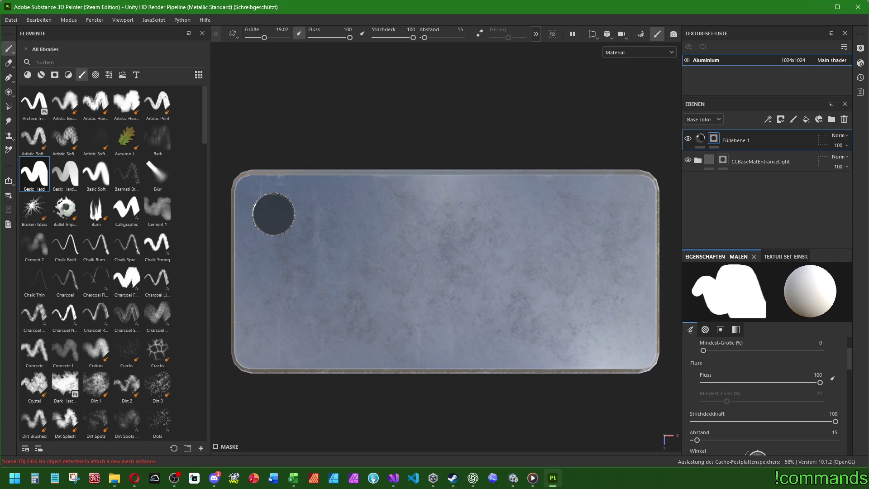
mouse_move(698, 441)
mouse_down()
mouse_move(724, 440)
mouse_move(693, 440)
mouse_up()
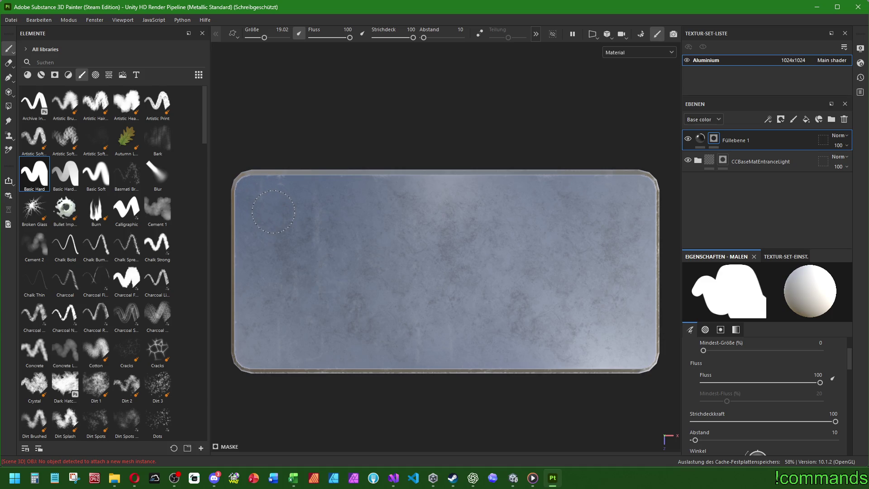
- Paint the rounded frame outline with straight lines along all four sides
click(273, 212)
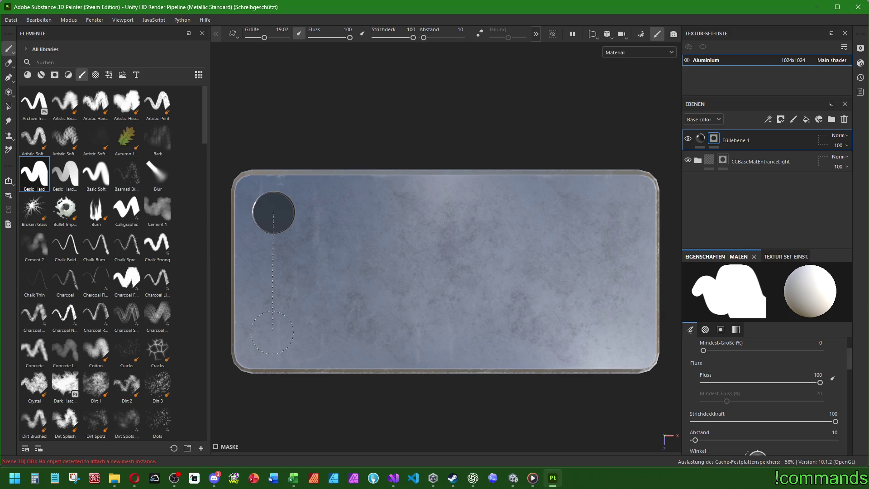
shift+click(272, 332)
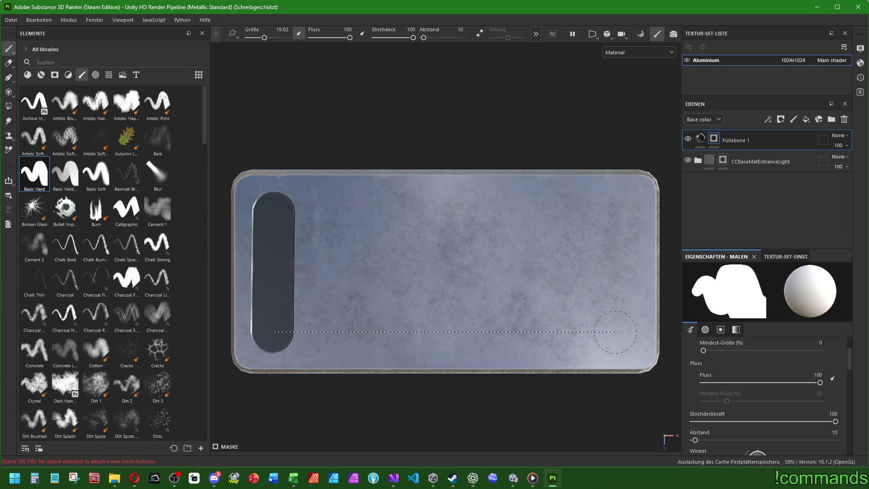
shift+click(615, 332)
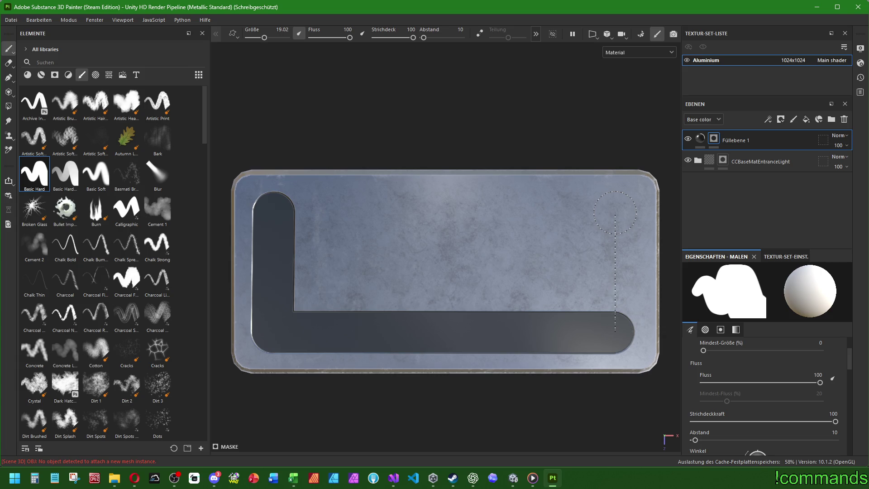
shift+click(616, 213)
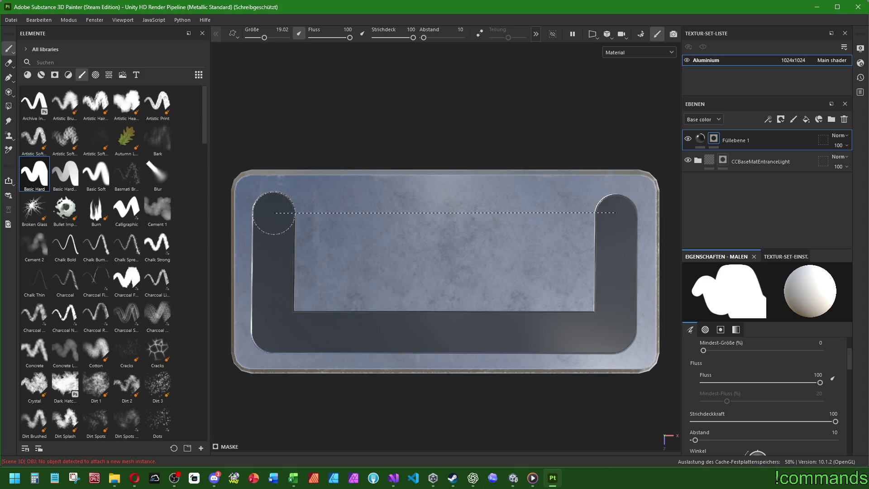
shift+click(274, 213)
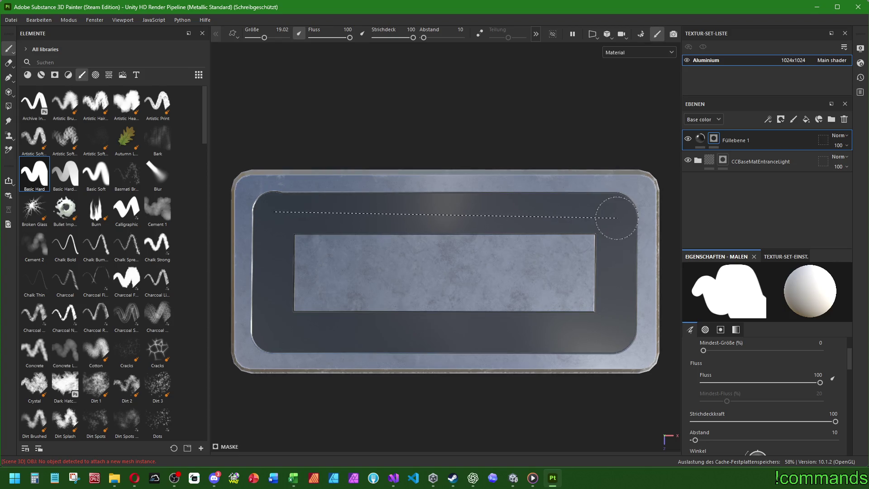
- Fill the frame's interior with the dark grey paint
shift+click(614, 214)
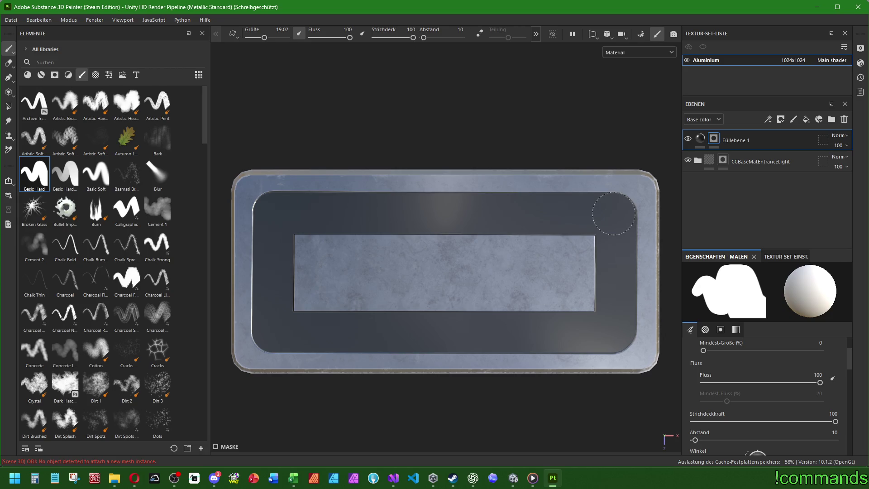
shift+click(274, 212)
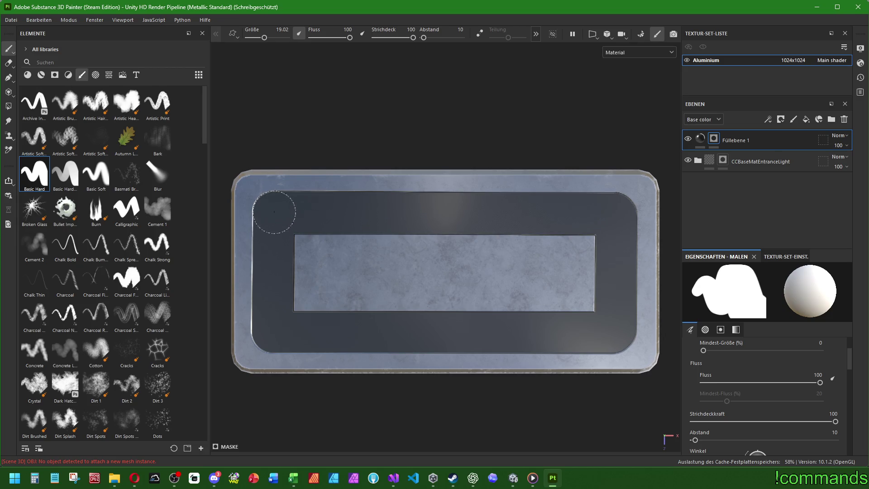
mouse_move(282, 244)
mouse_down()
mouse_move(595, 241)
mouse_move(592, 291)
mouse_move(301, 304)
mouse_move(380, 263)
mouse_move(575, 254)
mouse_move(393, 282)
mouse_up()
scroll(456, 314, down, 3)
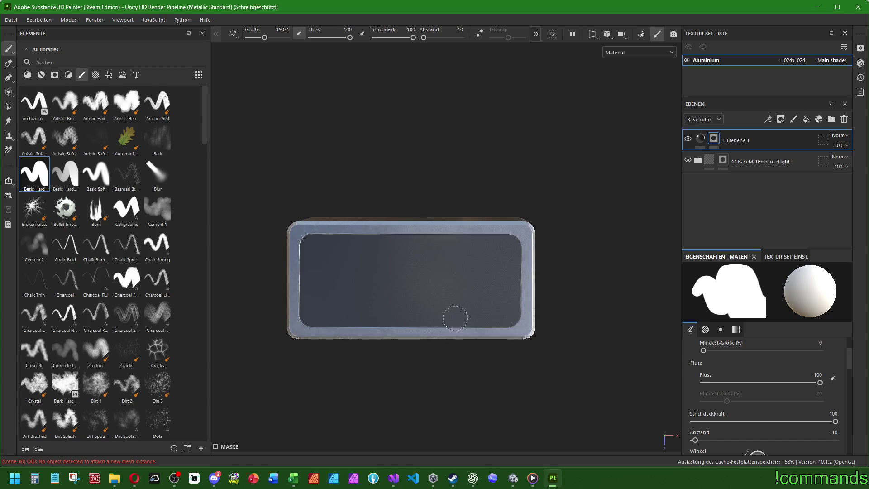
- Set Füllebene 1's fill height to -0.5 so the dark top panel sits recessed in the aluminium border
mouse_move(456, 314)
mouse_down()
mouse_move(455, 237)
mouse_move(539, 206)
mouse_move(558, 258)
mouse_move(520, 249)
mouse_move(501, 260)
mouse_up()
scroll(439, 292, up, 5)
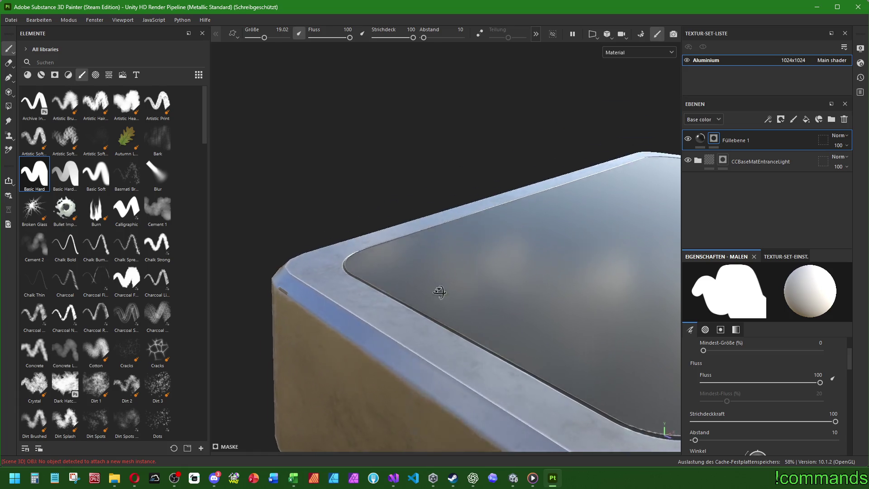
mouse_move(439, 292)
mouse_down()
mouse_move(392, 268)
mouse_move(385, 246)
mouse_move(437, 306)
mouse_up()
scroll(437, 305, down, 5)
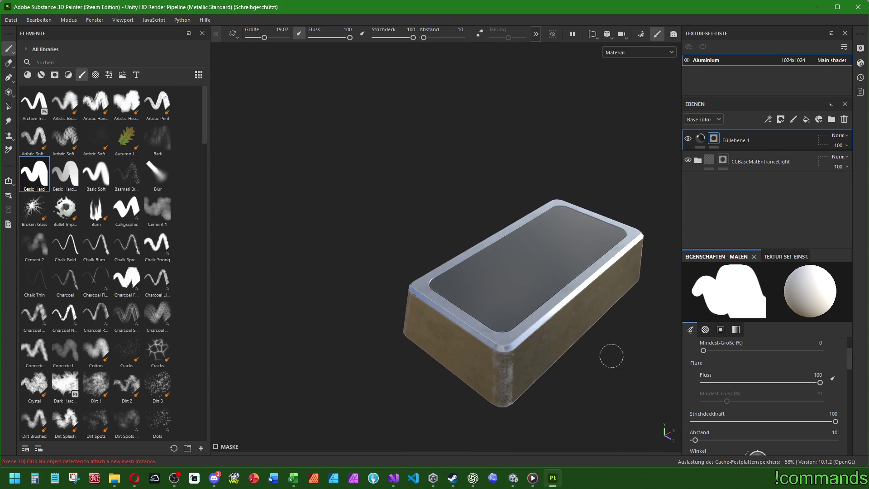
mouse_move(611, 356)
mouse_down()
mouse_move(617, 333)
mouse_move(501, 307)
mouse_move(563, 369)
mouse_up()
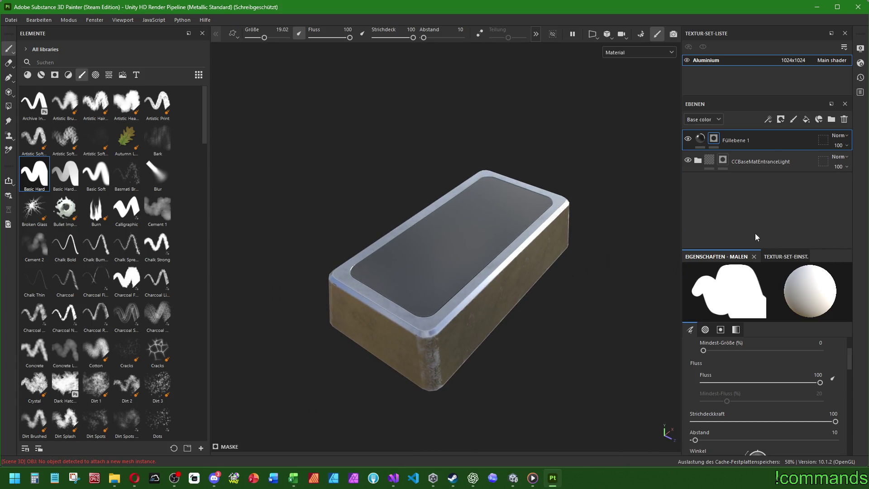
click(700, 139)
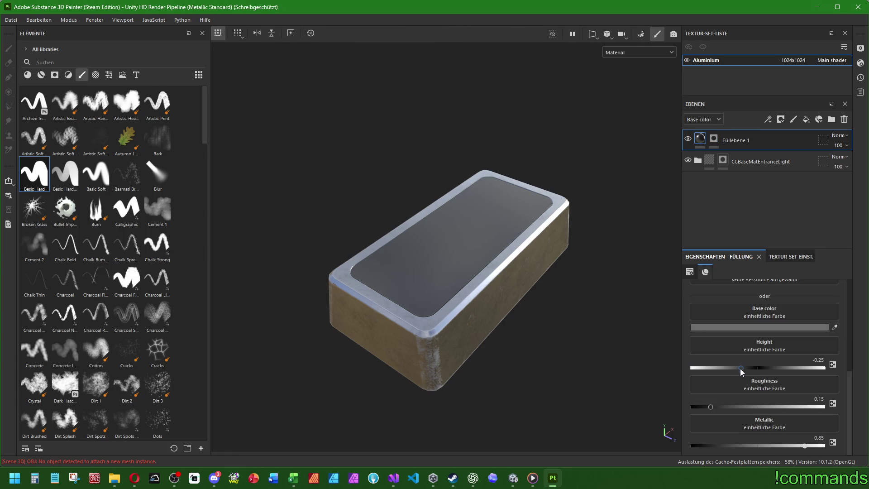
mouse_move(740, 368)
mouse_down()
mouse_move(705, 369)
mouse_move(832, 380)
mouse_up()
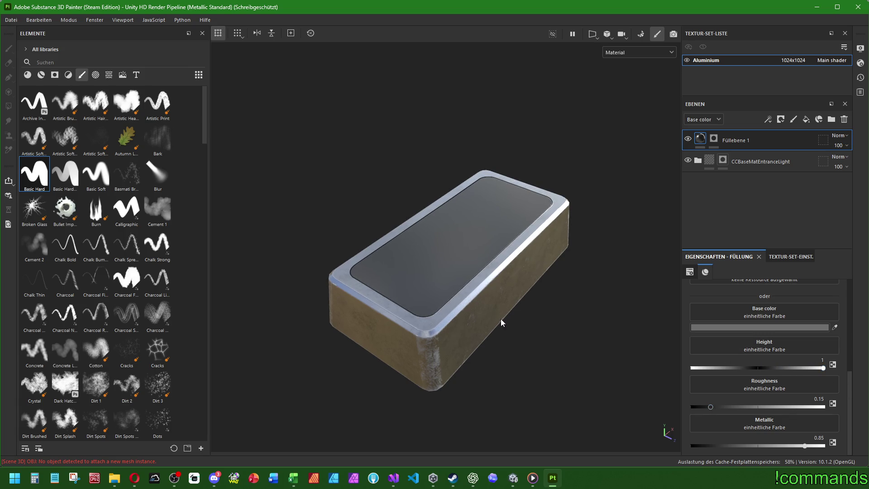
mouse_move(501, 320)
mouse_down()
mouse_move(561, 242)
mouse_move(482, 301)
mouse_move(495, 305)
mouse_move(384, 320)
mouse_move(479, 287)
mouse_move(511, 258)
mouse_move(507, 290)
mouse_up()
scroll(387, 272, up, 2)
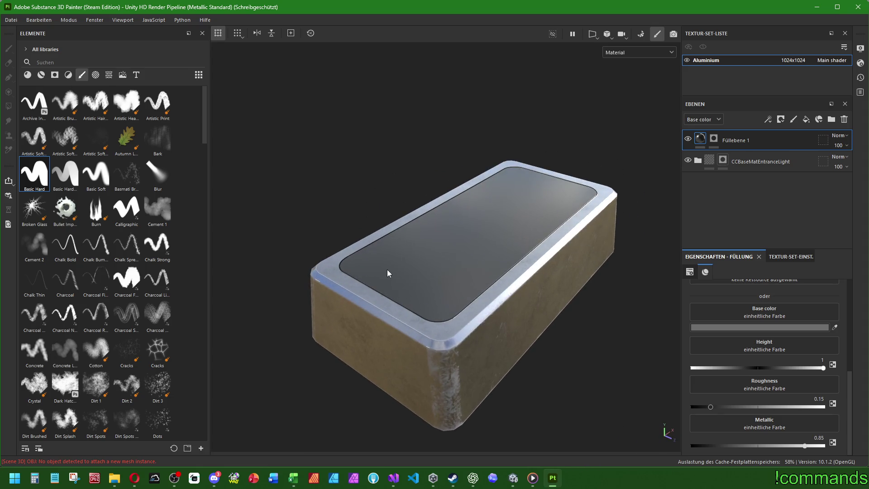
mouse_move(823, 372)
mouse_down()
mouse_move(704, 369)
mouse_move(805, 371)
mouse_move(732, 368)
mouse_up()
click(815, 360)
text(-0.5)
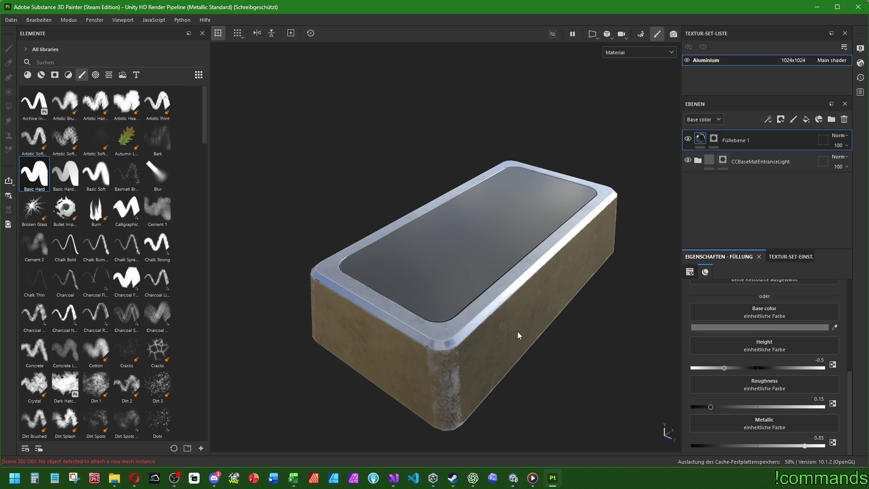
mouse_move(519, 335)
mouse_down()
mouse_move(536, 341)
mouse_move(430, 310)
mouse_move(543, 321)
mouse_move(533, 305)
mouse_move(524, 407)
mouse_move(528, 394)
mouse_move(612, 391)
mouse_move(606, 437)
mouse_up()
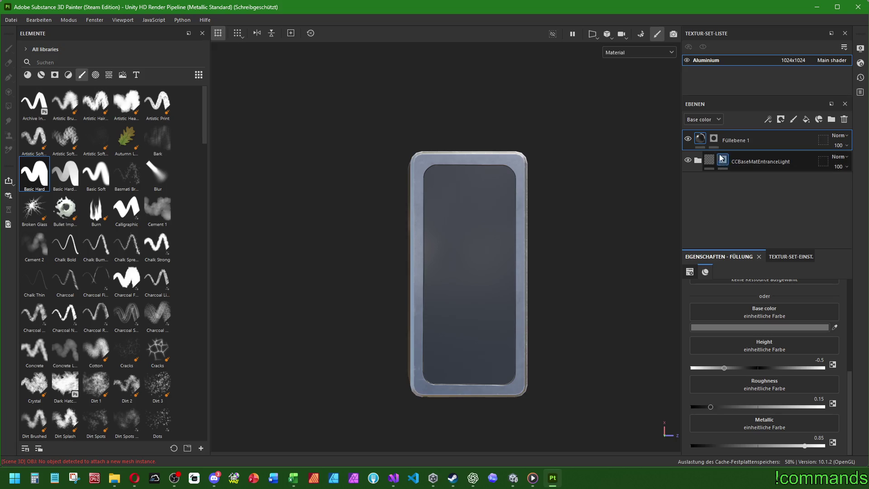
- With the paint brush, paint a straight line from the inset's bottom-left to bottom-right corner
key(1)
scroll(490, 178, up, 5)
scroll(481, 330, down, 5)
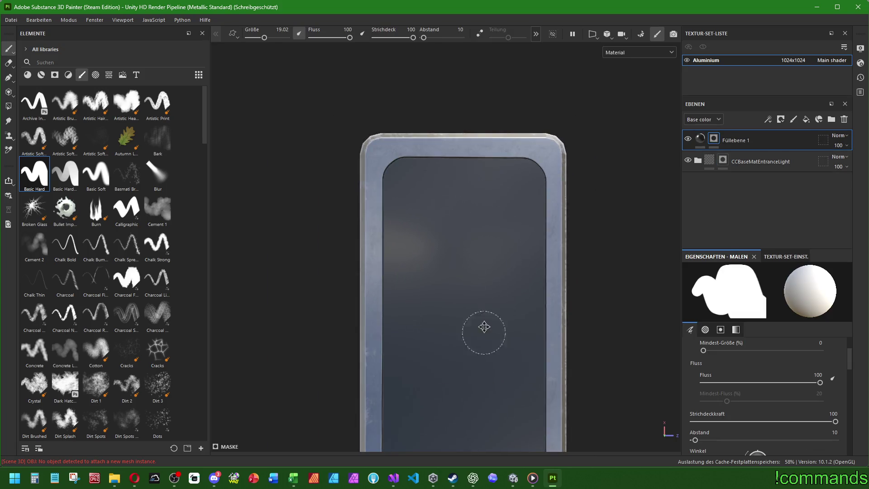
scroll(524, 321, up, 4)
scroll(425, 287, up, 2)
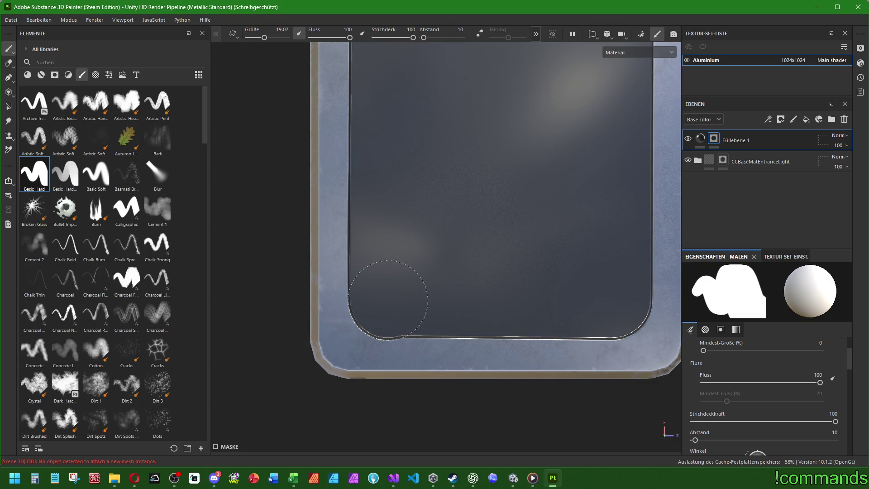
click(388, 300)
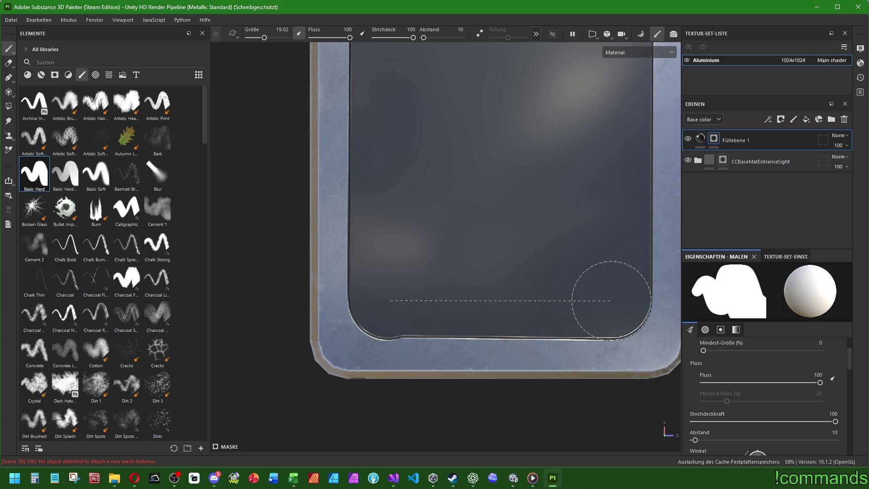
shift+click(611, 300)
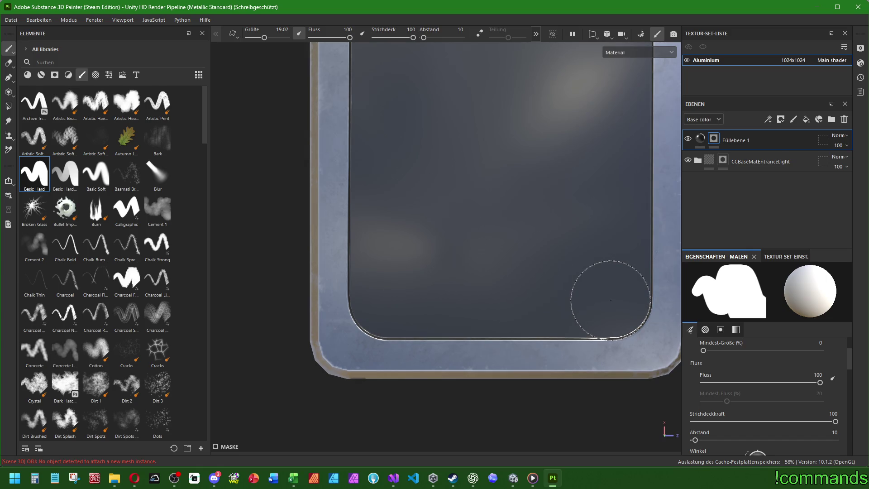
scroll(557, 243, down, 5)
mouse_move(569, 295)
mouse_down()
mouse_move(579, 316)
mouse_move(591, 240)
mouse_move(659, 257)
mouse_move(398, 266)
mouse_move(345, 305)
mouse_move(323, 211)
mouse_move(625, 223)
mouse_move(670, 272)
mouse_move(534, 310)
mouse_move(570, 311)
mouse_up()
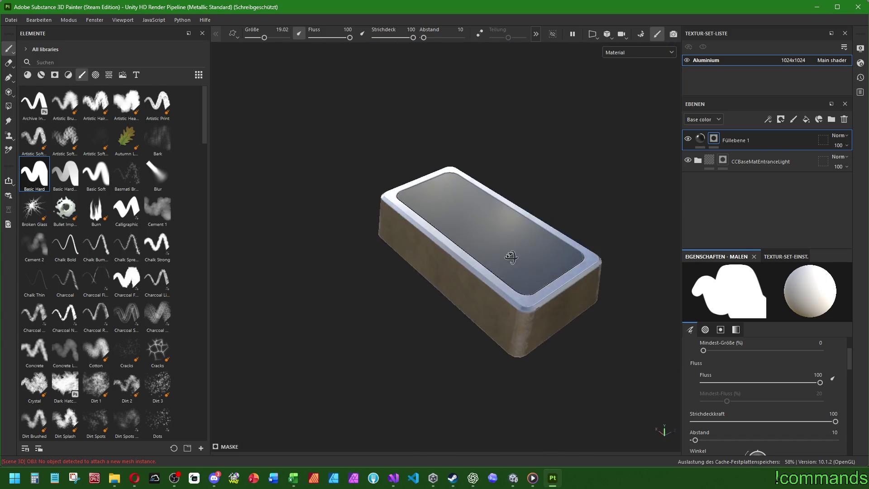
mouse_move(424, 357)
mouse_down()
mouse_move(475, 355)
mouse_move(338, 384)
mouse_move(445, 357)
mouse_move(381, 365)
mouse_move(454, 291)
mouse_move(501, 286)
mouse_move(508, 259)
mouse_up()
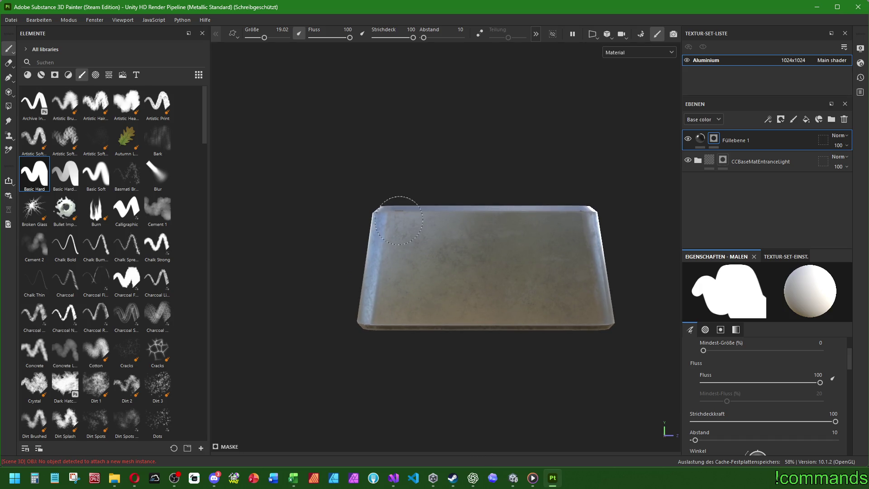
- Set the brush size to 15 and outline a rectangular panel on the side face with straight strokes
scroll(740, 358, up, 3)
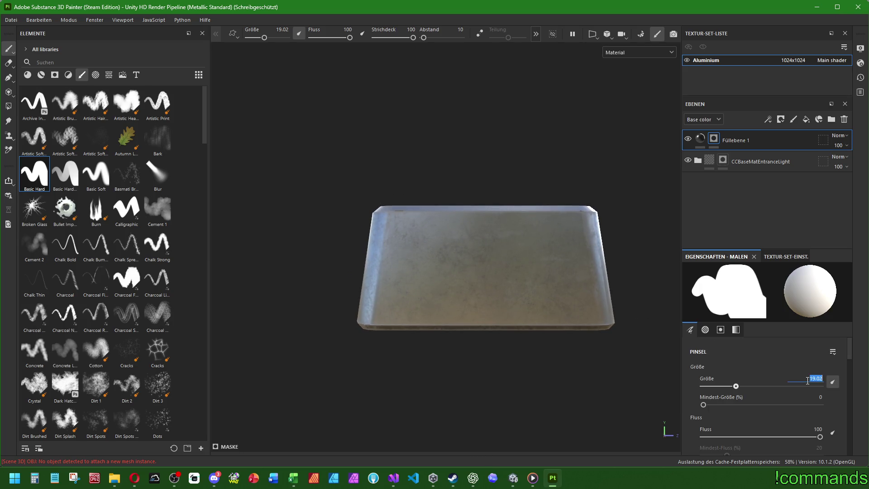
text(15)
key(Return)
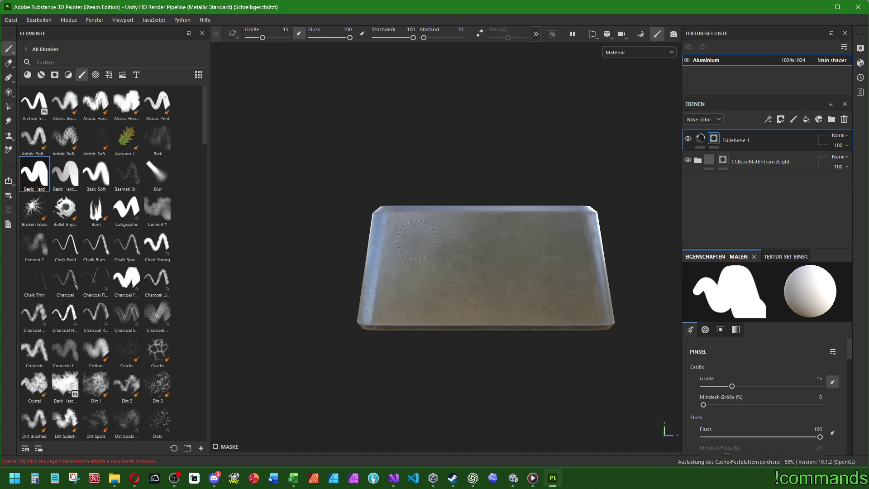
click(415, 243)
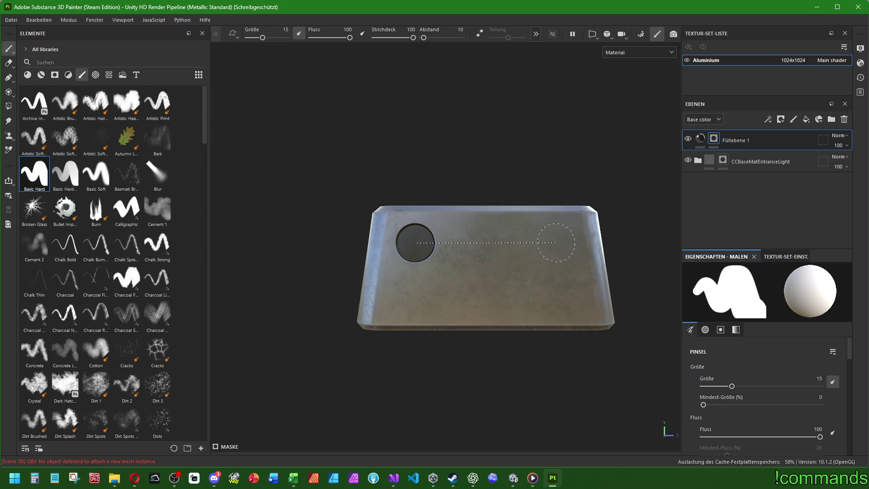
shift+click(554, 243)
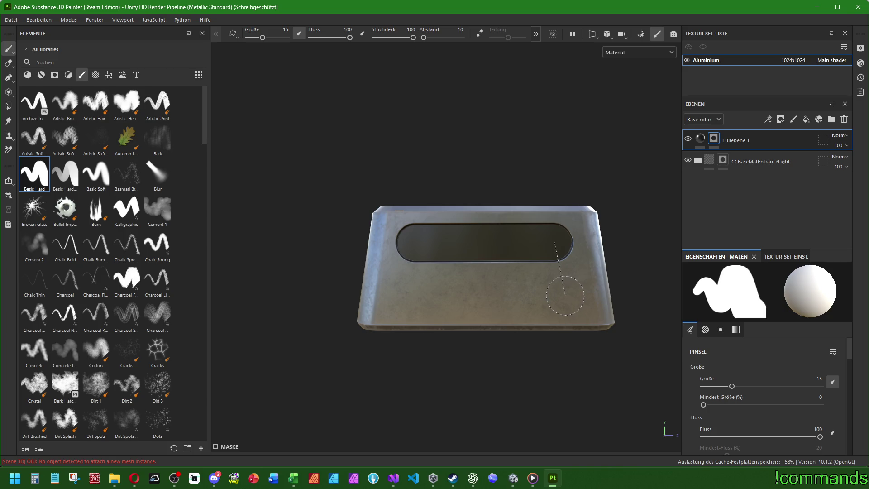
shift+click(563, 296)
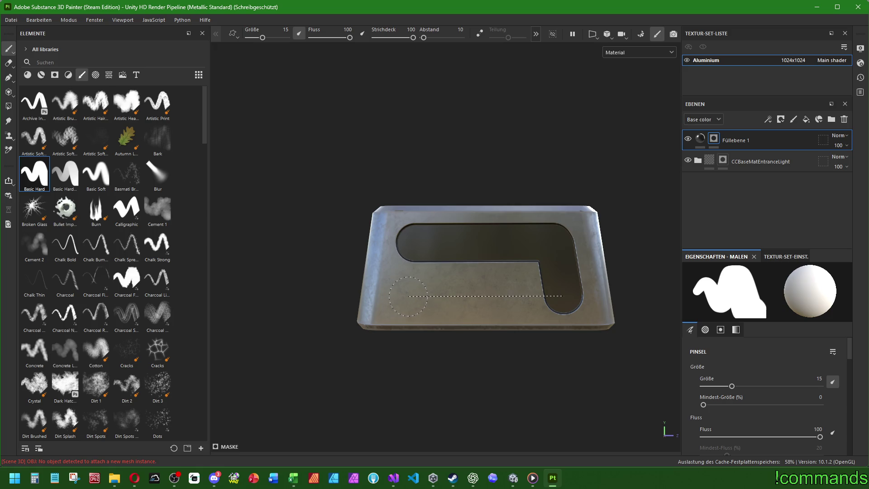
shift+click(407, 297)
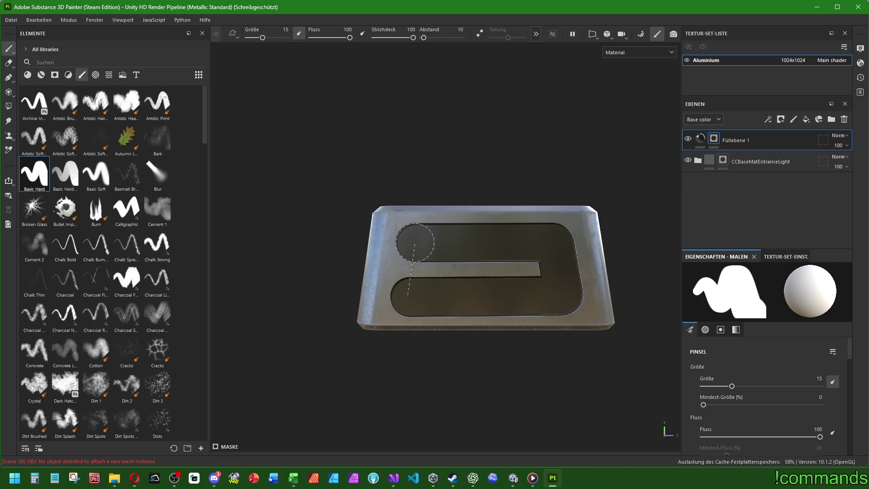
- Paint over the remaining light interior of the side panel so it is fully recessed
shift+click(415, 243)
mouse_move(414, 238)
mouse_down()
mouse_move(452, 266)
mouse_move(533, 272)
mouse_move(521, 292)
mouse_move(473, 310)
mouse_move(460, 326)
mouse_move(402, 331)
mouse_move(369, 305)
mouse_move(436, 249)
mouse_move(547, 301)
mouse_move(543, 289)
mouse_move(486, 272)
mouse_move(451, 344)
mouse_move(340, 301)
mouse_move(547, 283)
mouse_move(472, 265)
mouse_up()
scroll(534, 272, down, 3)
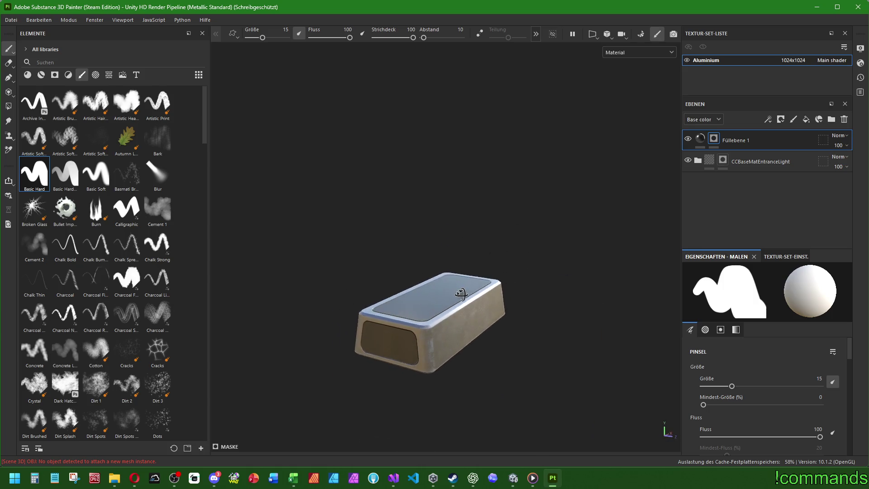
mouse_move(461, 294)
mouse_down()
mouse_move(447, 362)
mouse_move(551, 355)
mouse_move(524, 421)
mouse_move(452, 334)
mouse_move(401, 307)
mouse_move(408, 278)
mouse_move(601, 258)
mouse_move(657, 306)
mouse_move(597, 329)
mouse_move(357, 284)
mouse_move(285, 379)
mouse_move(342, 436)
mouse_move(440, 311)
mouse_move(421, 317)
mouse_move(445, 351)
mouse_move(497, 229)
mouse_move(551, 197)
mouse_move(458, 254)
mouse_move(501, 247)
mouse_move(504, 232)
mouse_move(482, 310)
mouse_move(545, 270)
mouse_move(530, 320)
mouse_move(489, 364)
mouse_move(446, 278)
mouse_move(471, 256)
mouse_up()
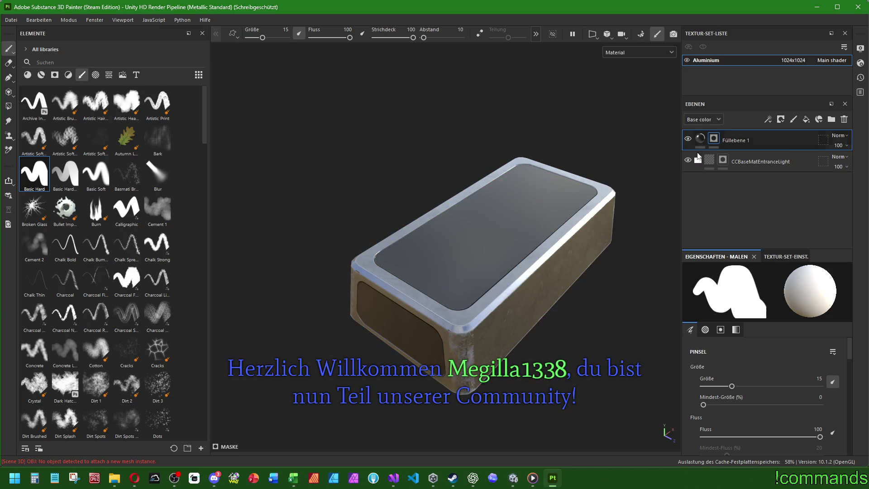
- Start lowering Füllebene 1's roughness in the fill material settings
click(701, 138)
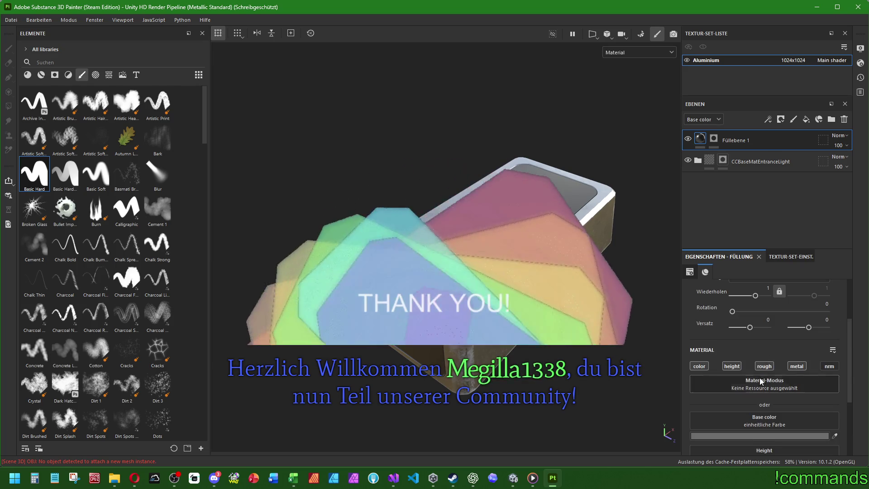
scroll(765, 362, down, 3)
drag(712, 409, 692, 409)
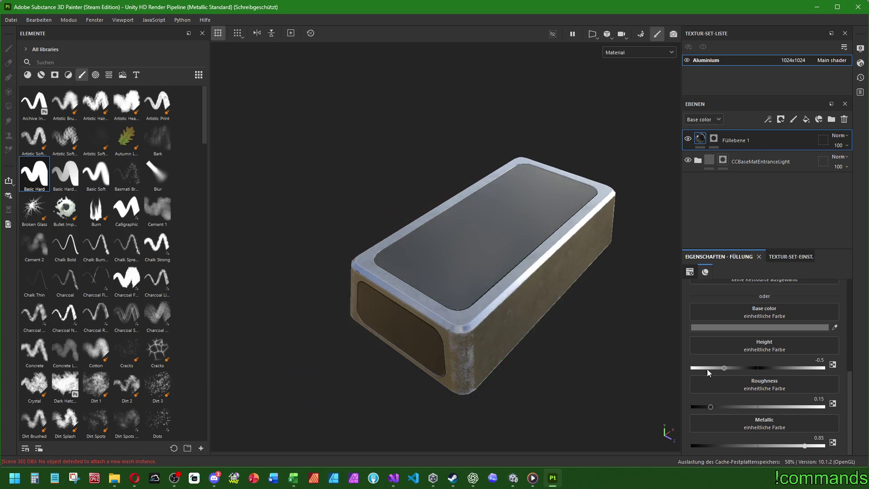
- Set Füllebene 1's layer opacity to 80 and check the softened panels from several angles
scroll(753, 322, up, 3)
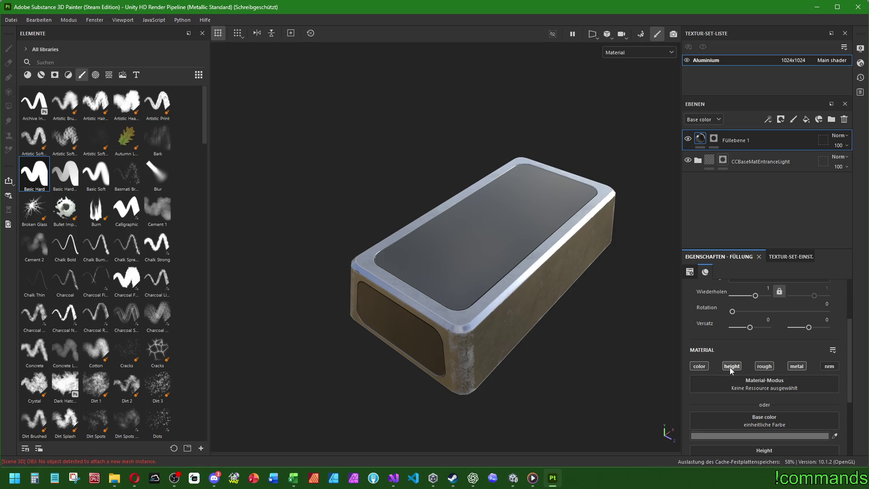
click(838, 145)
drag(846, 162, 862, 167)
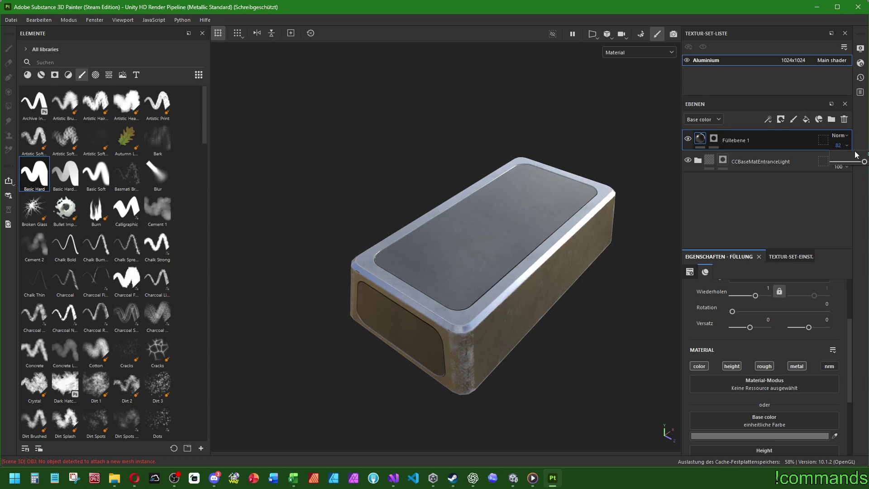
drag(864, 161, 863, 162)
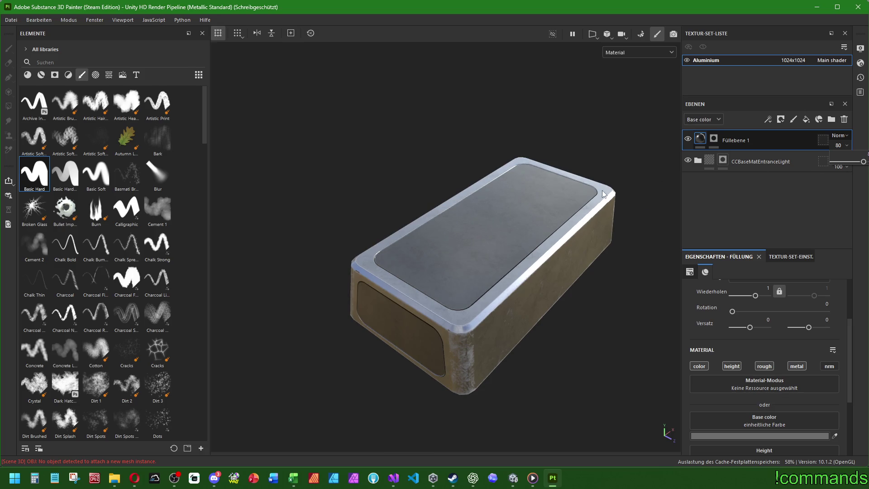
mouse_move(603, 194)
mouse_down()
mouse_move(557, 247)
mouse_move(541, 304)
mouse_move(565, 190)
mouse_move(615, 167)
mouse_move(611, 184)
mouse_move(507, 223)
mouse_move(549, 245)
mouse_move(602, 252)
mouse_move(580, 244)
mouse_move(570, 325)
mouse_move(569, 247)
mouse_move(554, 182)
mouse_move(563, 240)
mouse_move(550, 249)
mouse_up()
scroll(539, 258, up, 2)
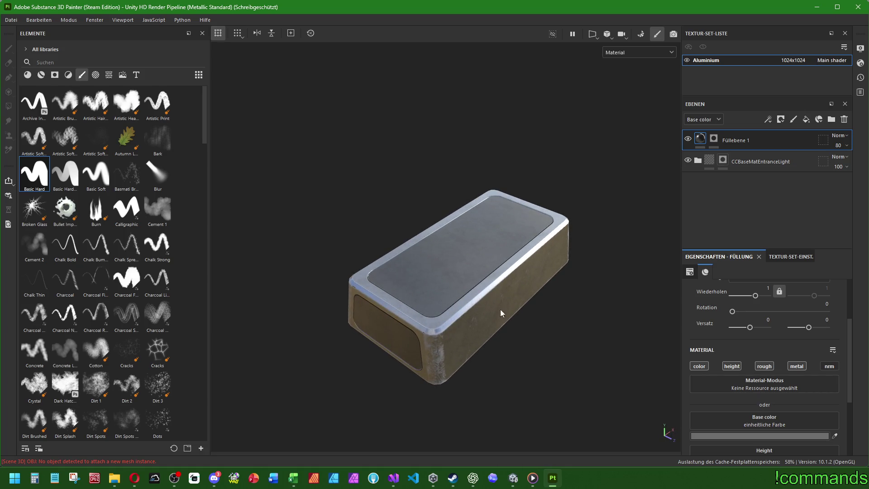
mouse_move(501, 312)
mouse_down()
mouse_move(514, 307)
mouse_move(498, 326)
mouse_move(502, 310)
mouse_move(569, 291)
mouse_move(582, 271)
mouse_move(568, 295)
mouse_move(487, 327)
mouse_move(507, 322)
mouse_up()
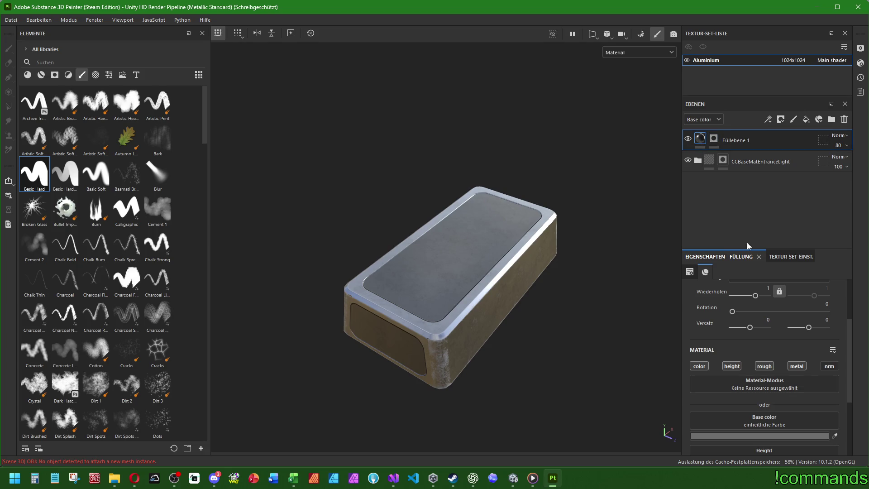
scroll(700, 373, down, 2)
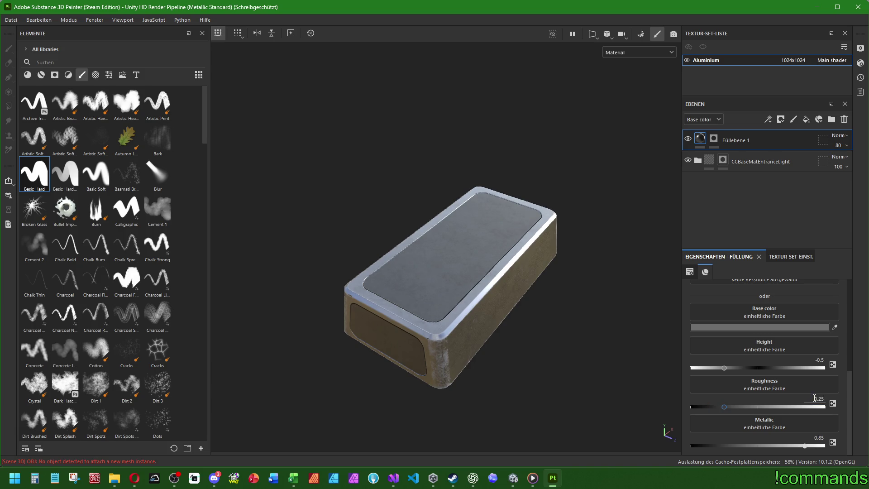
mouse_move(528, 326)
mouse_down()
mouse_move(545, 341)
mouse_move(597, 249)
mouse_move(585, 215)
mouse_move(493, 219)
mouse_move(475, 272)
mouse_move(493, 334)
mouse_move(483, 268)
mouse_up()
- Paint a closed rectangular groove around the bar's top face with four straight brush strokes
key(1)
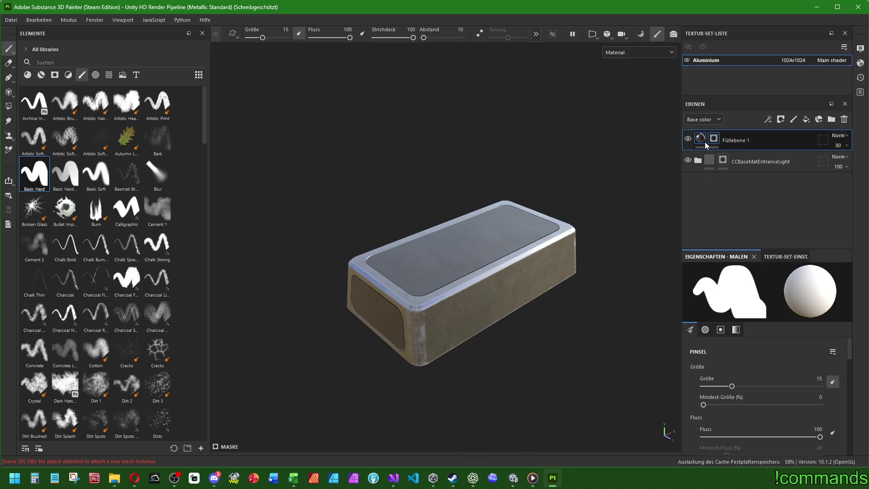
drag(476, 212, 532, 274)
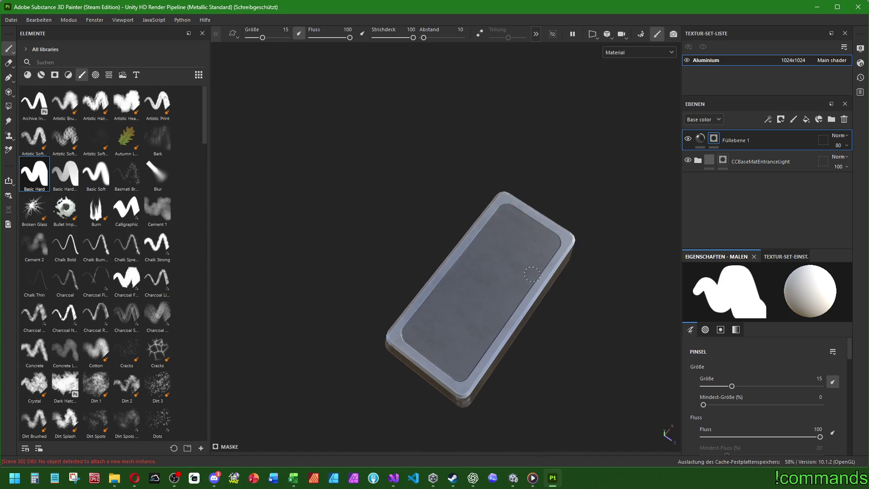
mouse_move(612, 252)
mouse_down()
mouse_move(382, 141)
mouse_move(349, 180)
mouse_move(496, 262)
mouse_move(483, 244)
mouse_up()
scroll(475, 236, up, 2)
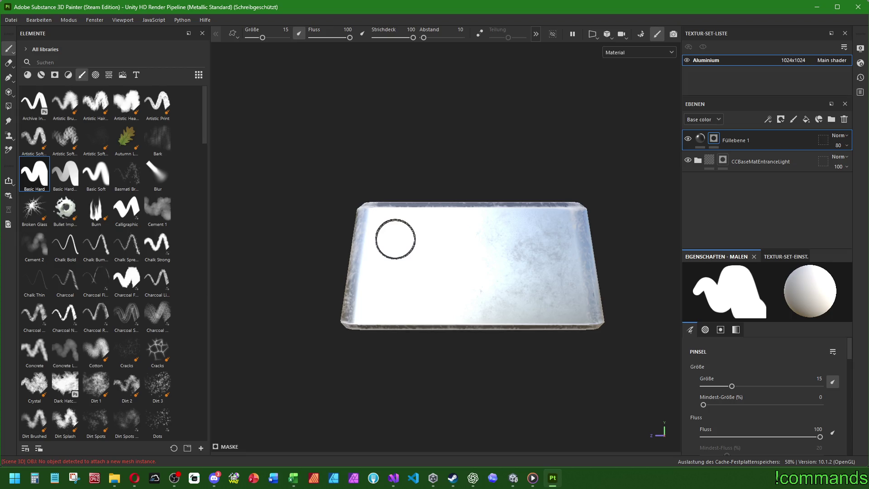
key(shift)
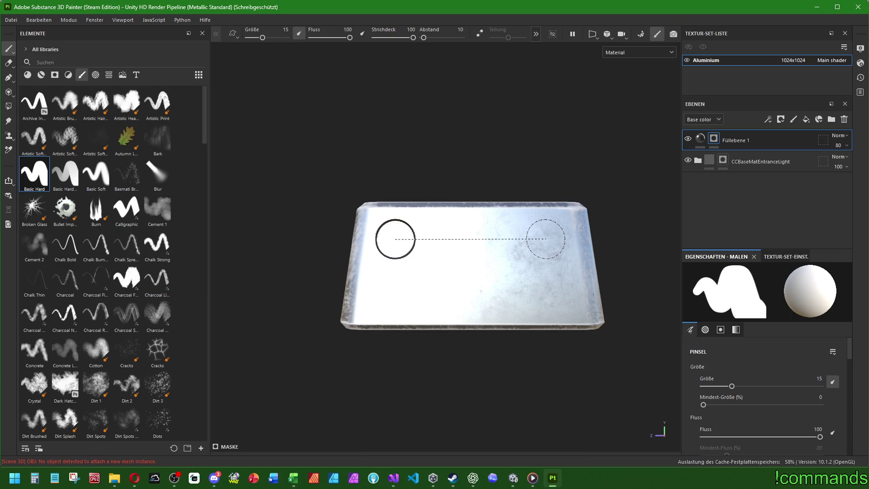
shift+click(543, 239)
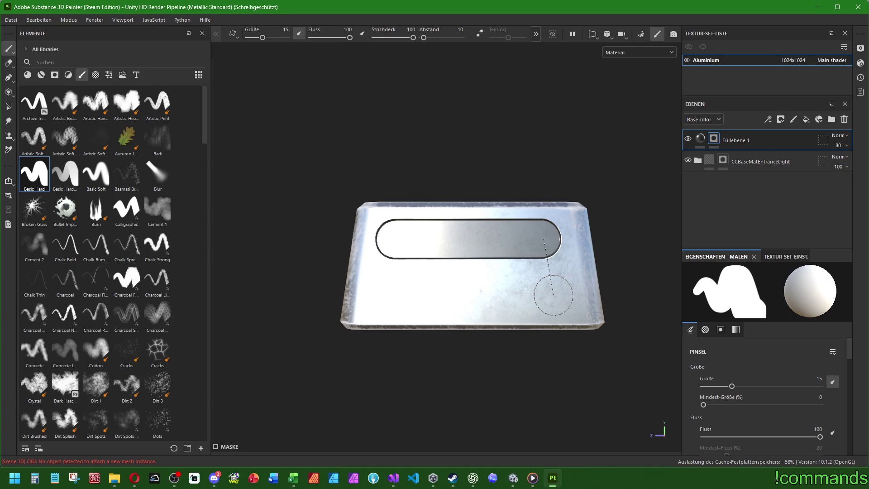
shift+click(553, 294)
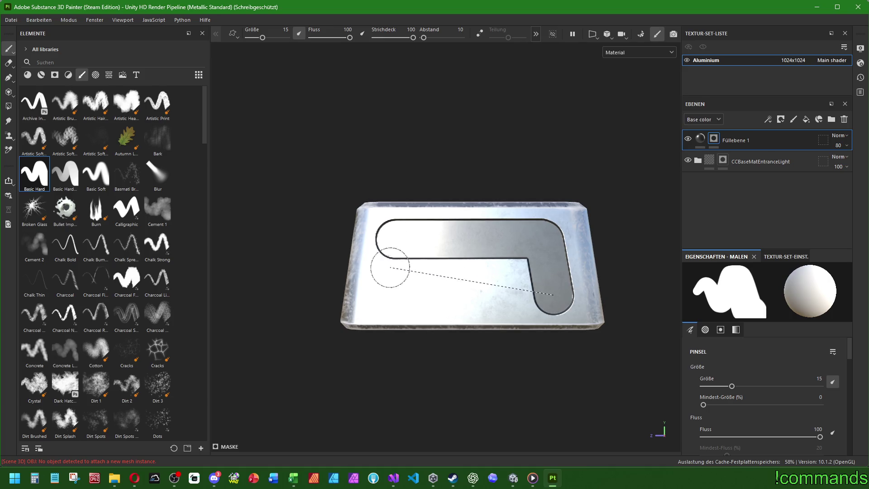
shift+click(385, 296)
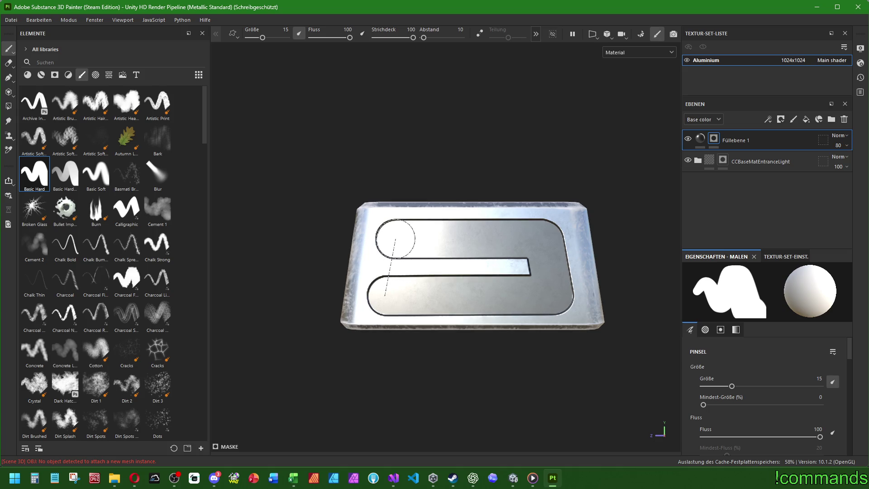
shift+click(388, 239)
scroll(531, 262, down, 5)
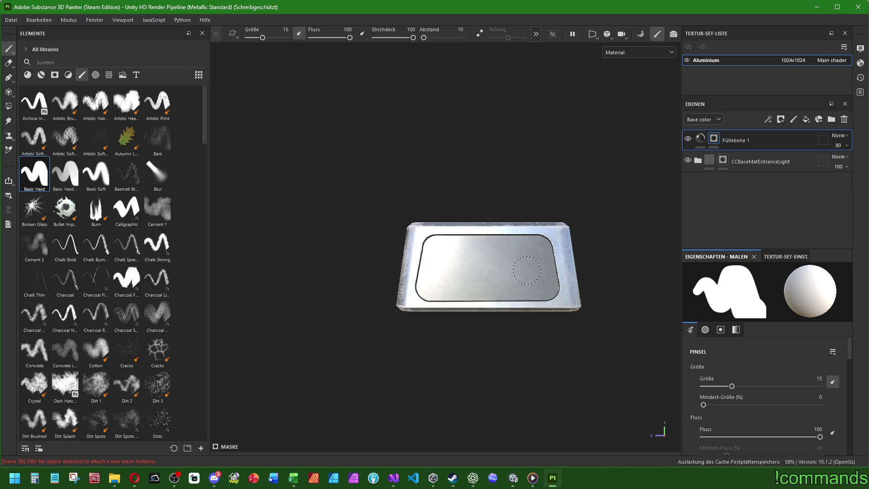
mouse_move(535, 238)
mouse_down()
mouse_move(442, 295)
mouse_move(333, 240)
mouse_move(243, 234)
mouse_move(545, 241)
mouse_move(486, 232)
mouse_up()
scroll(436, 264, up, 5)
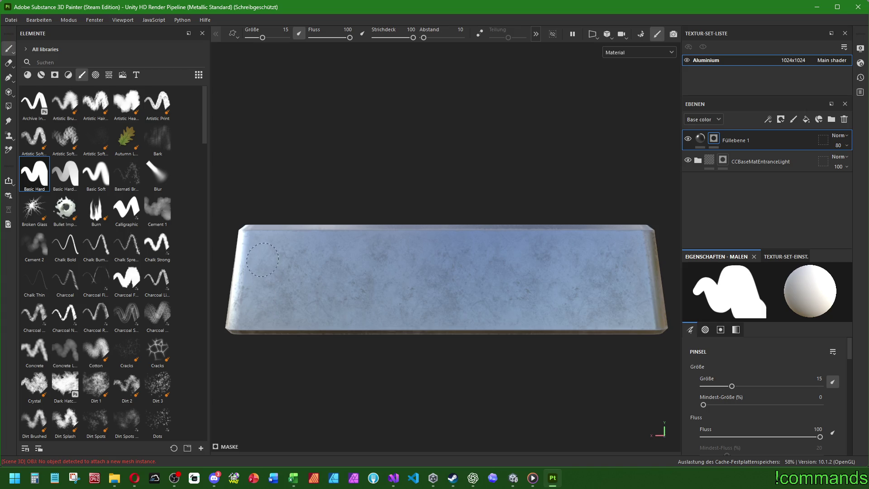
- Outline a rectangular frame on the first long side and recess its inner strip
click(274, 256)
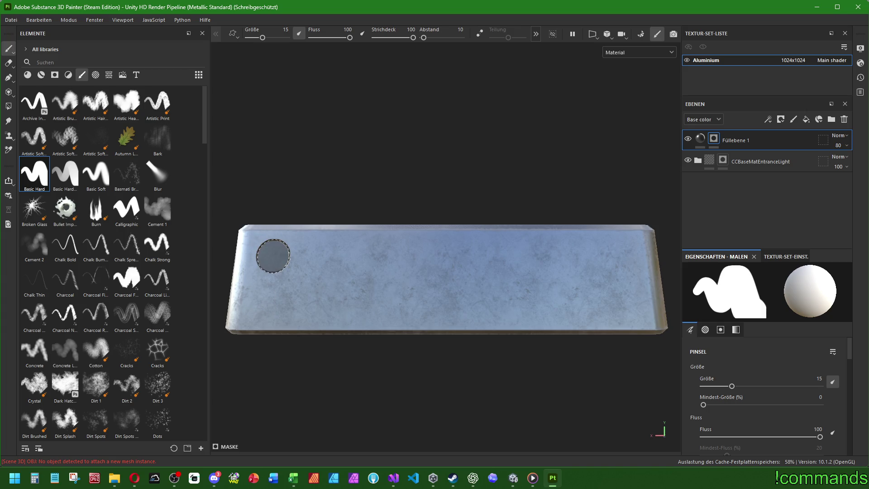
shift+click(620, 256)
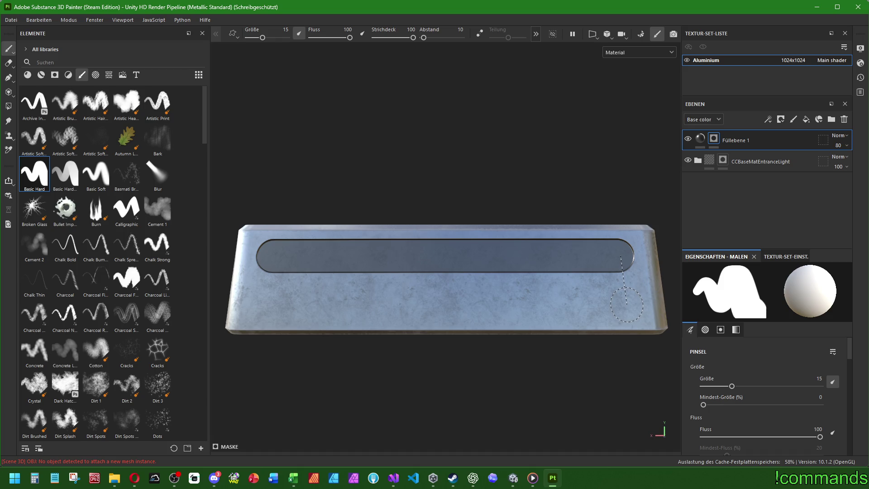
shift+click(626, 306)
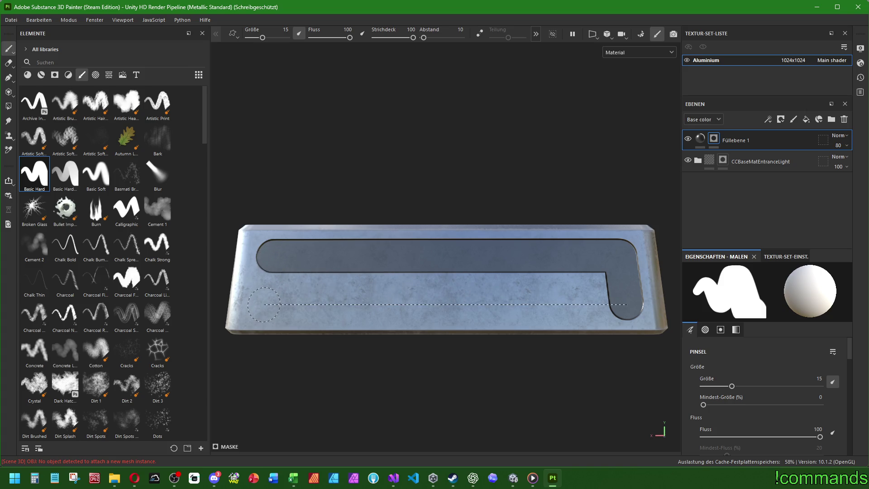
shift+click(264, 305)
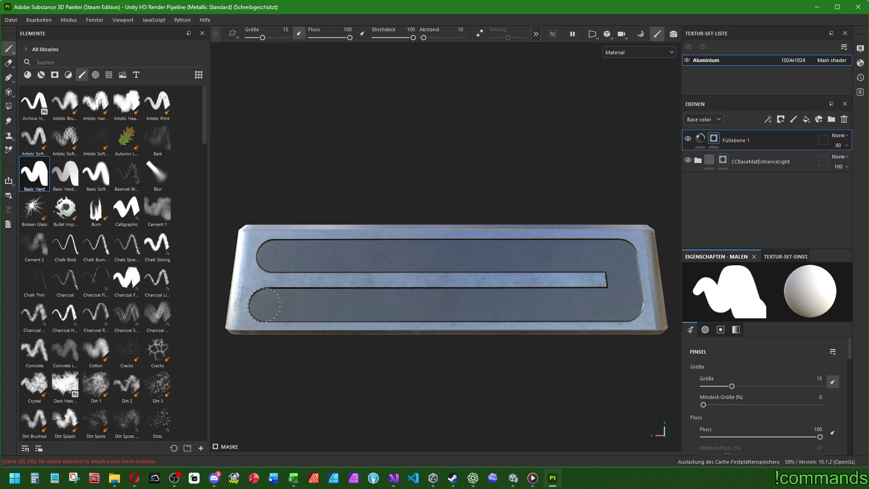
shift+click(272, 256)
mouse_move(283, 268)
mouse_down()
mouse_move(310, 280)
mouse_move(606, 283)
mouse_up()
scroll(606, 284, down, 5)
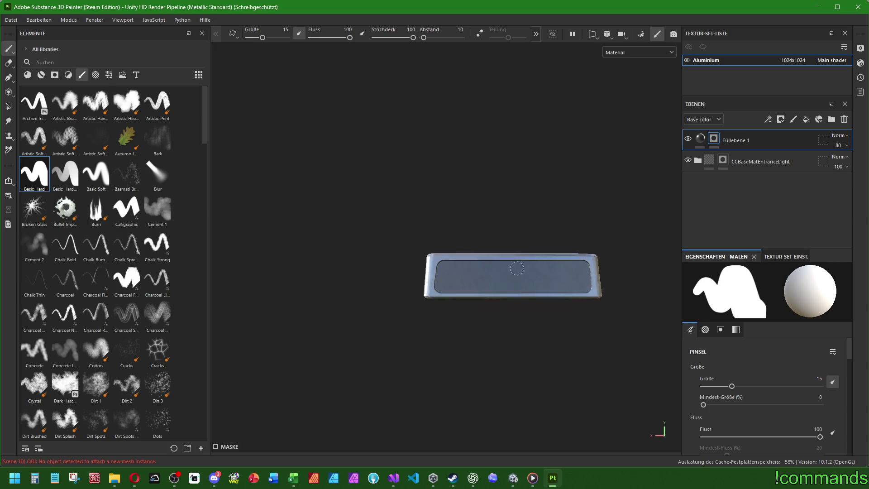
mouse_move(452, 281)
mouse_down()
mouse_move(488, 300)
mouse_move(493, 323)
mouse_move(366, 270)
mouse_move(320, 292)
mouse_move(511, 271)
mouse_move(597, 301)
mouse_move(602, 274)
mouse_move(516, 259)
mouse_move(329, 257)
mouse_move(287, 351)
mouse_move(283, 274)
mouse_move(211, 253)
mouse_move(340, 287)
mouse_move(524, 262)
mouse_move(664, 259)
mouse_move(733, 278)
mouse_up()
- Redo a misplaced stroke, then outline and recess a matching frame on the opposite long side
scroll(437, 328, up, 5)
mouse_move(437, 329)
mouse_down()
mouse_move(427, 291)
mouse_move(408, 281)
mouse_up()
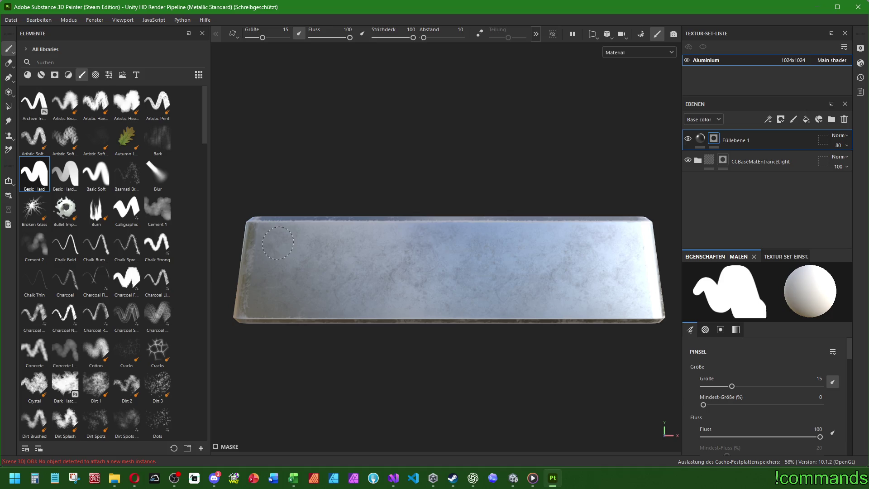
click(281, 247)
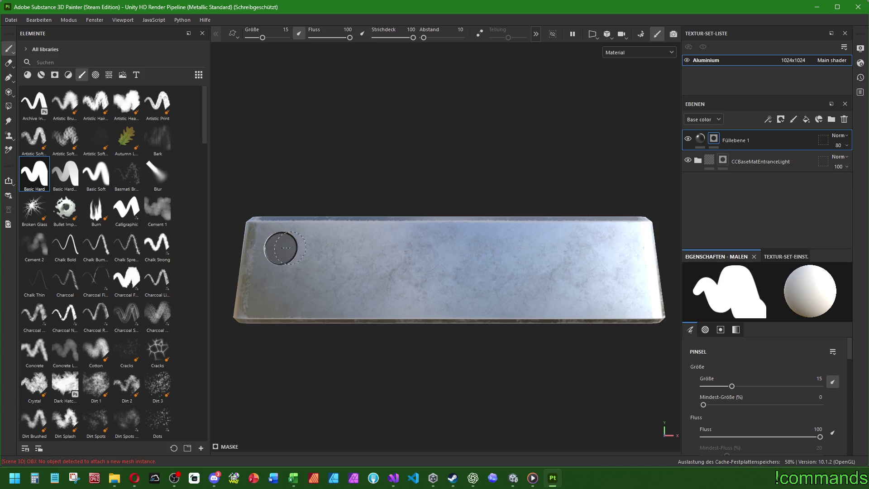
shift+click(617, 247)
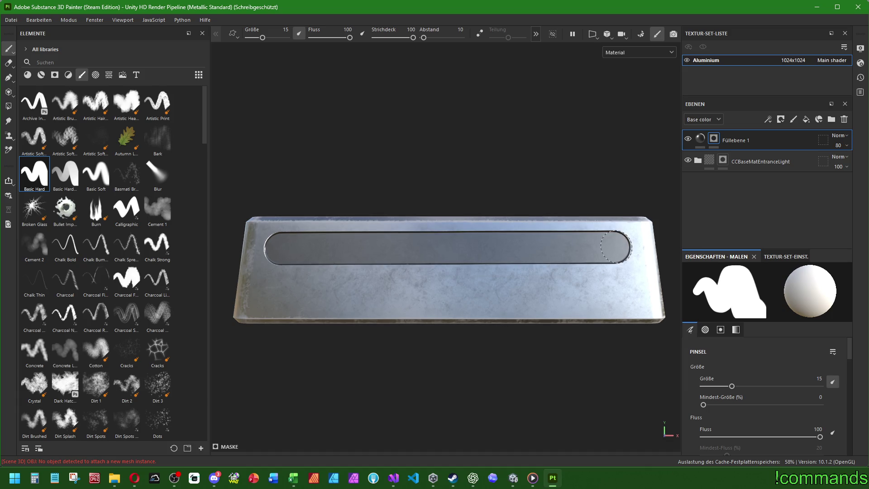
key(ctrl+z)
key(ctrl+z)
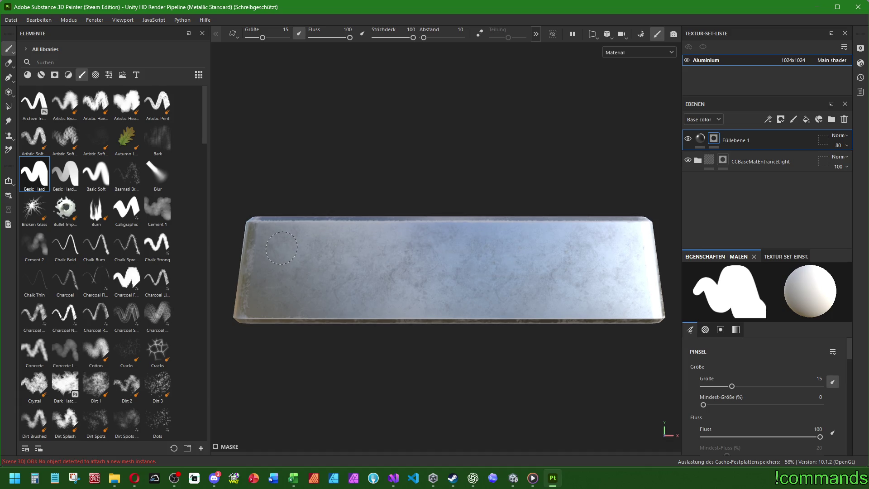
click(281, 249)
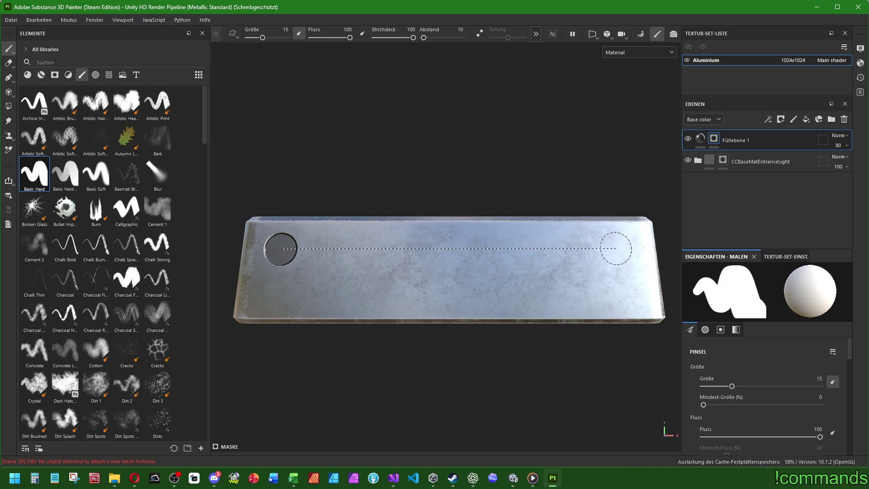
shift+click(616, 248)
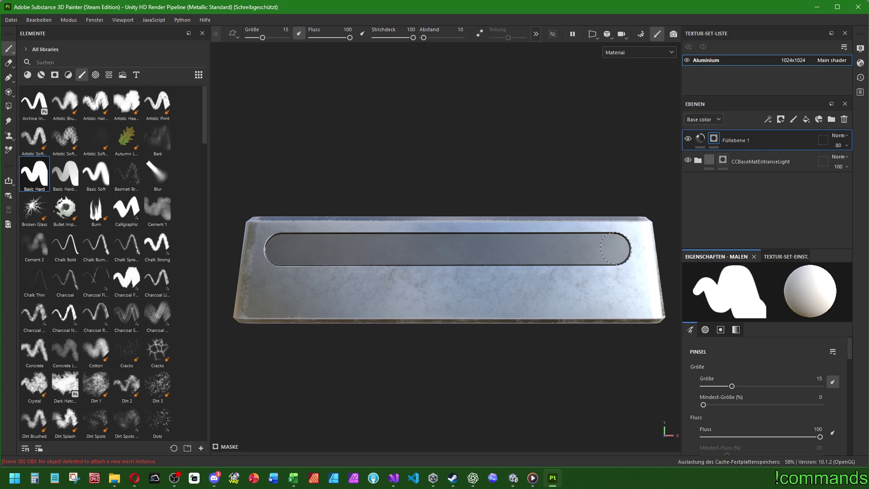
shift+click(623, 293)
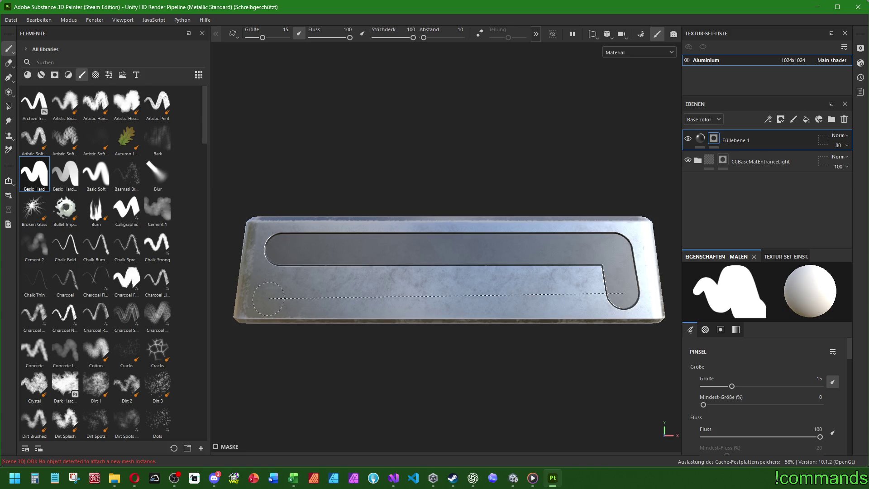
shift+click(272, 293)
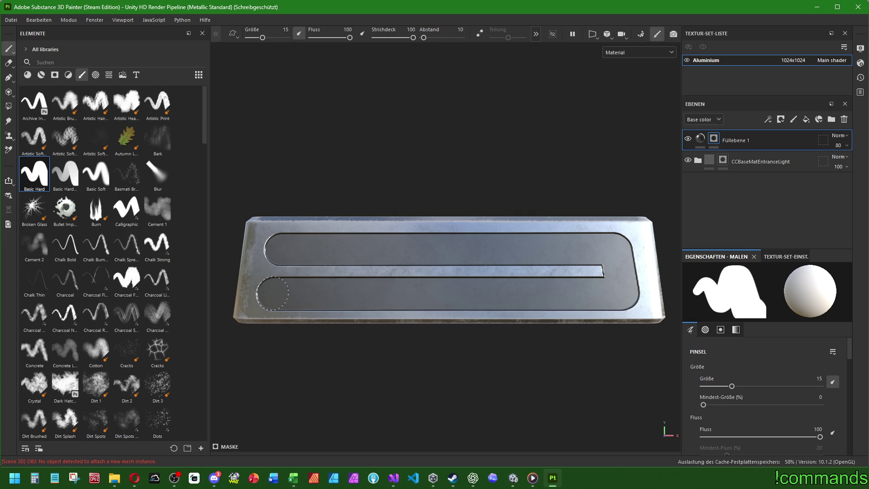
shift+click(280, 249)
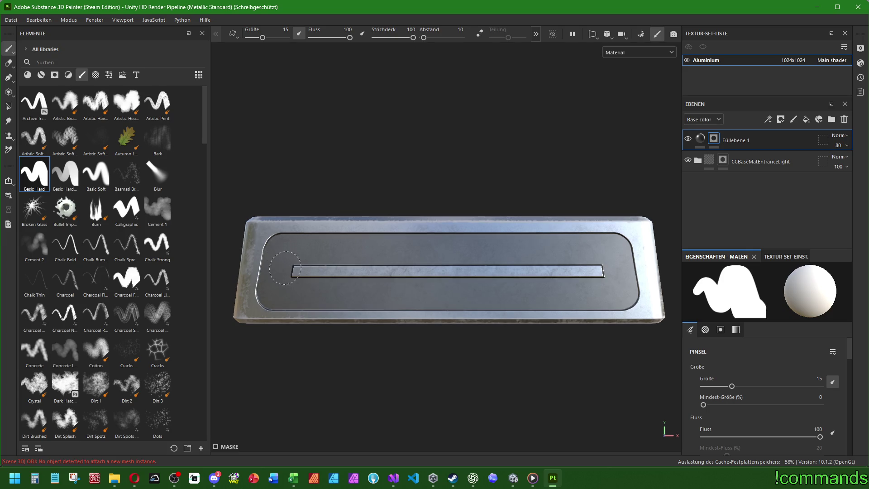
drag(294, 271, 604, 270)
scroll(455, 284, down, 5)
mouse_move(454, 284)
alt+mouse_down()
mouse_move(419, 307)
mouse_move(305, 287)
mouse_move(41, 290)
mouse_move(336, 301)
mouse_move(523, 293)
mouse_move(576, 347)
mouse_move(638, 270)
mouse_move(500, 157)
mouse_move(366, 263)
mouse_move(408, 142)
alt+mouse_up()
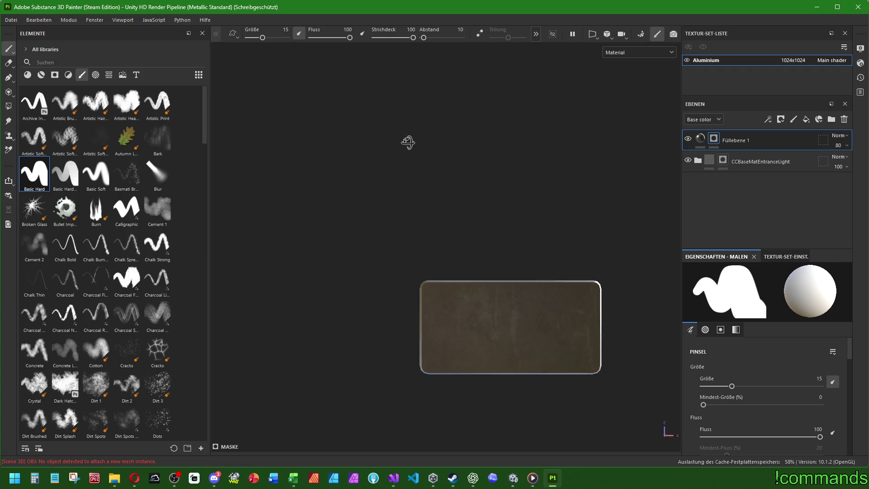
- Center the end face and outline its frame with straight strokes at brush size 20
key(f)
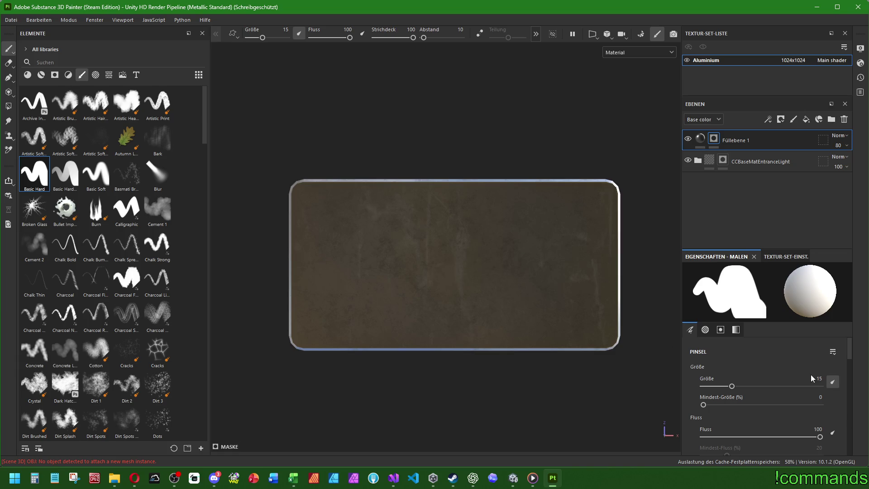
text(20)
key(Return)
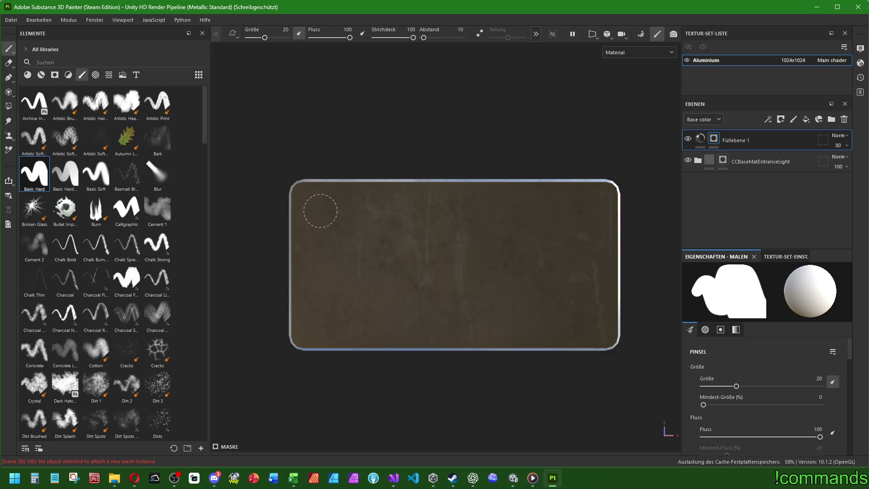
click(320, 211)
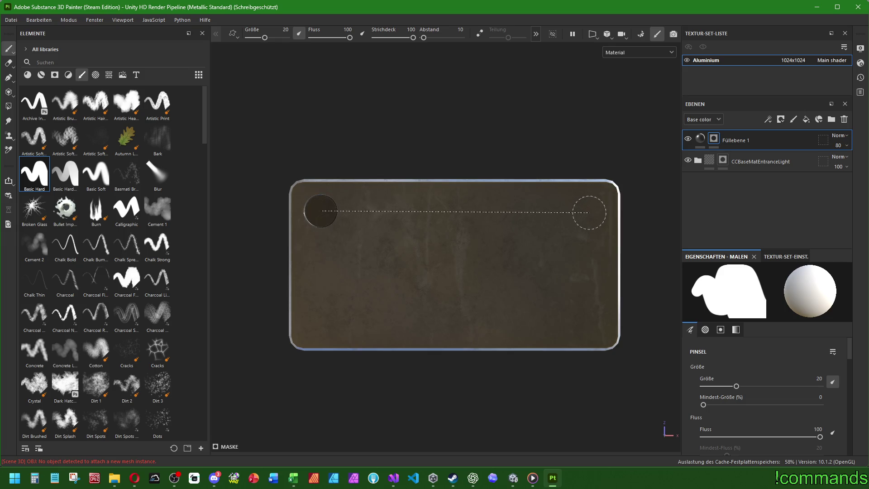
shift+click(589, 212)
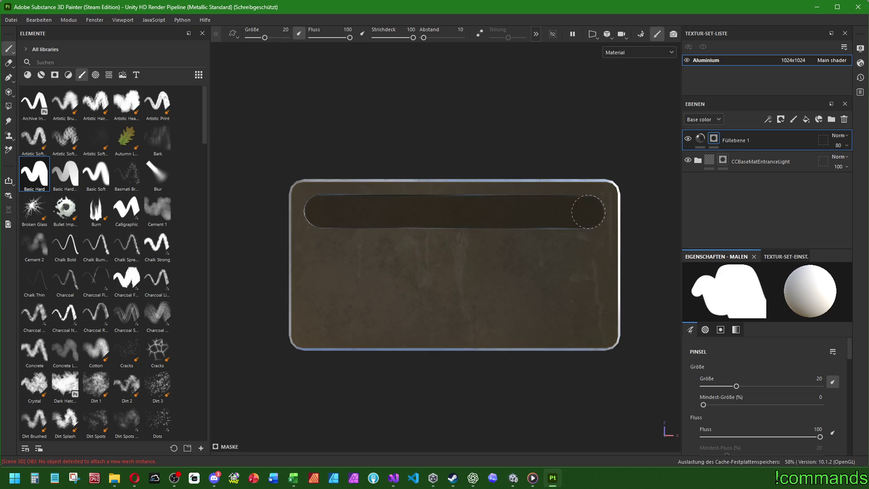
shift+click(589, 322)
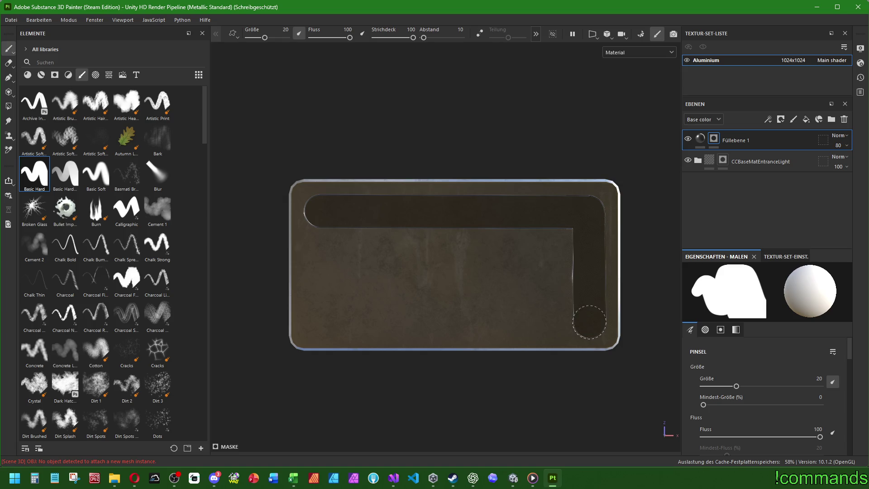
shift+click(319, 321)
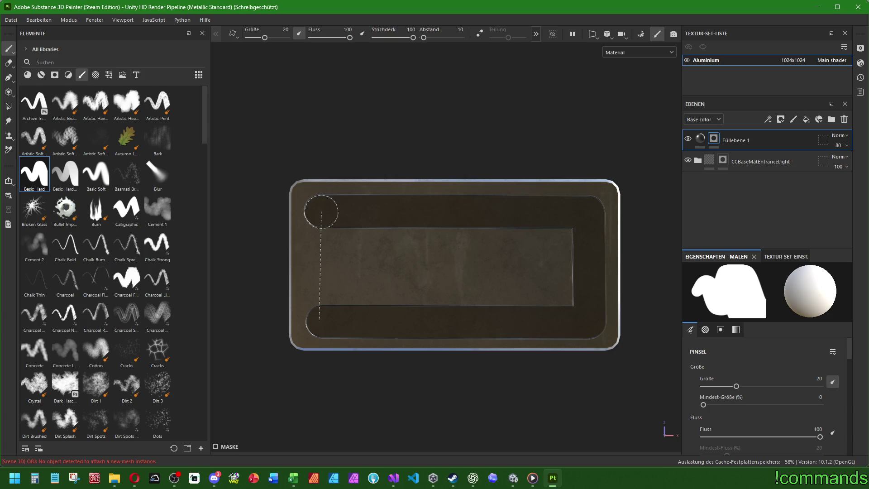
- Paint over the light triangles left inside the frame so the panel is evenly dark
shift+click(321, 211)
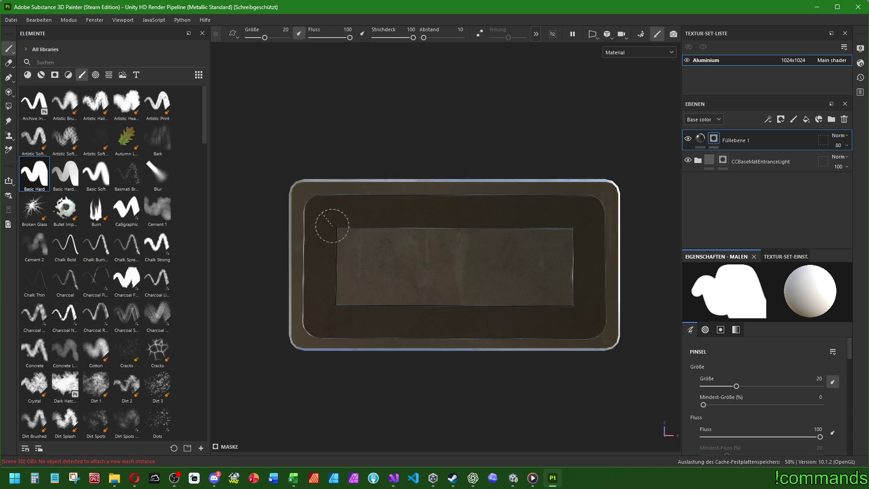
shift+click(566, 300)
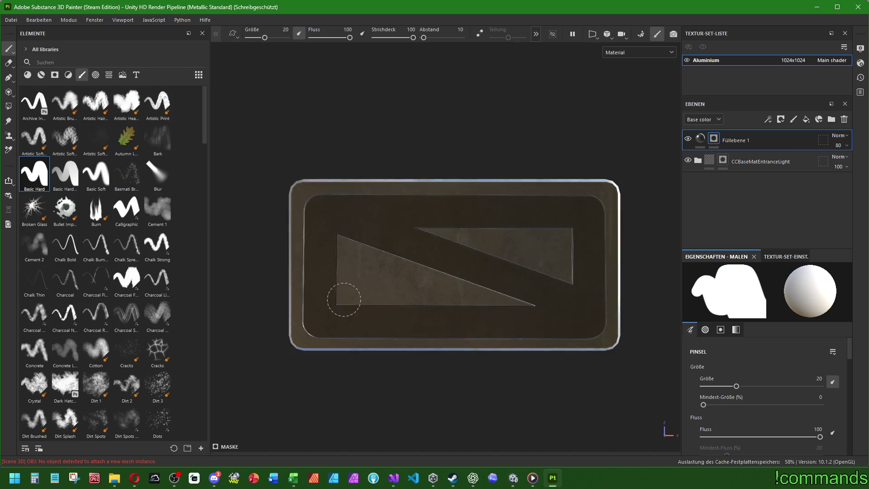
mouse_move(345, 297)
mouse_down()
mouse_move(345, 240)
mouse_move(561, 235)
mouse_move(566, 285)
mouse_move(524, 259)
mouse_move(349, 268)
mouse_move(520, 303)
mouse_move(388, 279)
mouse_move(515, 262)
mouse_move(487, 349)
mouse_move(482, 415)
mouse_up()
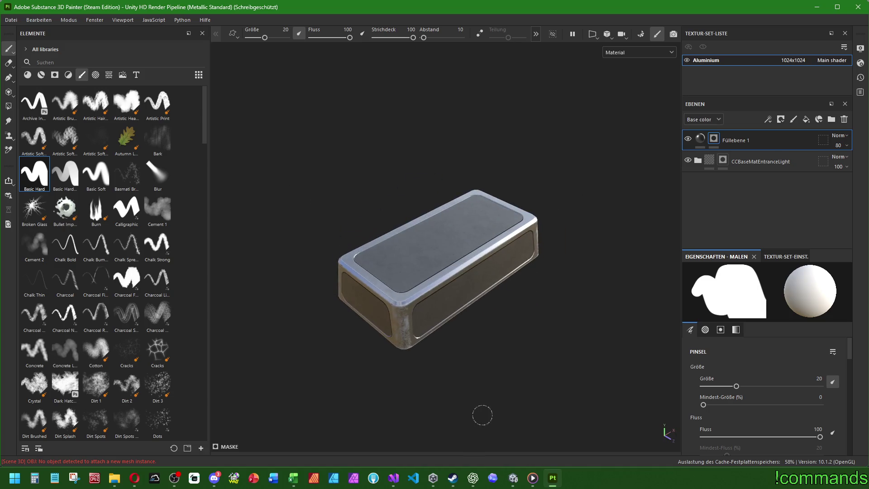
mouse_move(481, 313)
mouse_down()
mouse_move(496, 281)
mouse_move(479, 283)
mouse_up()
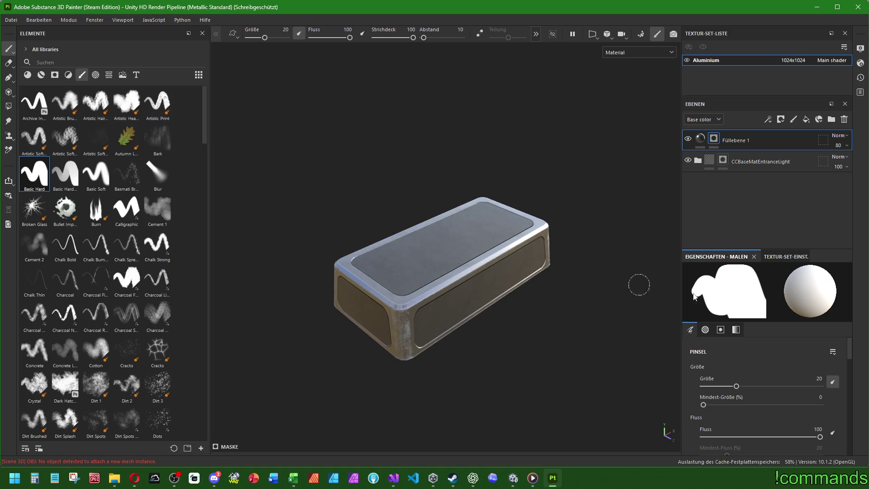
- Add the CC_Bronze material as a new layer hidden by a bitmap mask, then show the Brushes shelf
click(45, 75)
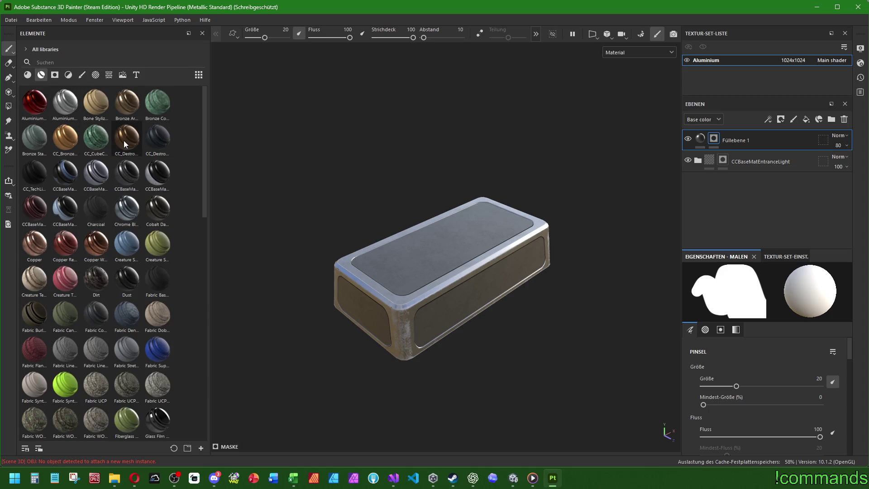
mouse_move(67, 137)
mouse_down()
mouse_move(684, 172)
mouse_move(729, 138)
mouse_move(740, 143)
mouse_move(732, 151)
mouse_up()
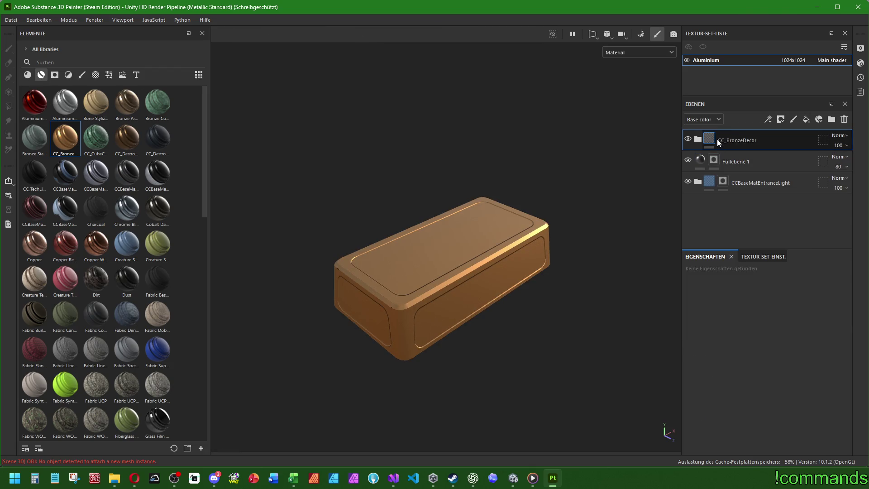
right_click(719, 144)
click(752, 28)
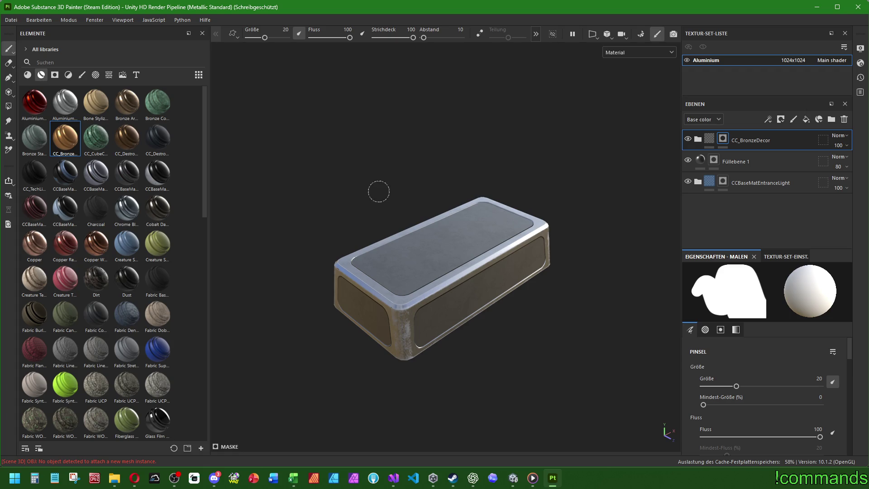
drag(523, 241, 544, 274)
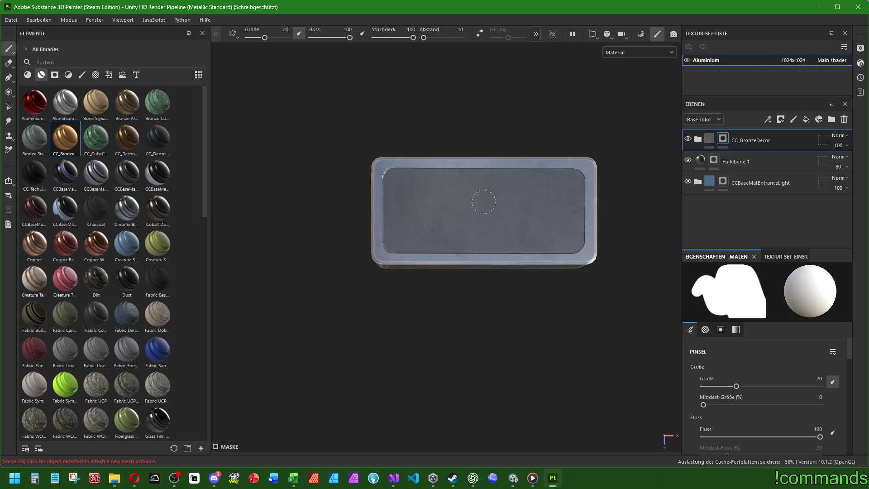
key(f)
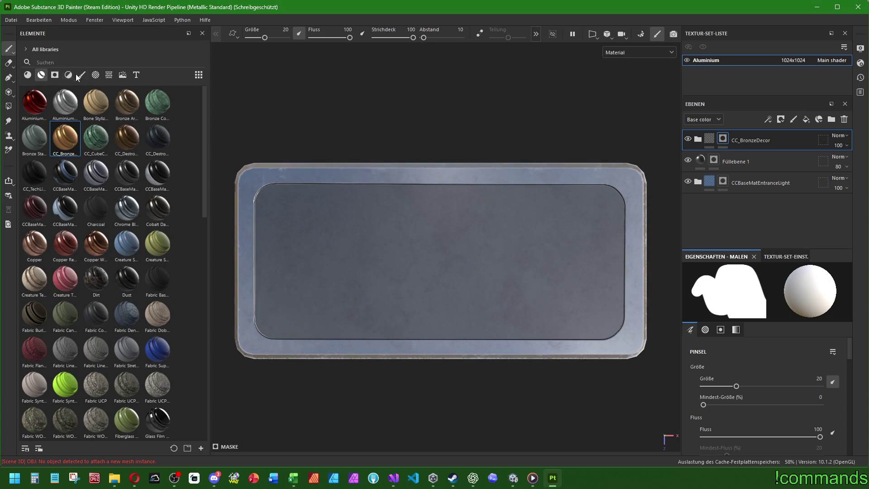
click(82, 75)
scroll(83, 277, down, 15)
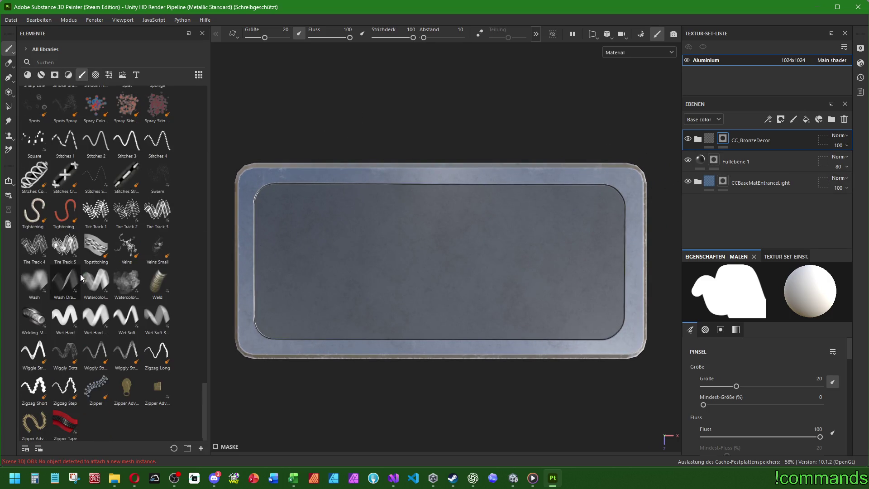
scroll(80, 272, up, 5)
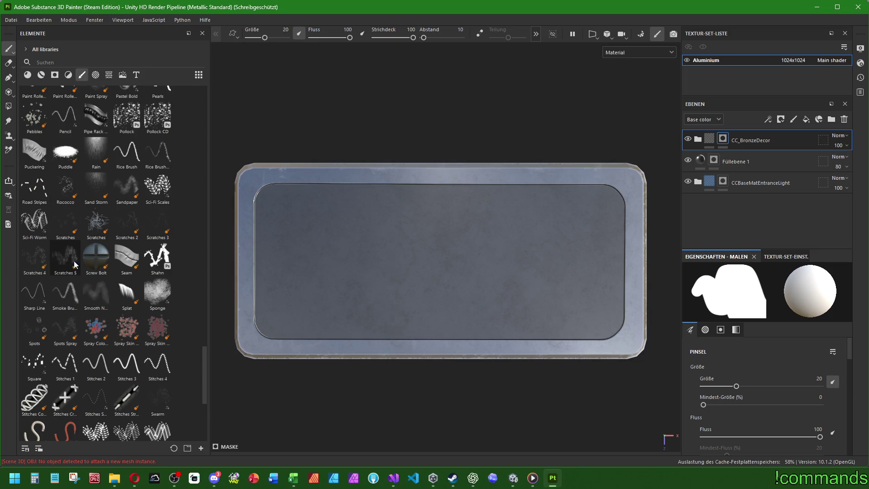
scroll(77, 159, up, 5)
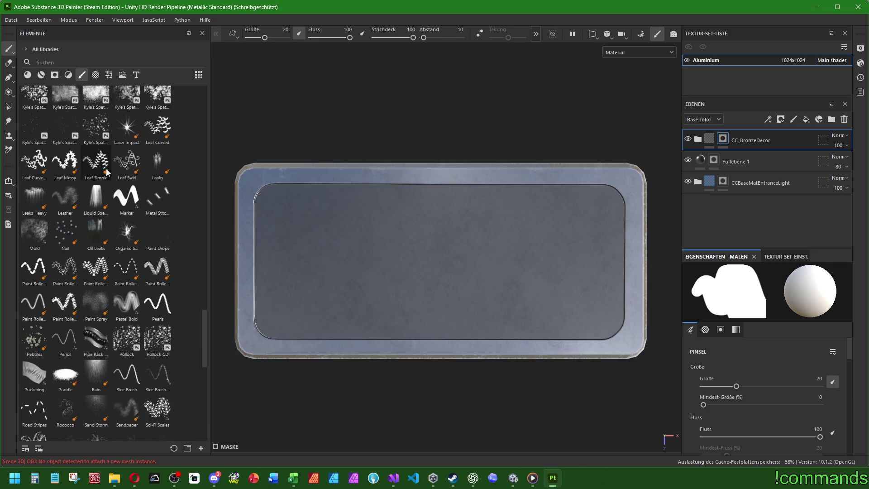
scroll(113, 226, down, 10)
scroll(119, 281, up, 5)
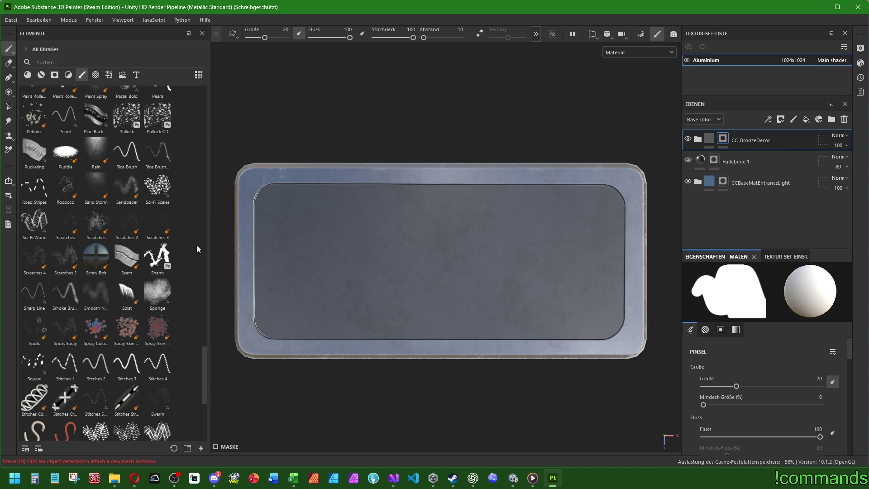
- Choose the Road Stripes brush and enlarge it to 10.51 after undoing a test stroke
click(42, 191)
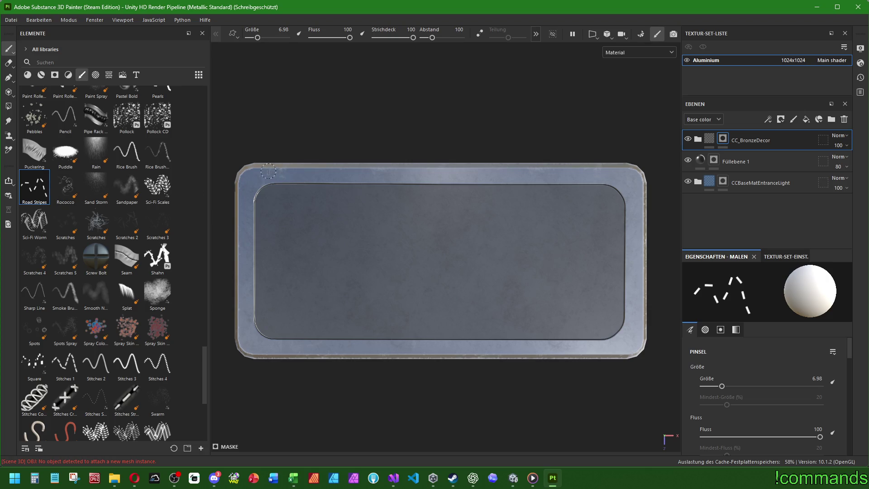
drag(251, 175, 305, 175)
key(ctrl+z)
key(bracketright)
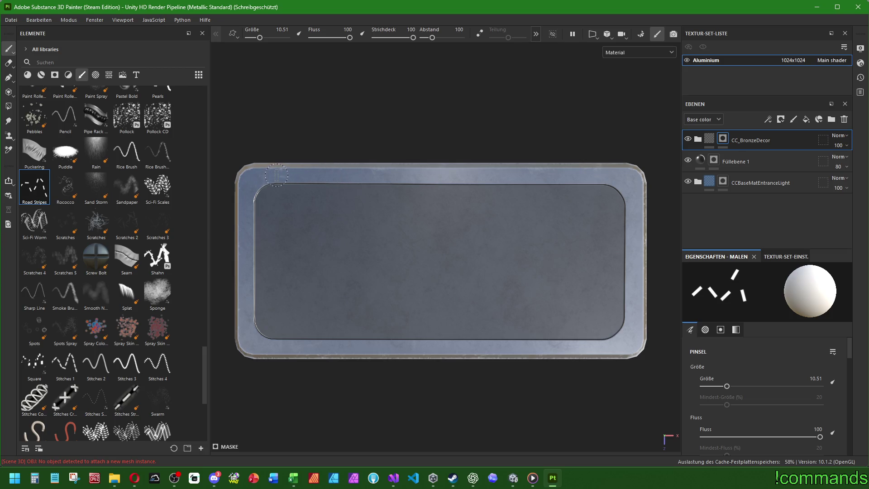
- Paint straight bronze stripe rows along the top and bottom frame edges
shift+click(604, 176)
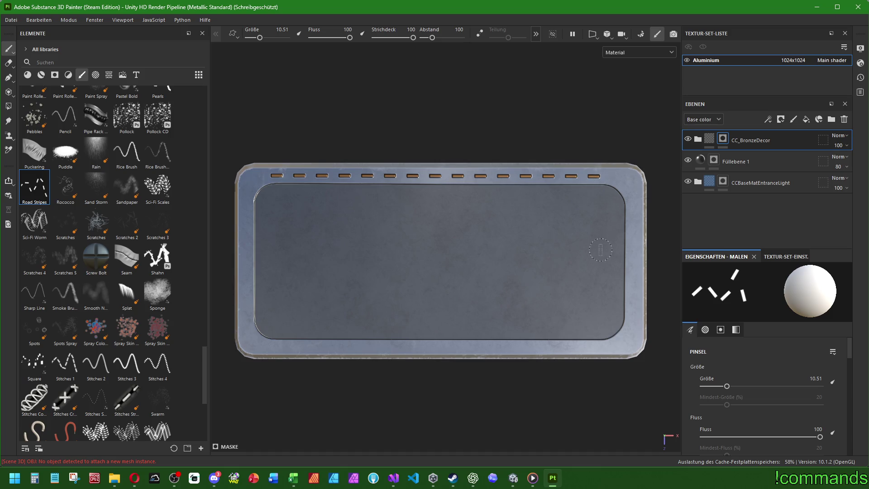
key(ctrl+z)
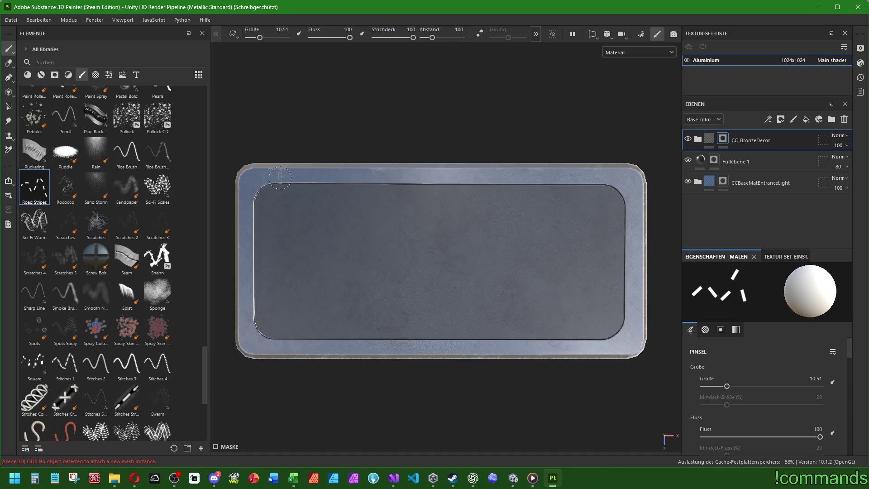
drag(281, 175, 603, 176)
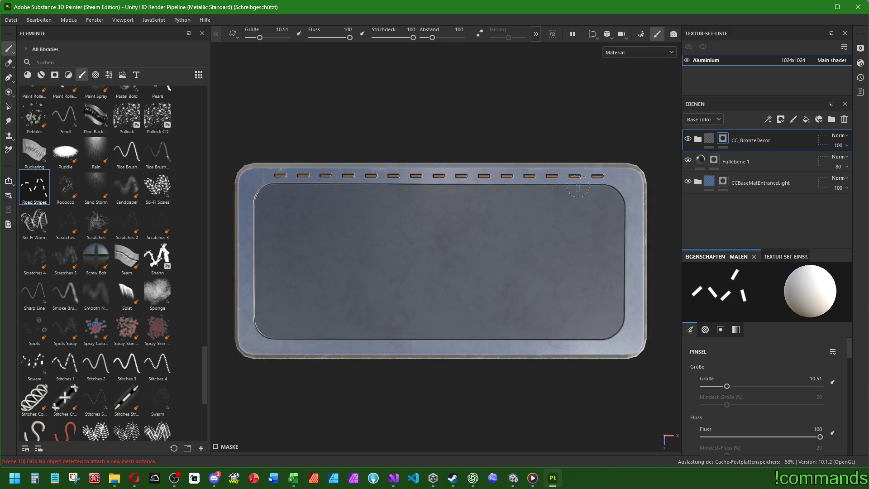
shift+click(595, 347)
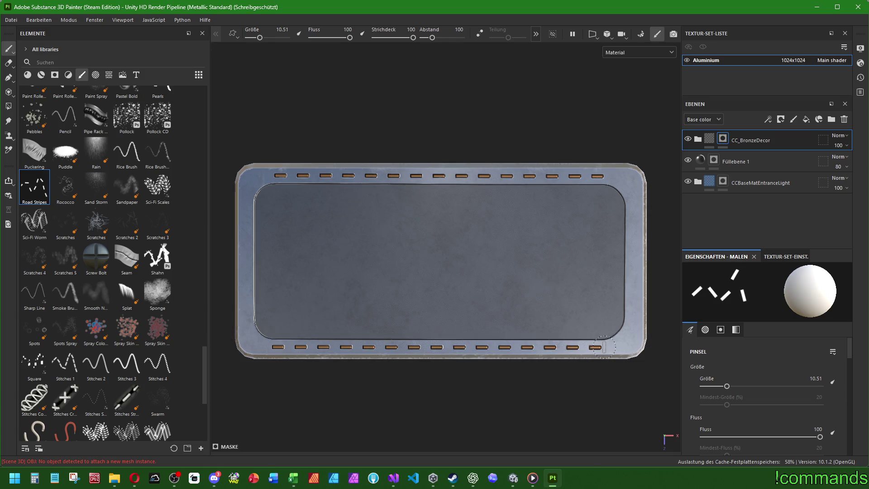
mouse_move(605, 348)
mouse_down()
mouse_move(527, 254)
mouse_move(545, 252)
mouse_move(539, 249)
mouse_move(523, 246)
mouse_move(450, 305)
mouse_move(483, 310)
mouse_up()
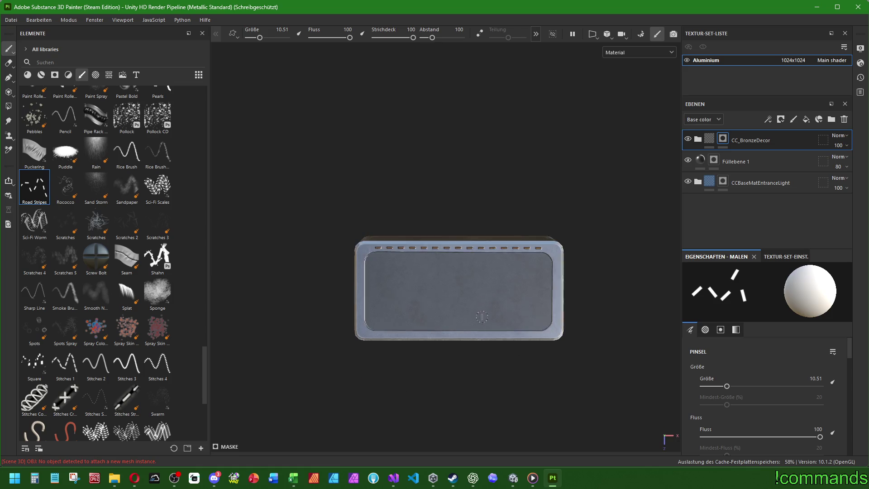
- Set the stripe brush spacing to 200 and try a spaced slot row along the top edge
scroll(477, 294, up, 6)
key(f)
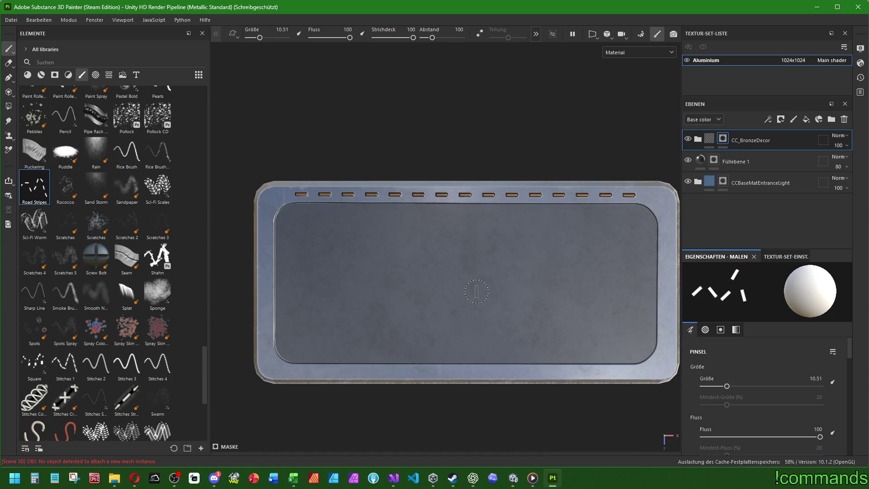
scroll(779, 365, down, 3)
scroll(778, 361, down, 3)
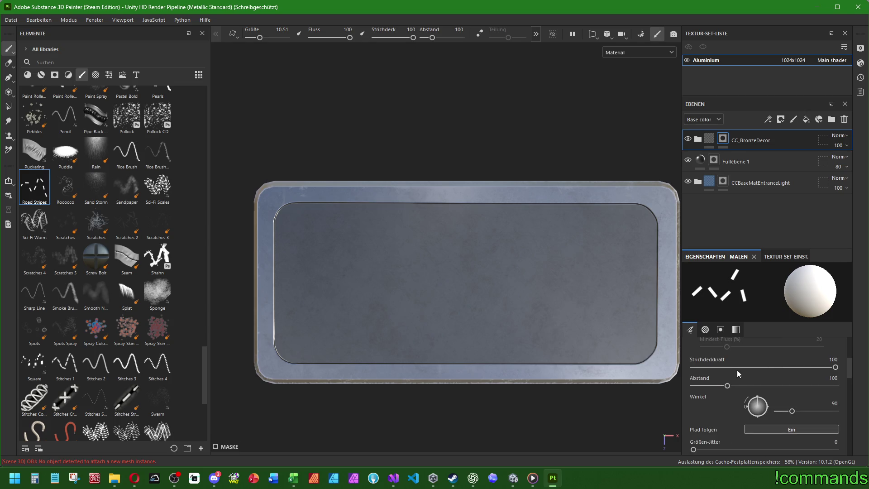
text(0)
key(Return)
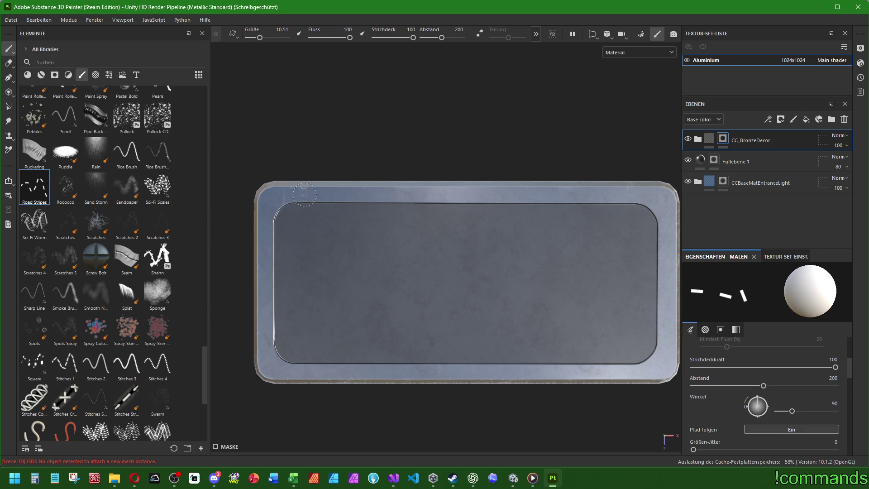
drag(304, 194, 633, 196)
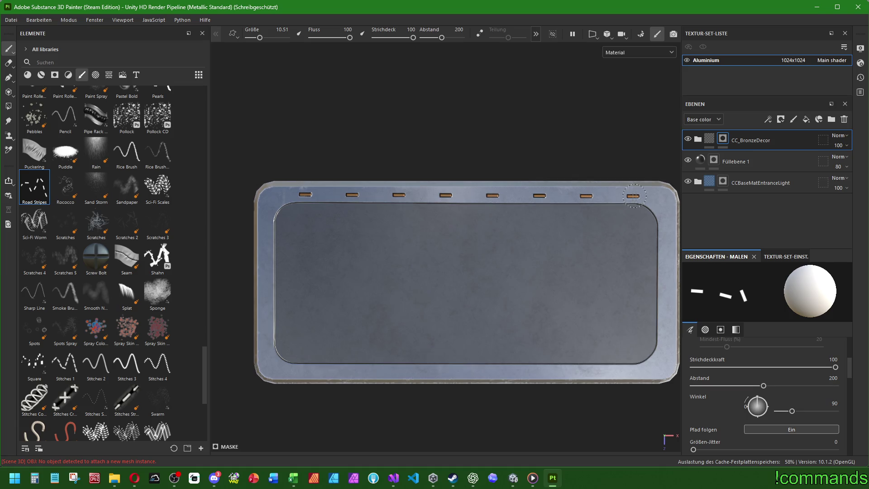
key(ctrl+z)
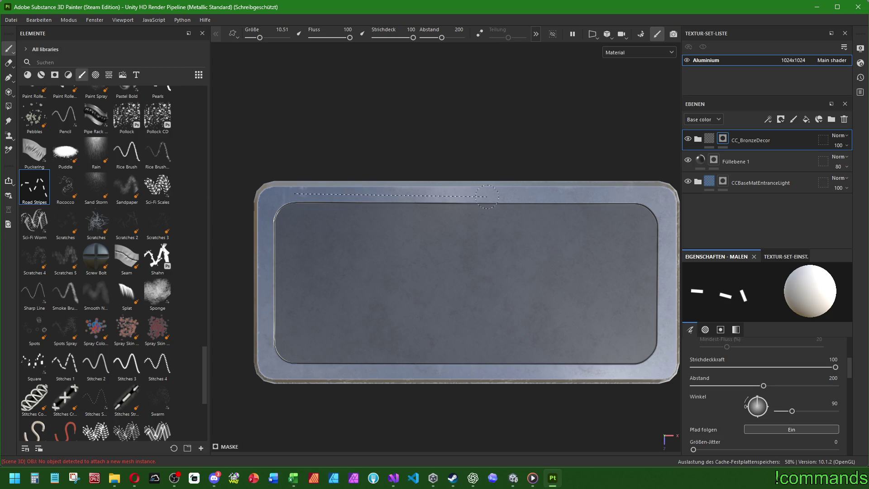
- Stamp the final rows of spaced bronze slot stripes along the top and bottom frame edges
shift+click(637, 196)
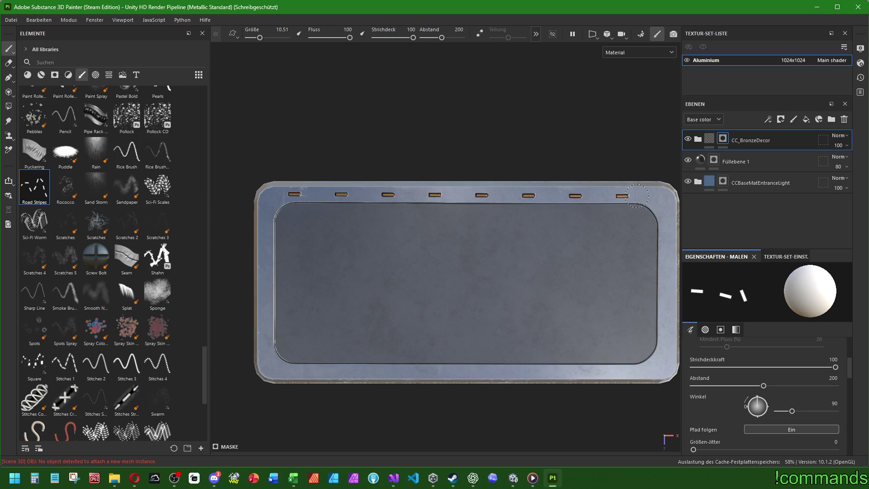
key(ctrl+z)
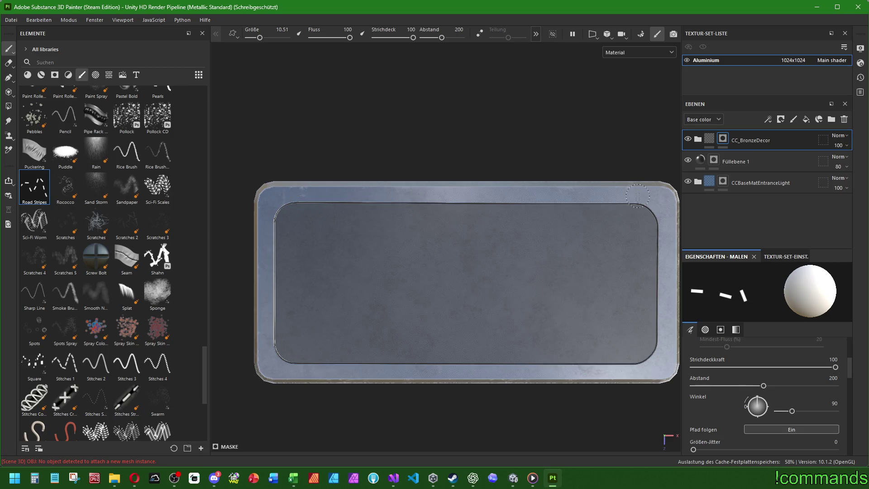
shift+click(296, 195)
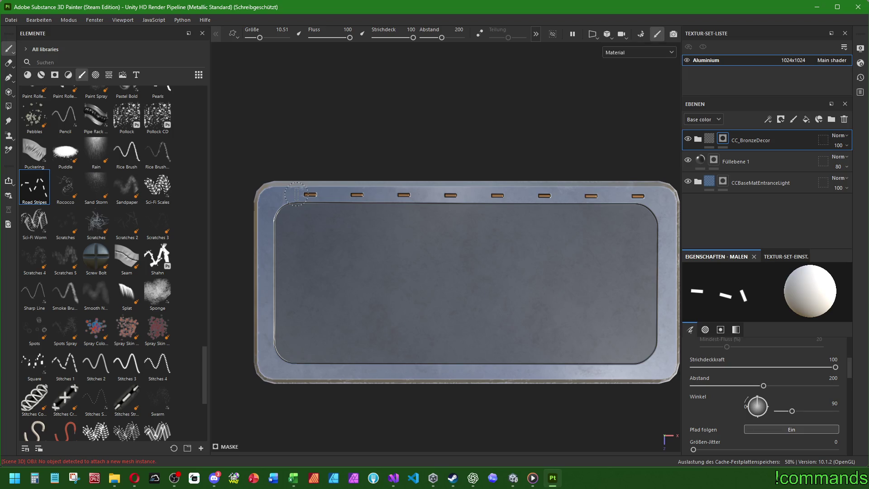
key(ctrl+z)
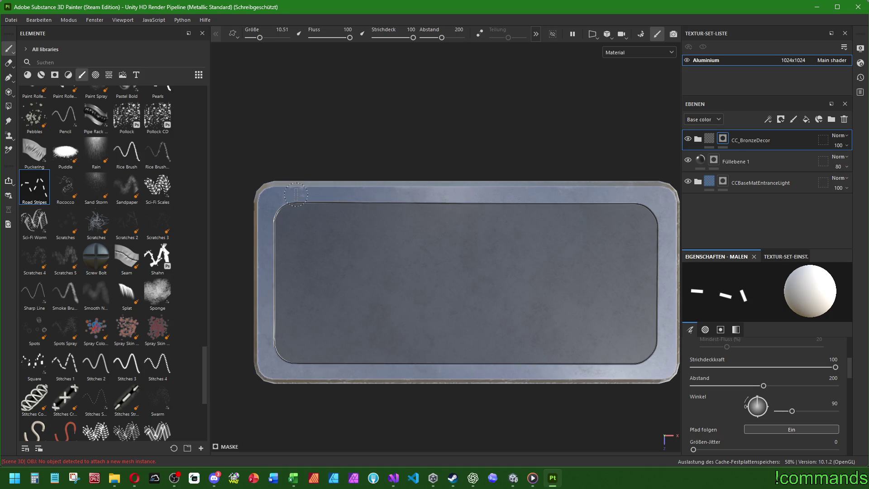
shift+click(297, 194)
click(294, 371)
shift+click(638, 376)
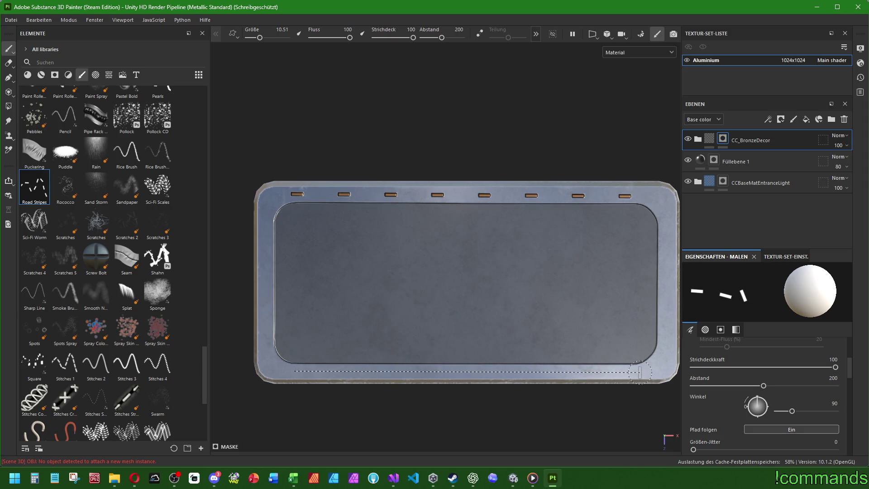
mouse_move(637, 376)
mouse_down()
mouse_move(541, 339)
mouse_move(551, 295)
mouse_up()
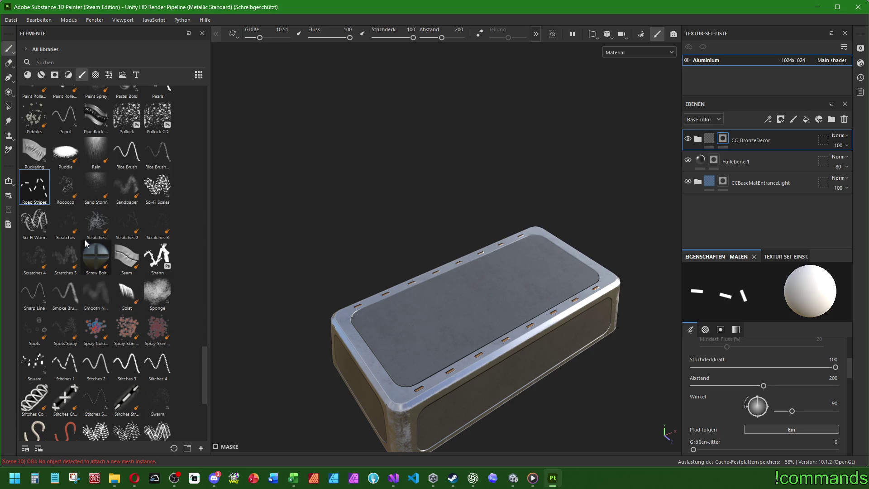
scroll(115, 200, up, 6)
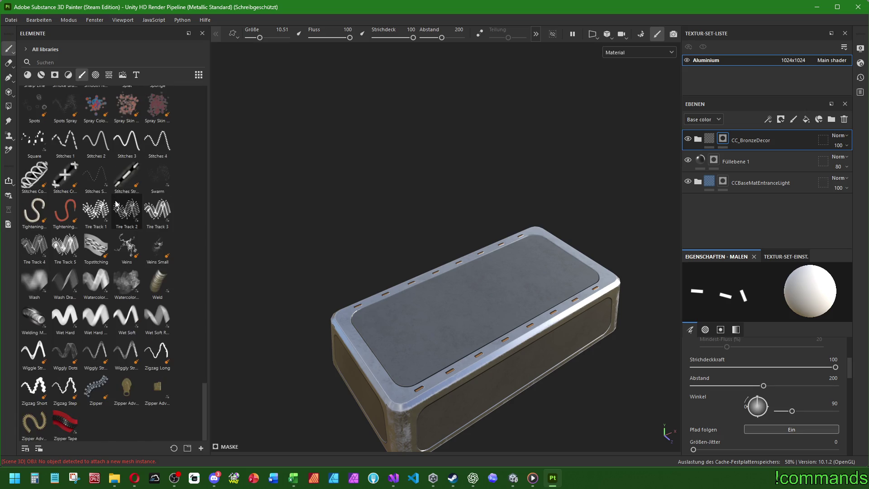
- Pick the Nail brush and stamp a rivet at the top frame's top-left corner
click(65, 232)
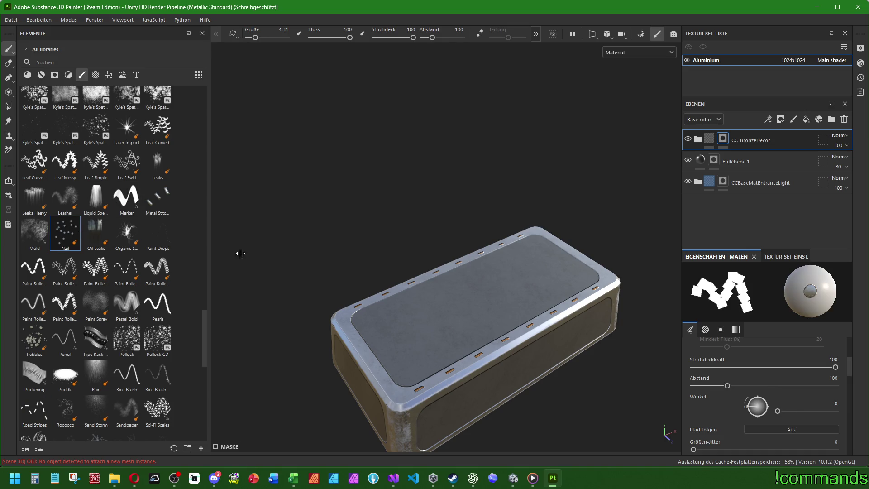
drag(516, 277, 501, 309)
scroll(346, 225, up, 5)
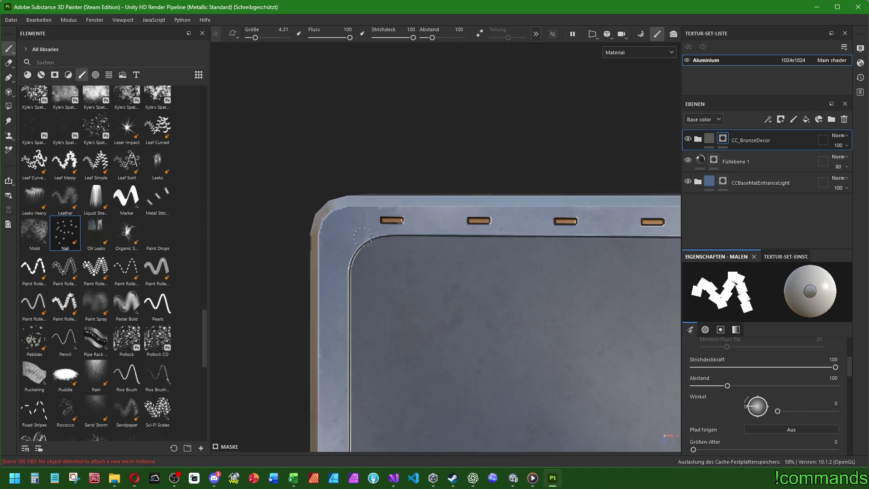
key(bracketright)
key(bracketright)
click(345, 231)
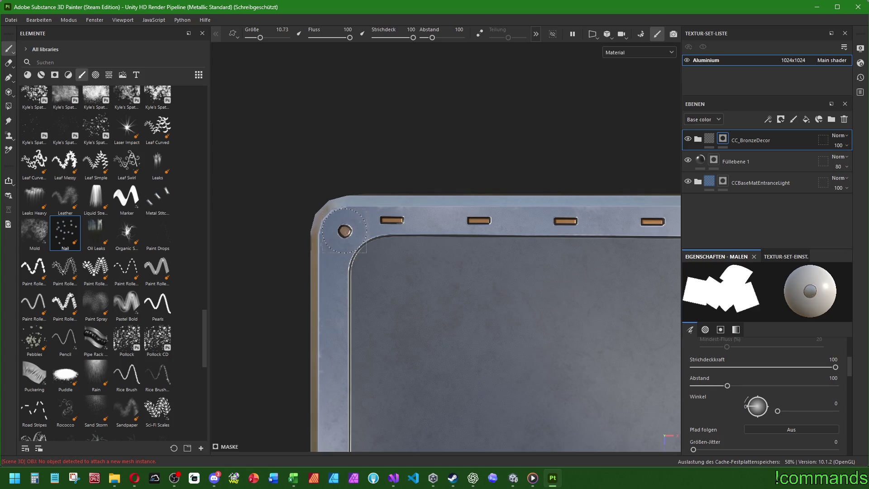
scroll(346, 234, down, 4)
key(bracketright)
key(bracketright)
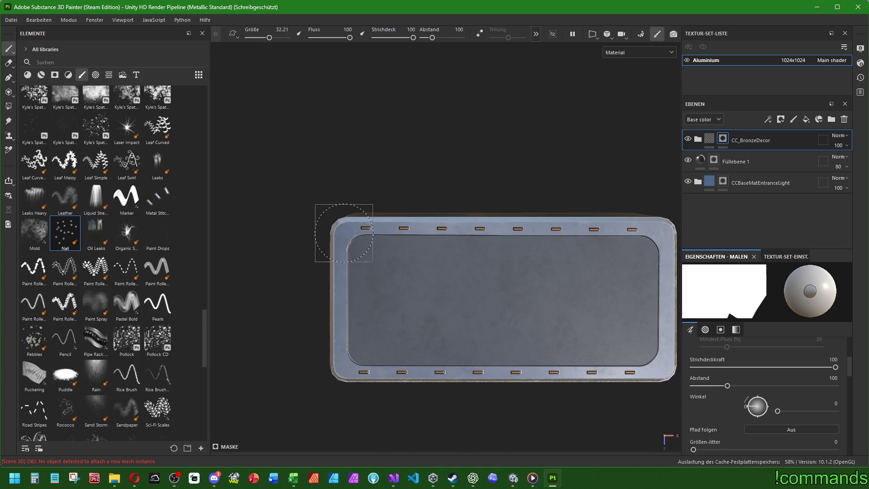
key(bracketleft)
click(344, 233)
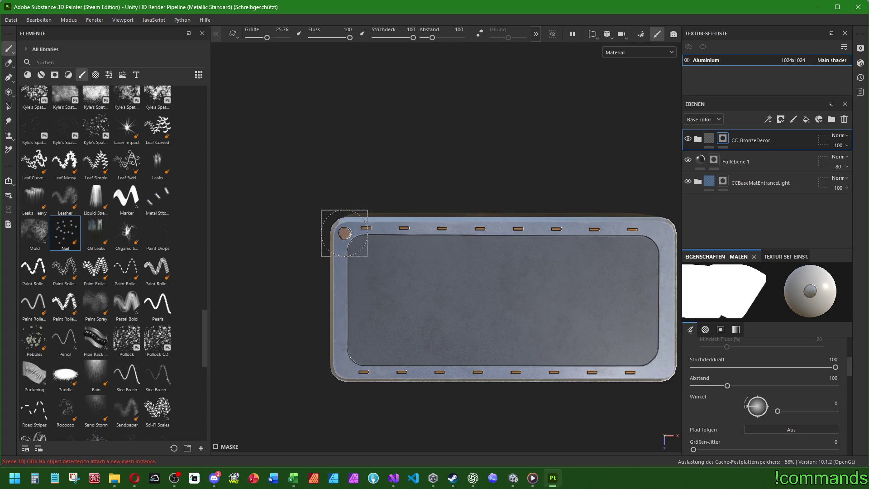
- Shrink the Nail brush to size 15.02
key(bracketleft)
scroll(344, 233, up, 4)
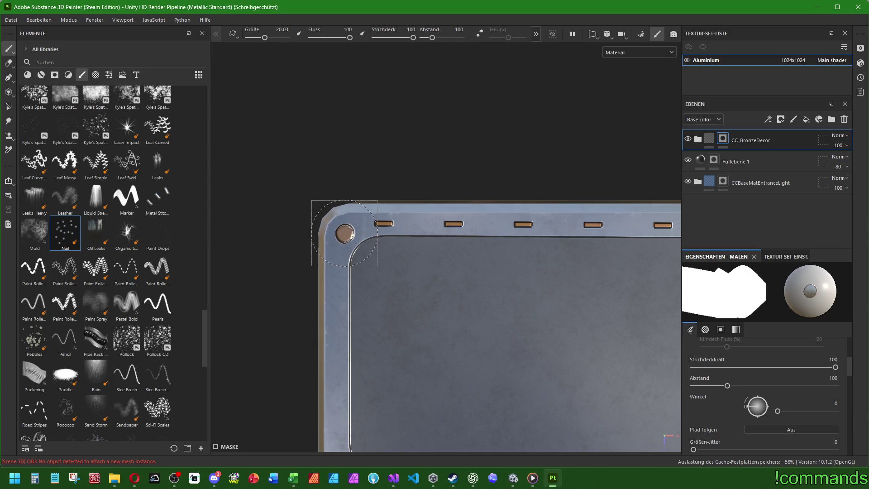
scroll(344, 233, up, 1)
key(bracketleft)
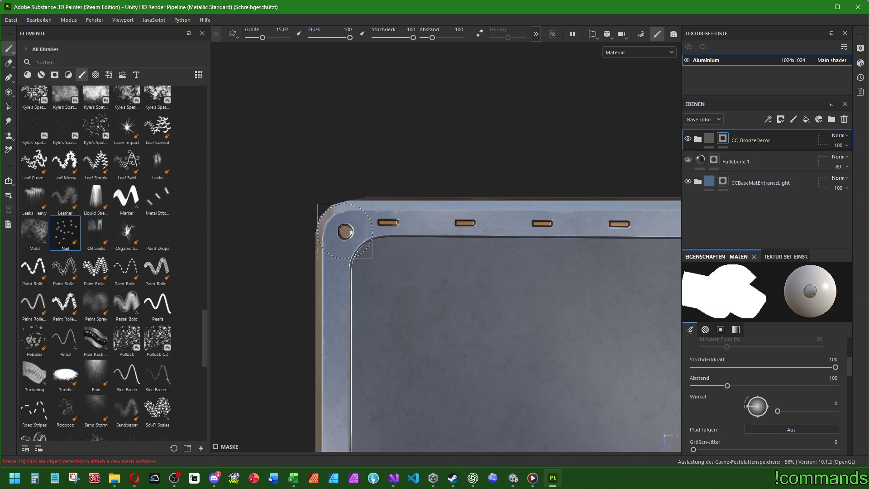
scroll(345, 232, down, 3)
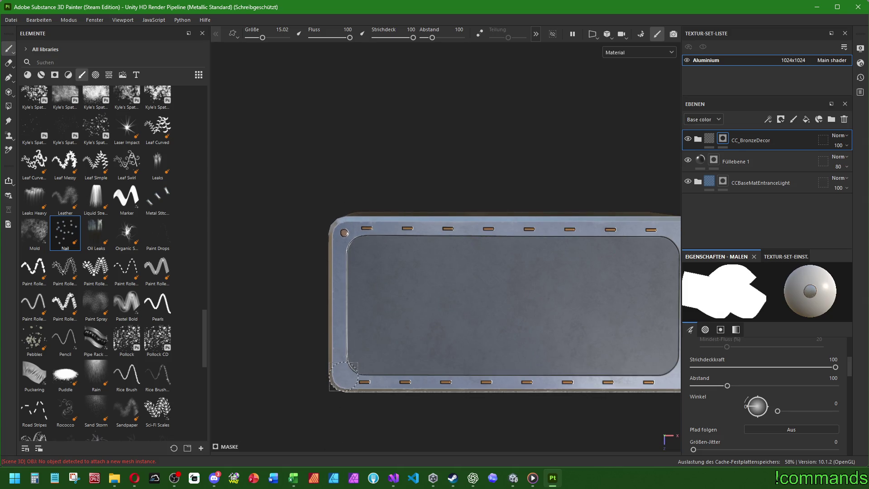
- Orbit around the whole box to check the rivets and select the Metal Stitch brush
drag(343, 376, 213, 374)
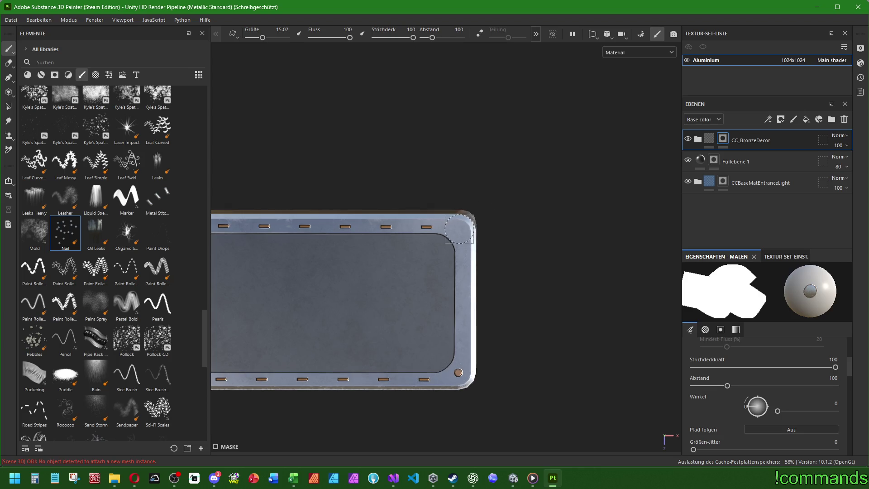
key(f)
drag(459, 232, 482, 233)
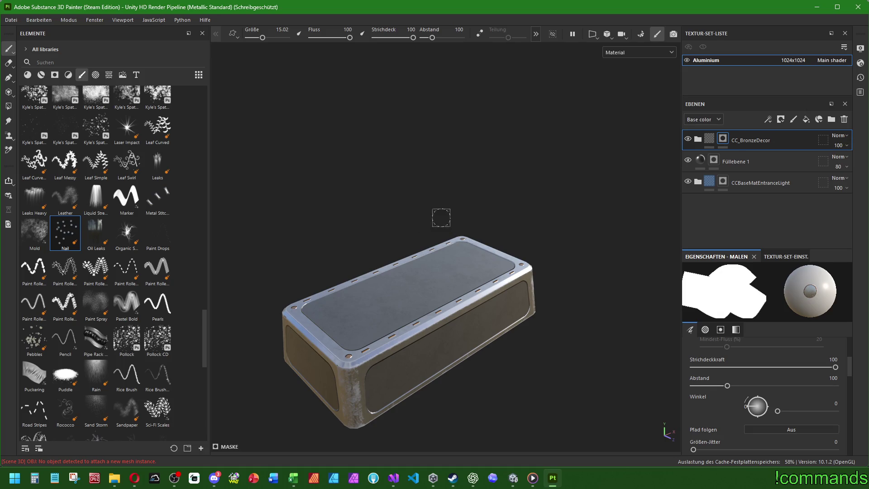
mouse_move(423, 209)
mouse_down()
mouse_move(381, 314)
mouse_move(431, 276)
mouse_move(557, 262)
mouse_move(499, 297)
mouse_move(441, 294)
mouse_move(413, 318)
mouse_move(435, 263)
mouse_move(467, 251)
mouse_move(413, 310)
mouse_move(411, 341)
mouse_up()
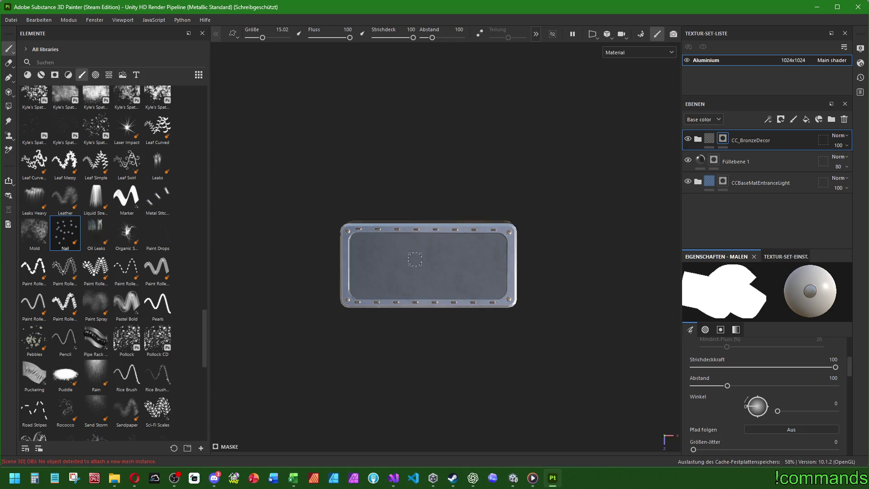
scroll(410, 263, up, 3)
click(158, 200)
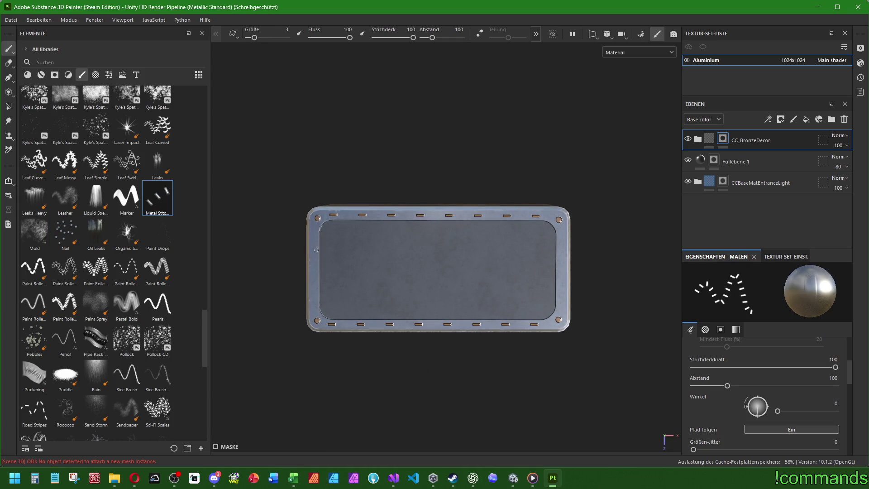
scroll(316, 249, up, 2)
mouse_move(309, 219)
mouse_down()
mouse_move(314, 325)
mouse_move(592, 258)
mouse_move(454, 287)
mouse_move(521, 289)
mouse_move(513, 334)
mouse_up()
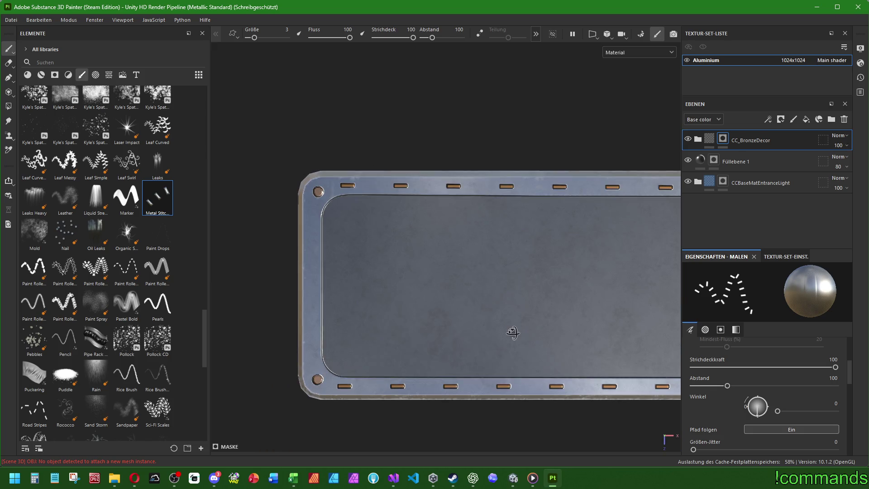
mouse_move(407, 233)
mouse_down()
mouse_move(437, 320)
mouse_move(427, 271)
mouse_move(534, 281)
mouse_up()
key(ctrl+z)
key(ctrl+z)
key(f)
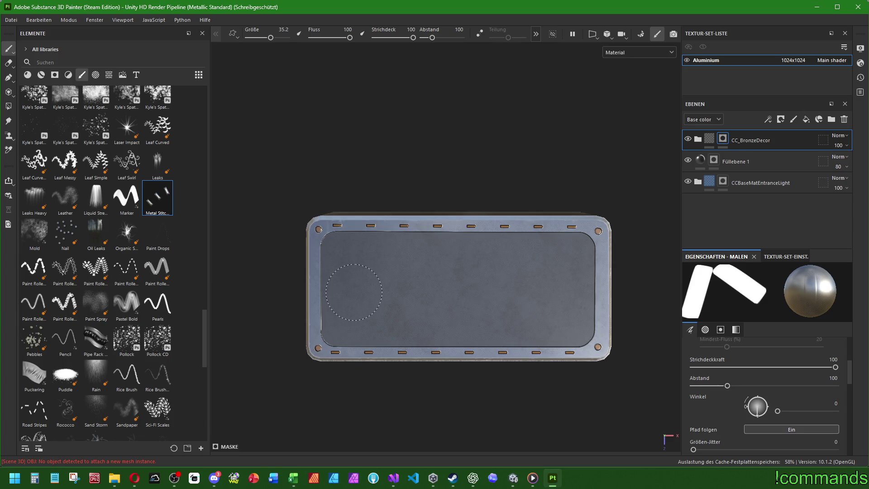
drag(352, 288, 584, 295)
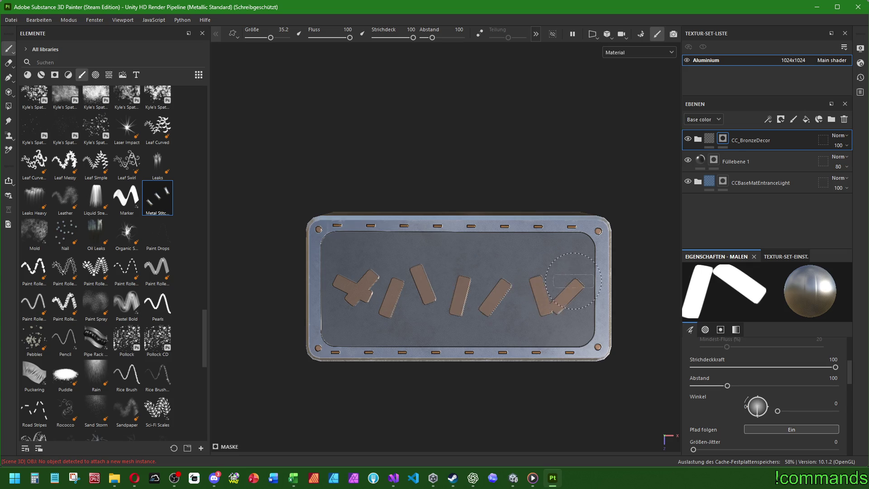
key(ctrl+z)
mouse_move(583, 255)
mouse_down()
mouse_move(388, 244)
mouse_move(349, 317)
mouse_move(563, 313)
mouse_move(380, 292)
mouse_move(481, 222)
mouse_move(471, 299)
mouse_move(493, 289)
mouse_move(529, 301)
mouse_move(344, 312)
mouse_move(597, 279)
mouse_up()
key(ctrl+z)
key(ctrl+z)
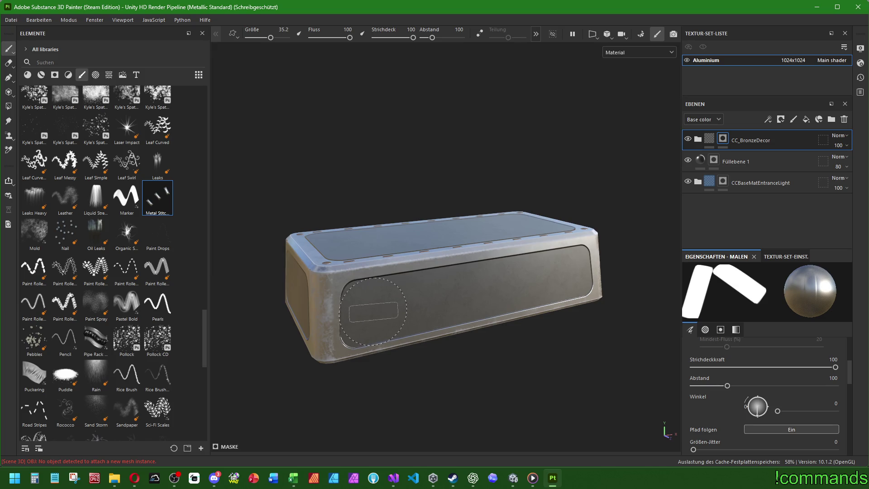
mouse_move(373, 311)
mouse_down()
mouse_move(562, 271)
mouse_move(555, 267)
mouse_move(543, 276)
mouse_move(573, 280)
mouse_up()
key(ctrl+z)
alt+drag(450, 292, 459, 317)
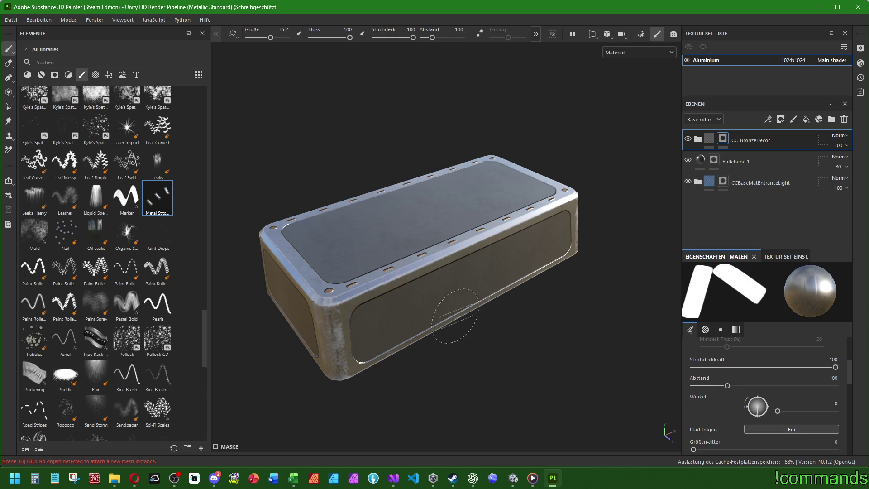
click(96, 233)
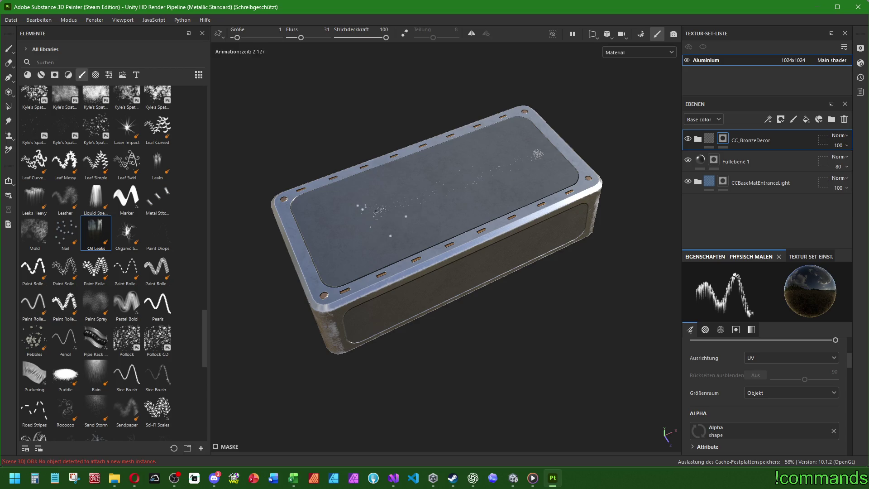
scroll(376, 212, up, 10)
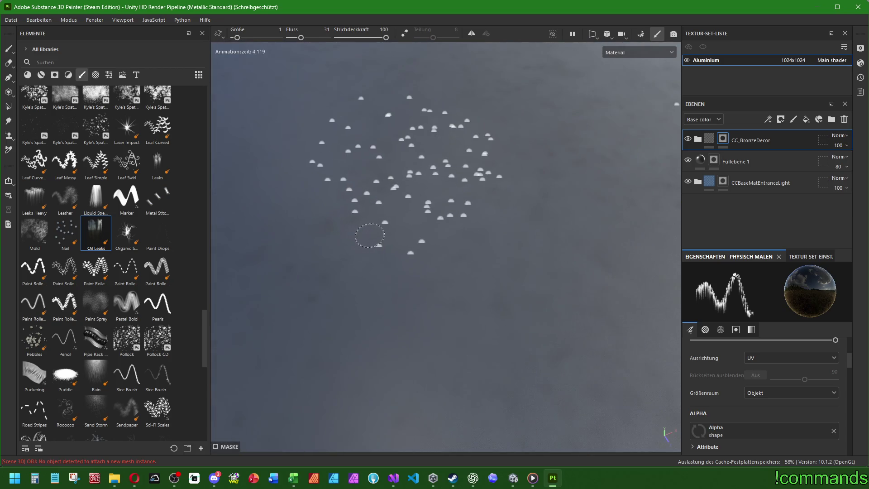
scroll(369, 238, down, 10)
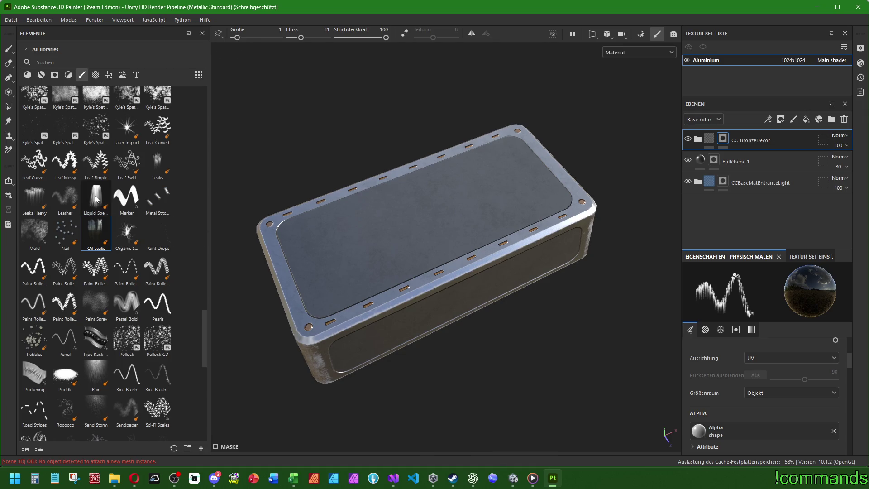
click(31, 223)
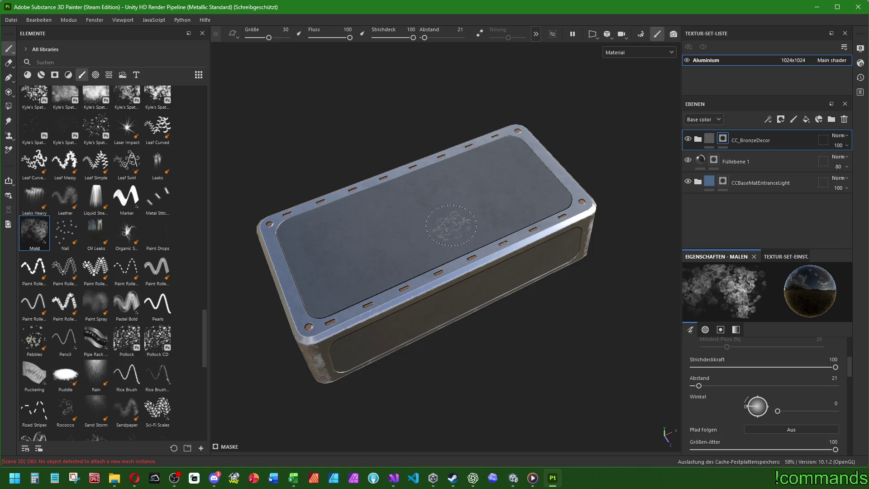
alt+drag(451, 227, 640, 214)
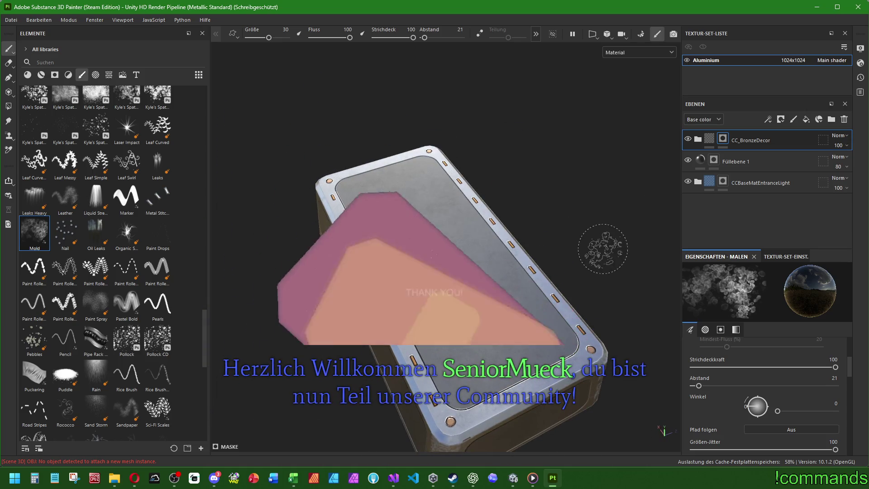
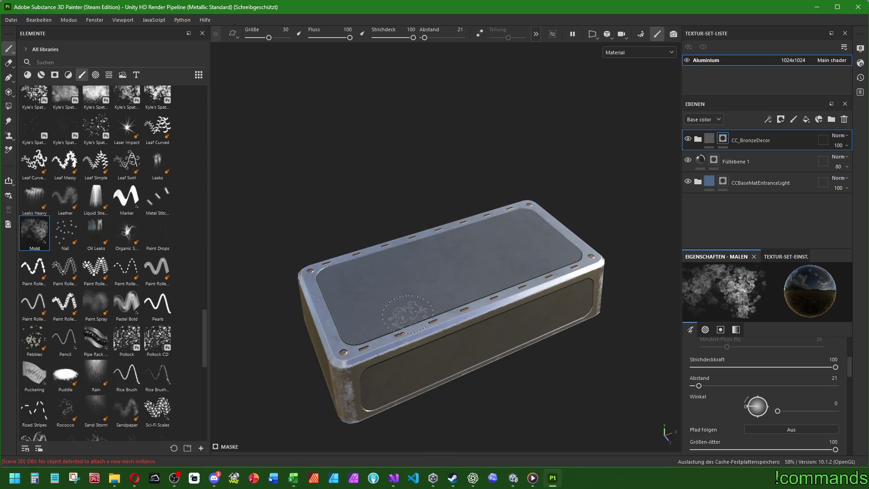
- Switch the brush from Mold to Nail and stamp nail marks onto the box top
alt+drag(425, 338, 574, 275)
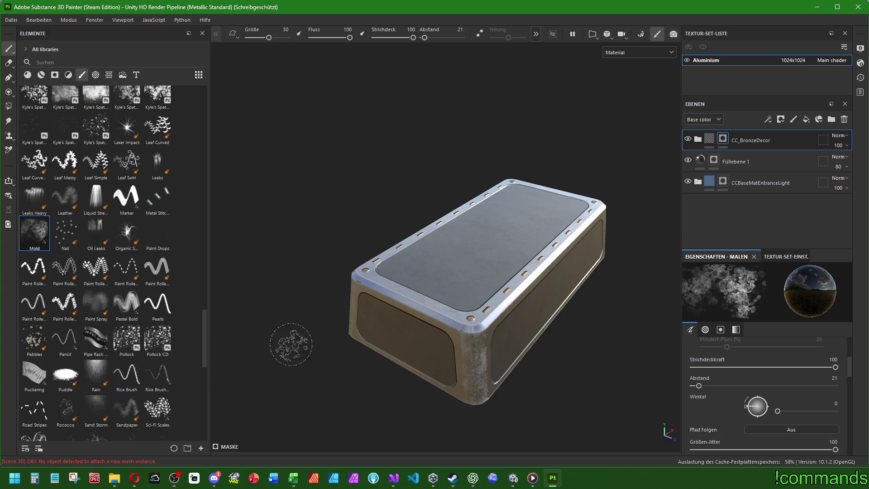
alt+drag(291, 344, 291, 330)
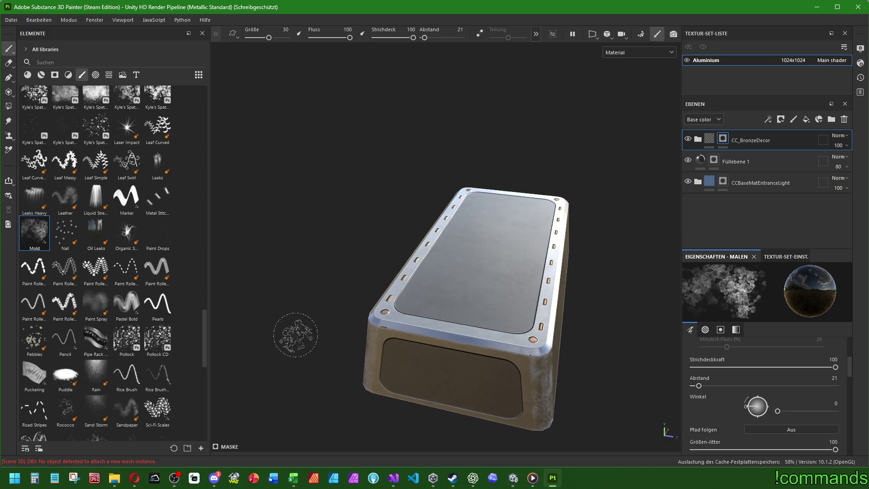
click(65, 233)
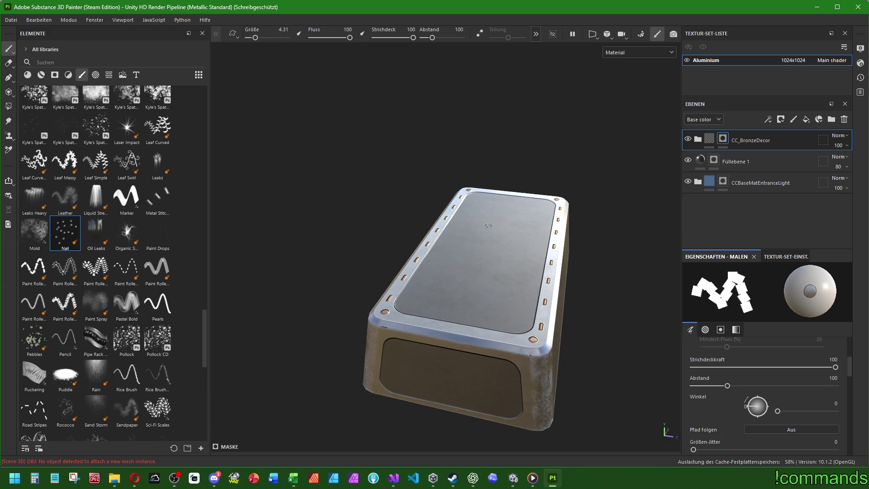
drag(492, 223, 467, 321)
- Inspect the box from side, top-down and angled views, then filter the library to alphas
alt+drag(528, 292, 508, 311)
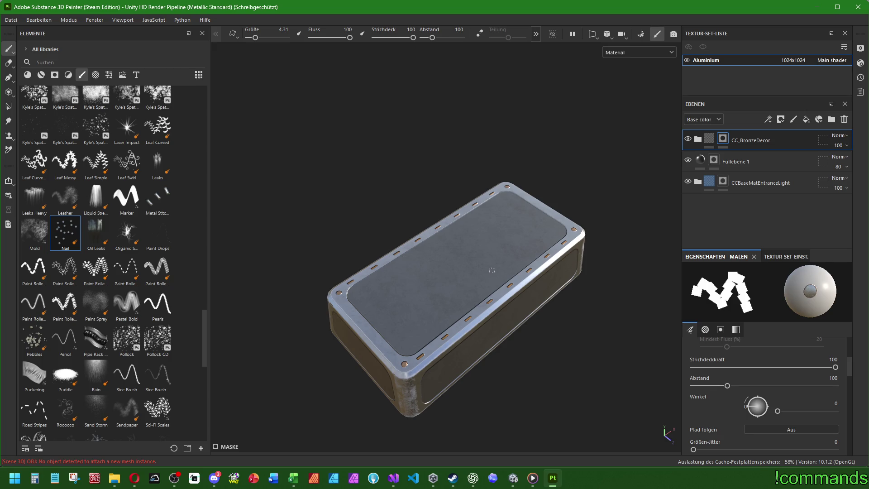
mouse_move(491, 275)
mouse_down()
mouse_move(489, 305)
mouse_move(485, 249)
mouse_move(497, 237)
mouse_up()
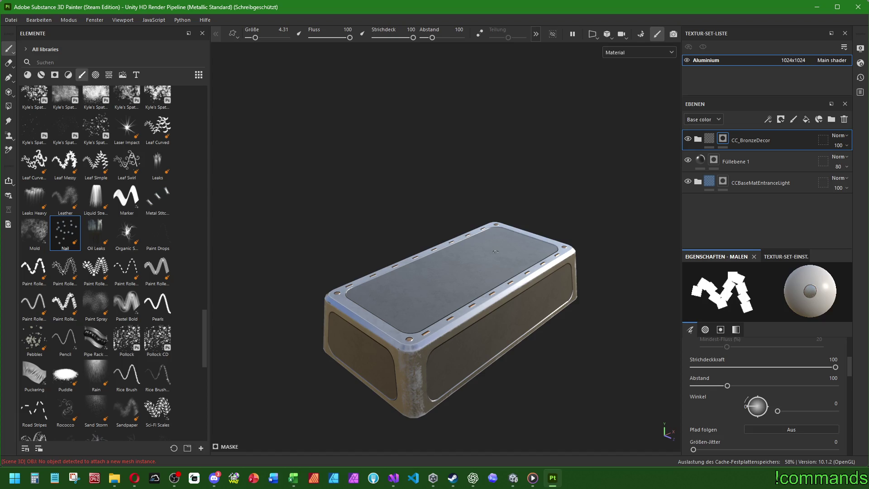
drag(495, 251, 468, 265)
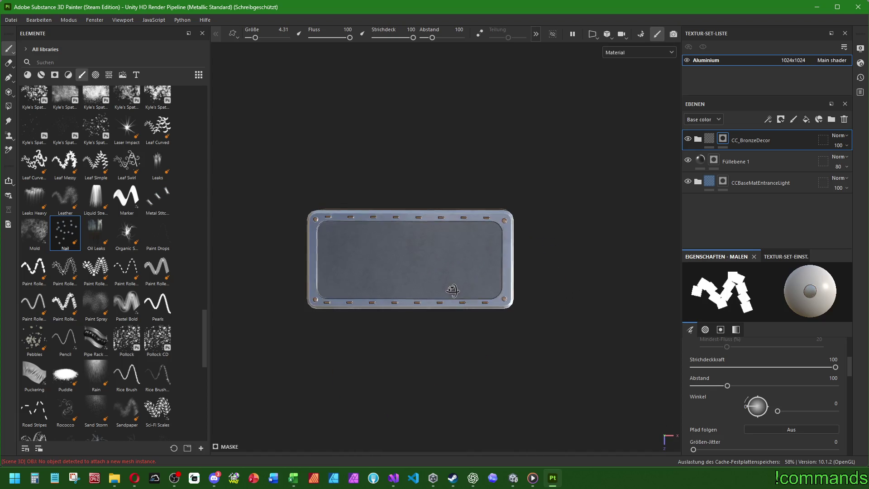
key(f)
mouse_move(418, 312)
mouse_down()
mouse_move(502, 298)
mouse_move(420, 332)
mouse_up()
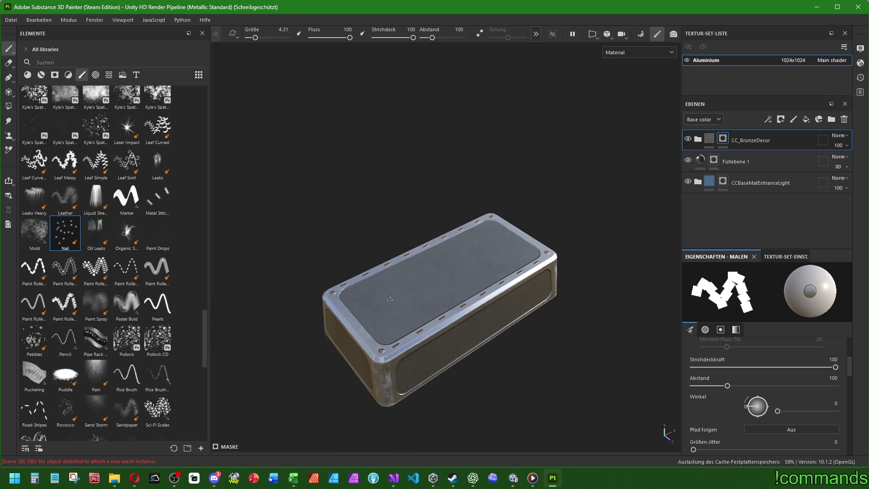
mouse_move(418, 288)
mouse_down()
mouse_move(481, 289)
mouse_move(494, 274)
mouse_up()
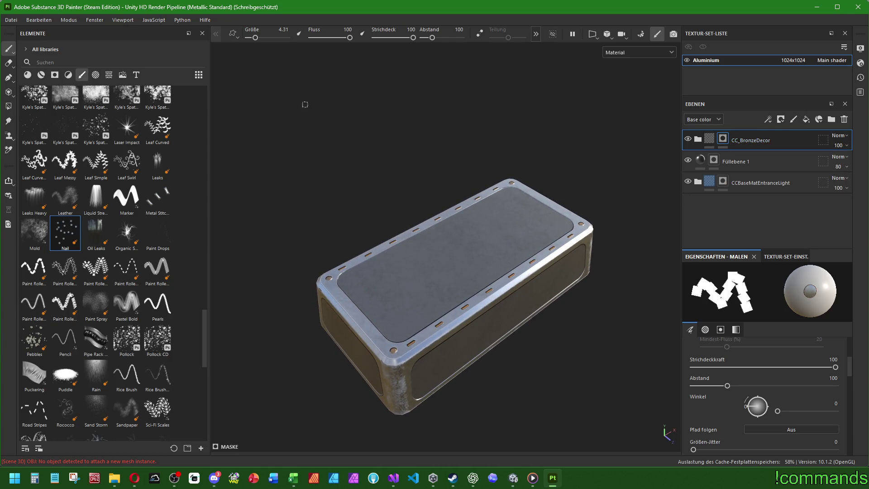
click(95, 75)
- Search the alpha library for 'high' and review the matching alphas
click(75, 59)
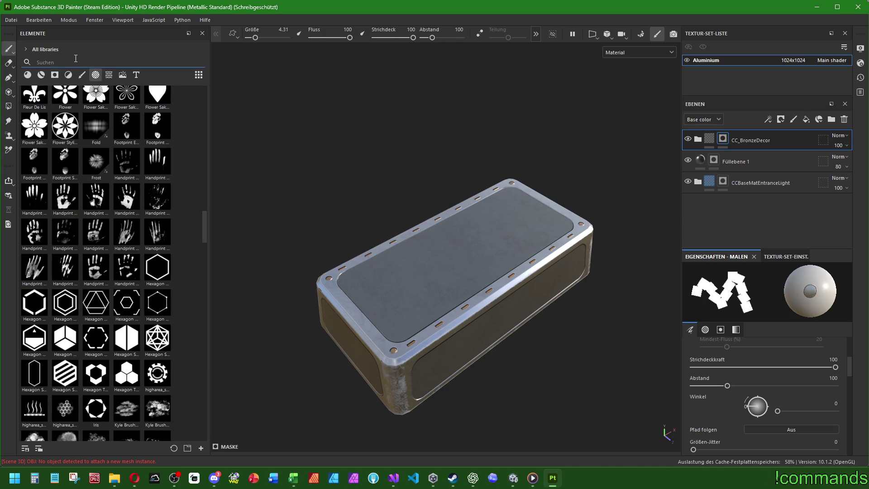
text(high)
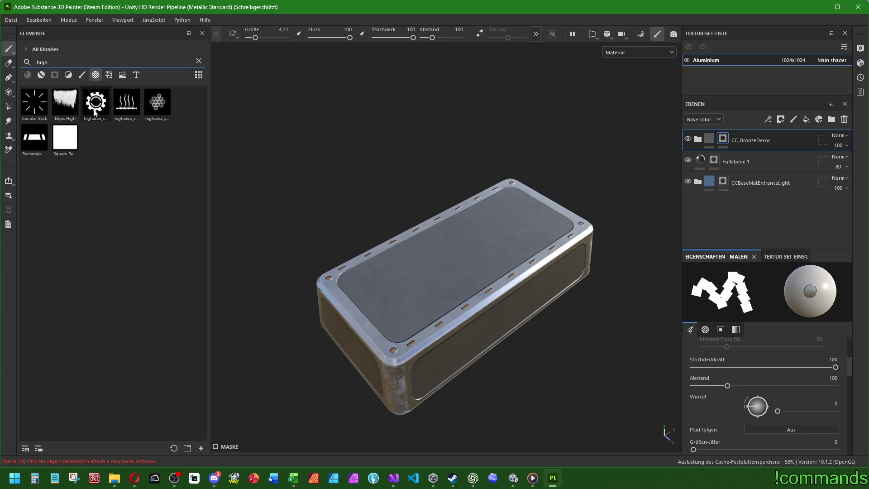
mouse_move(94, 111)
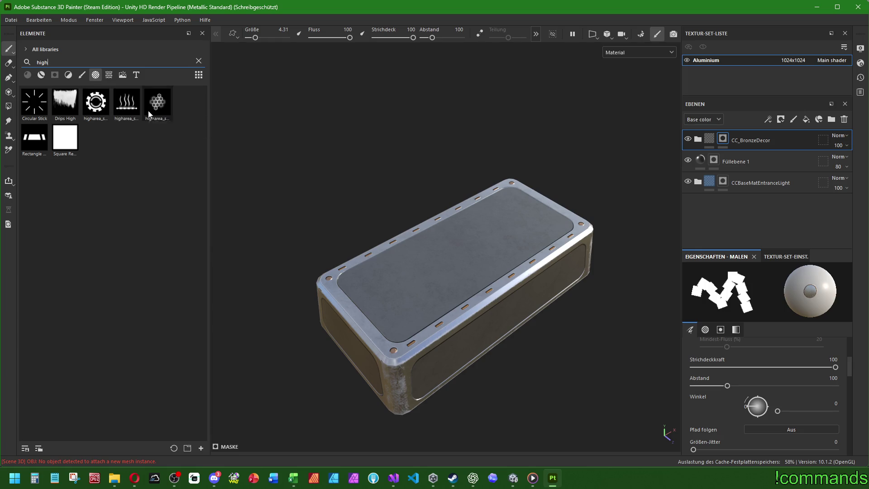
mouse_move(151, 111)
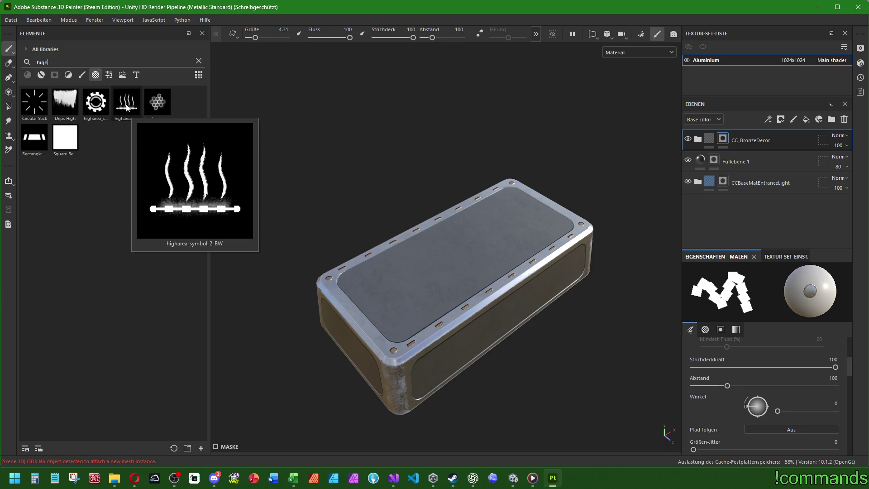
- Clear the search and scroll through the full alpha list before searching again
key(ctrl+a)
key(BackSpace)
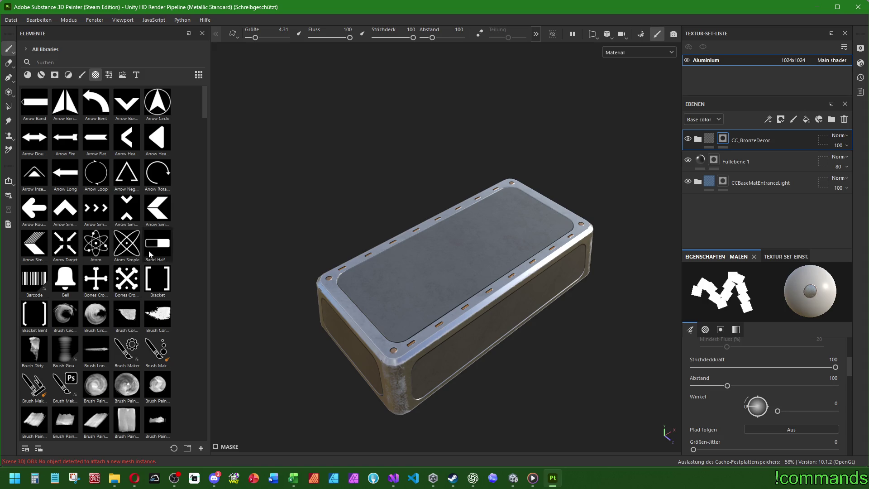
mouse_move(149, 254)
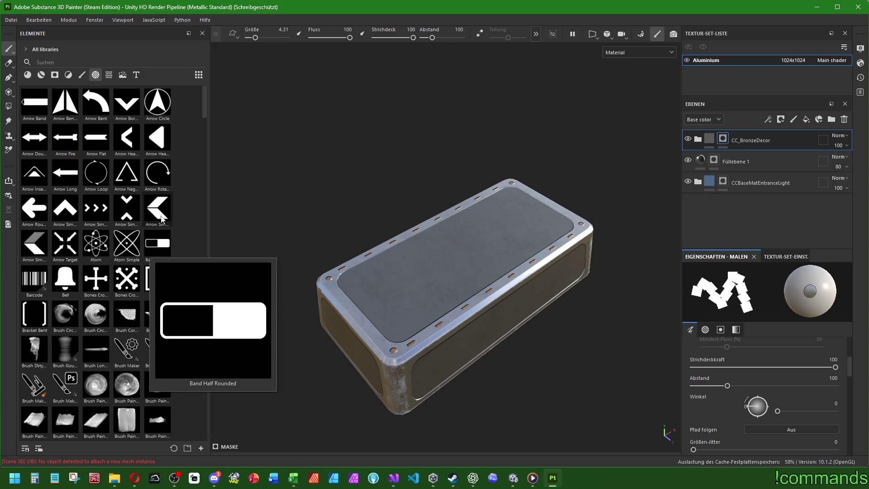
scroll(164, 216, down, 15)
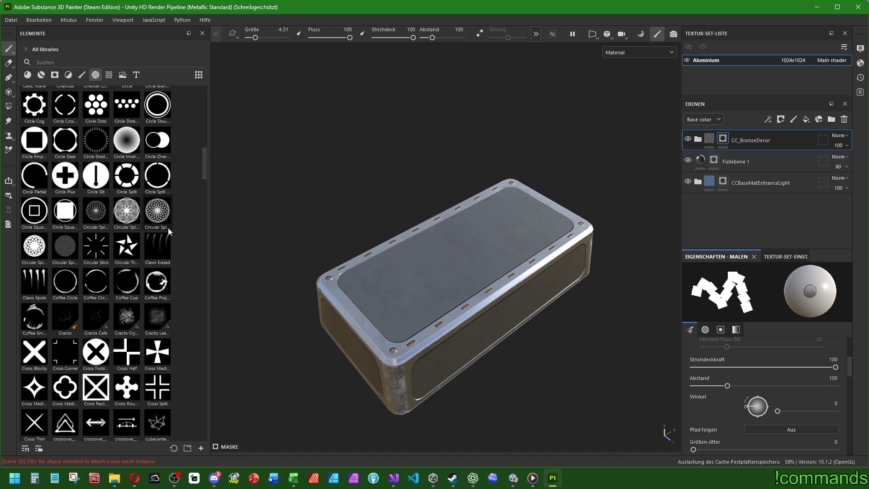
scroll(170, 235, down, 20)
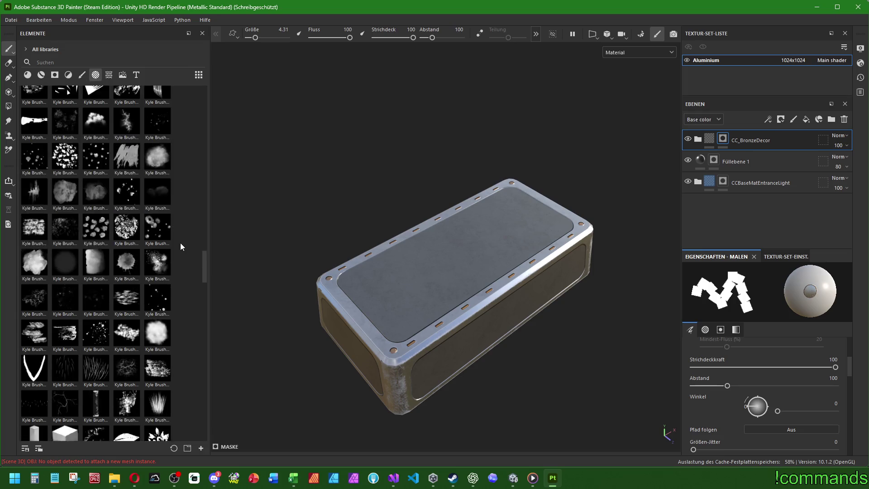
scroll(180, 246, down, 15)
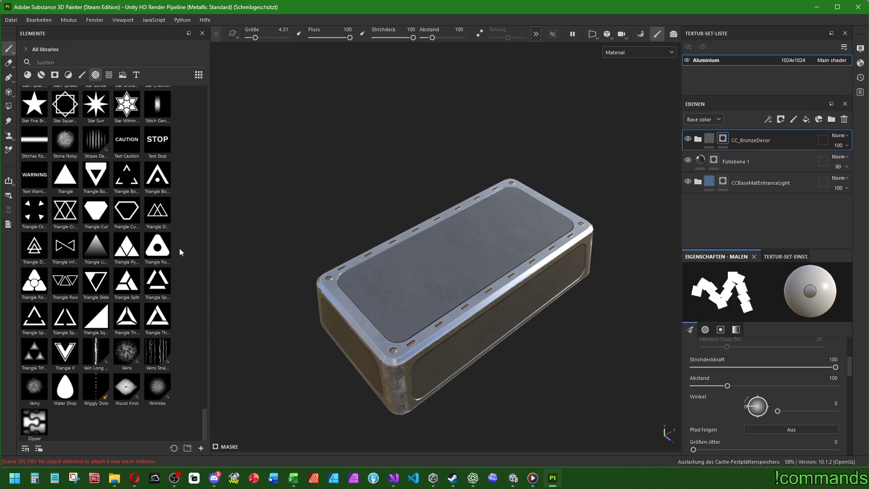
scroll(172, 238, up, 20)
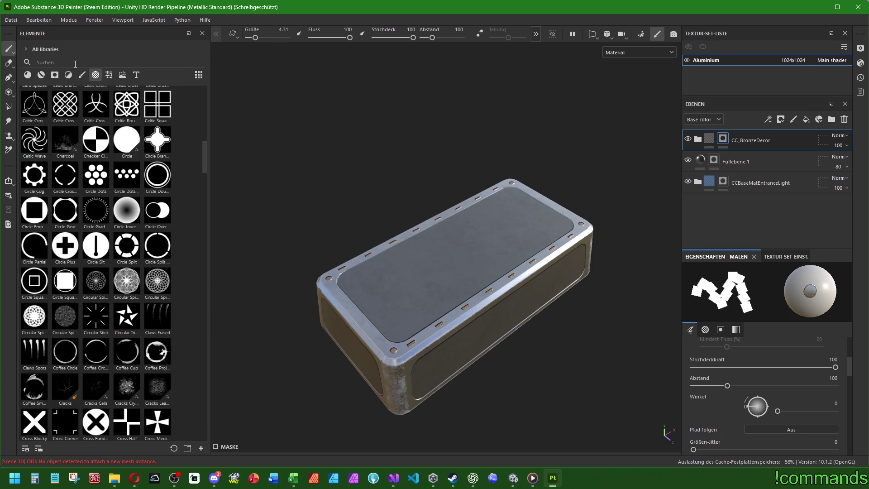
click(77, 62)
- Search 'high' and project the gear higharea_symbol_1_BW onto the top panel as a fill layer
text(high)
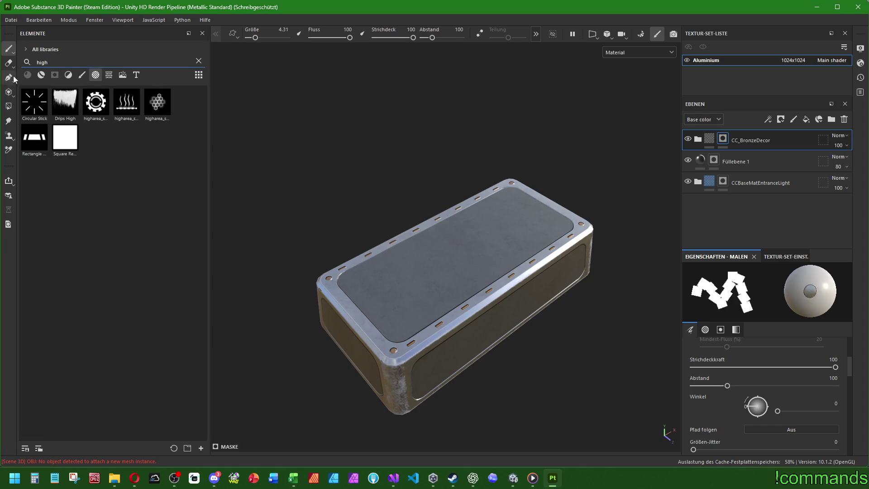
mouse_move(96, 102)
mouse_down()
mouse_move(472, 273)
mouse_move(463, 254)
mouse_up()
drag(439, 130, 533, 192)
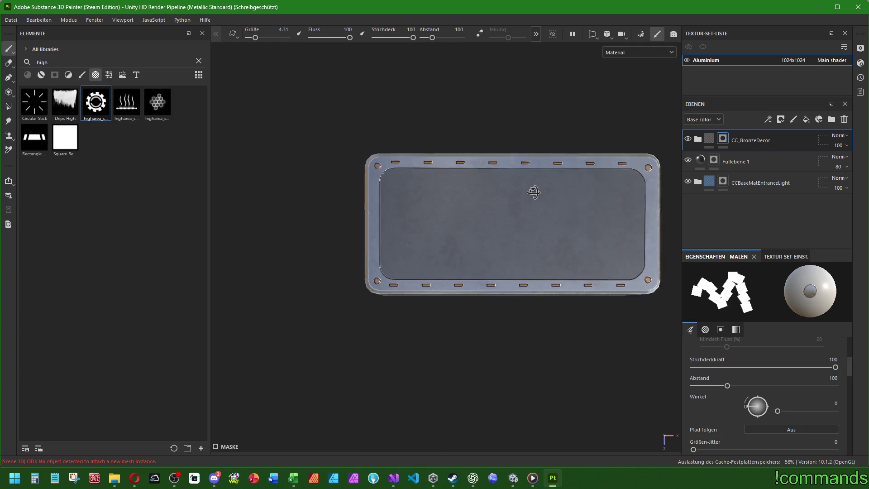
key(f)
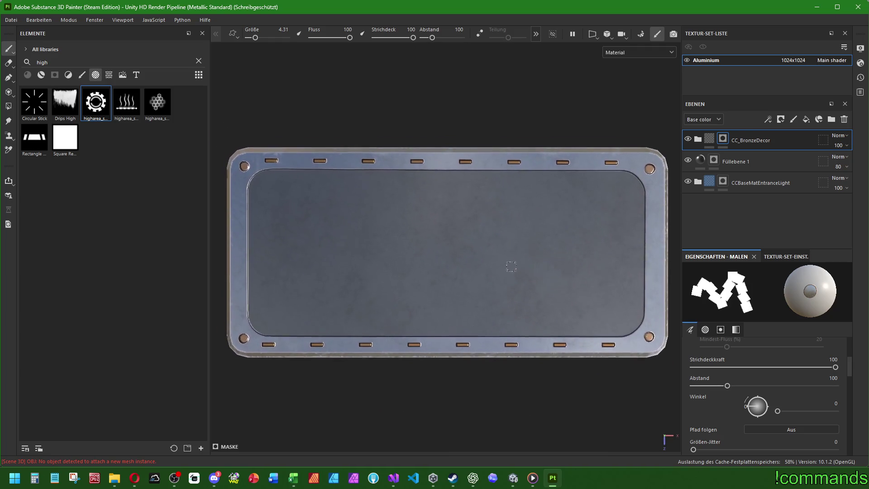
mouse_move(101, 109)
mouse_down()
mouse_move(446, 231)
mouse_move(439, 199)
mouse_move(438, 253)
mouse_up()
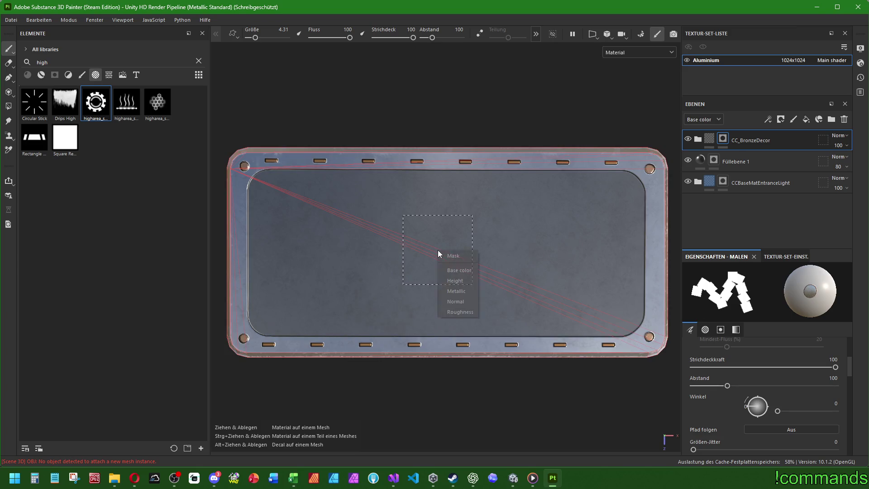
click(441, 255)
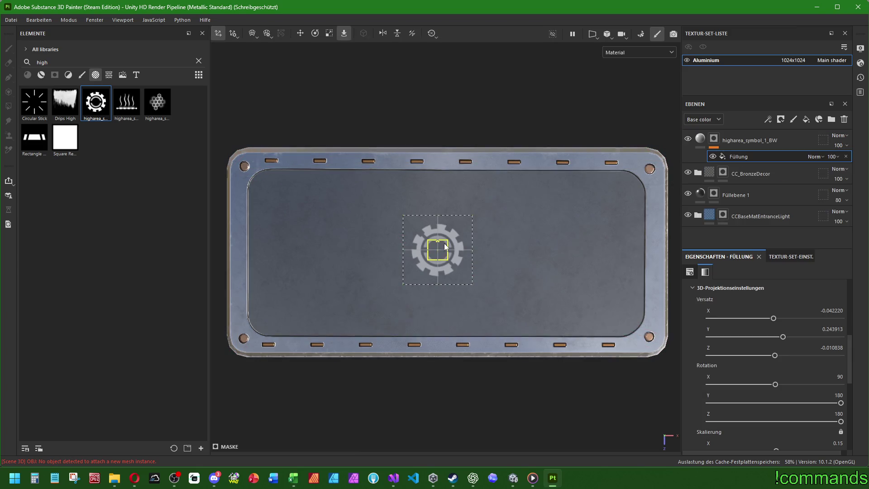
- Enlarge the gear symbol and nudge it down and right to centre it on the box
click(329, 34)
drag(443, 250, 676, 170)
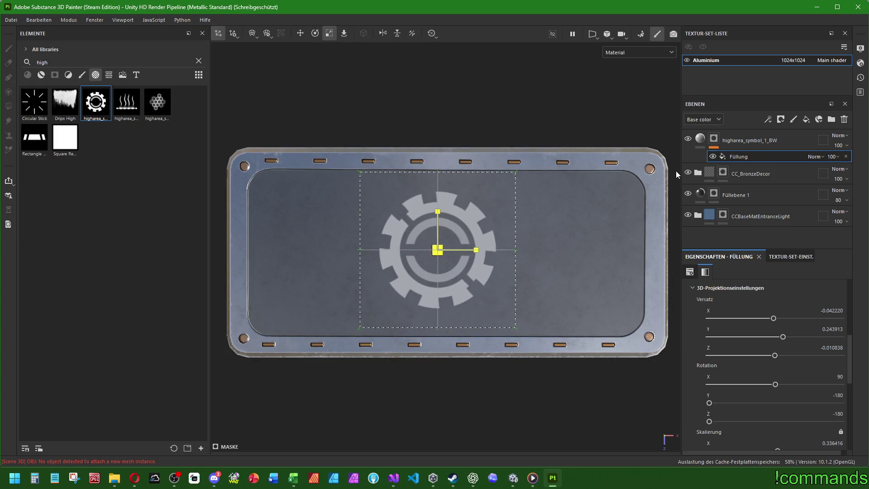
click(300, 33)
drag(438, 218, 438, 223)
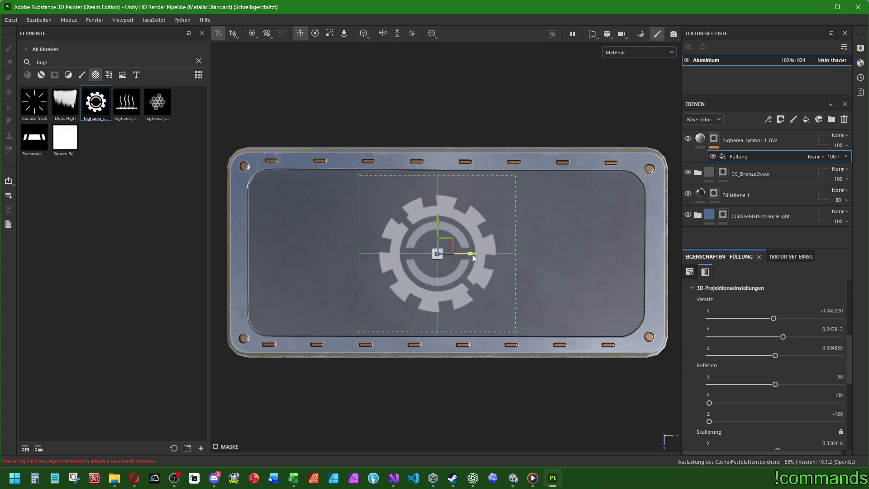
click(329, 33)
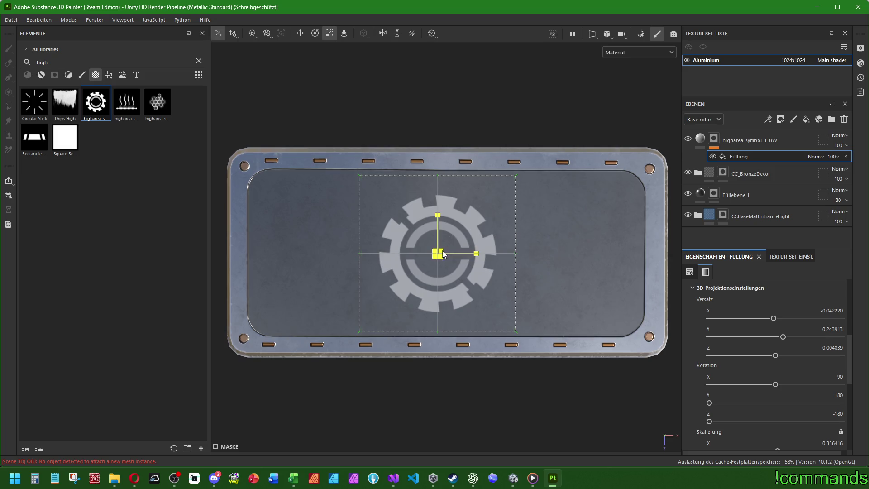
mouse_move(439, 252)
mouse_down()
mouse_move(713, 79)
mouse_move(699, 95)
mouse_up()
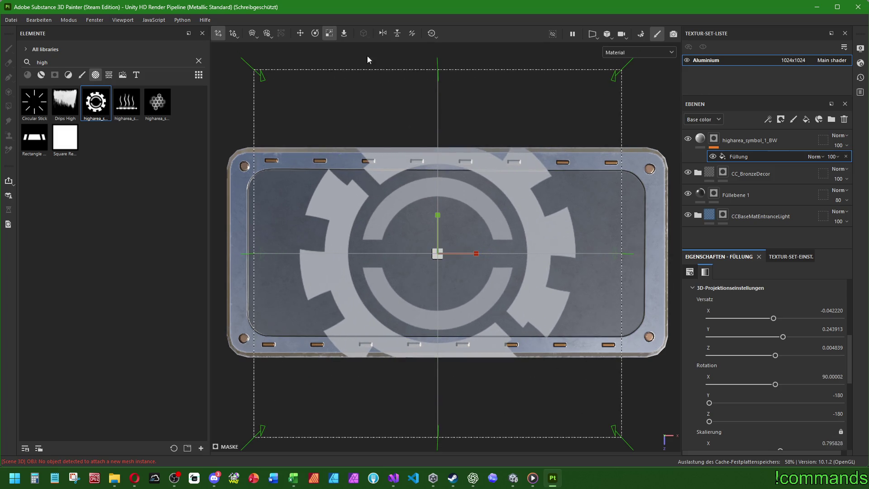
click(299, 35)
drag(470, 253, 479, 254)
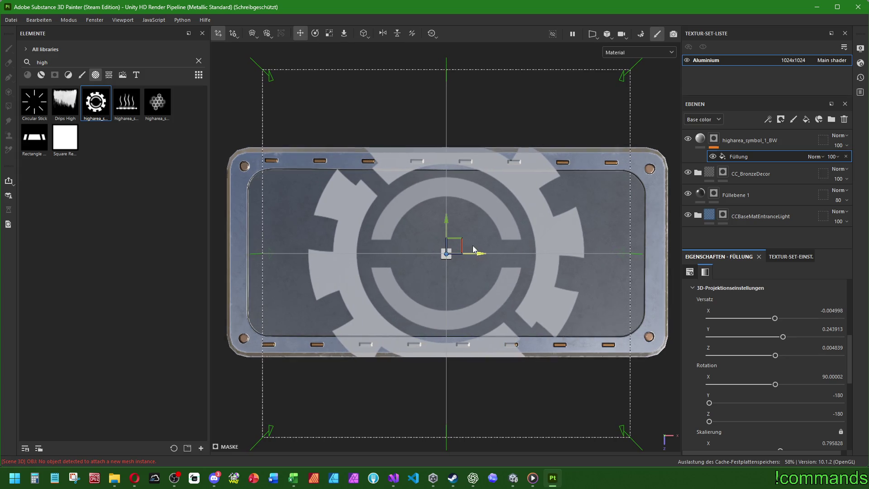
- Shrink the gear to fit the top panel and rotate it about 45 degrees
click(329, 33)
drag(453, 245, 362, 292)
click(314, 34)
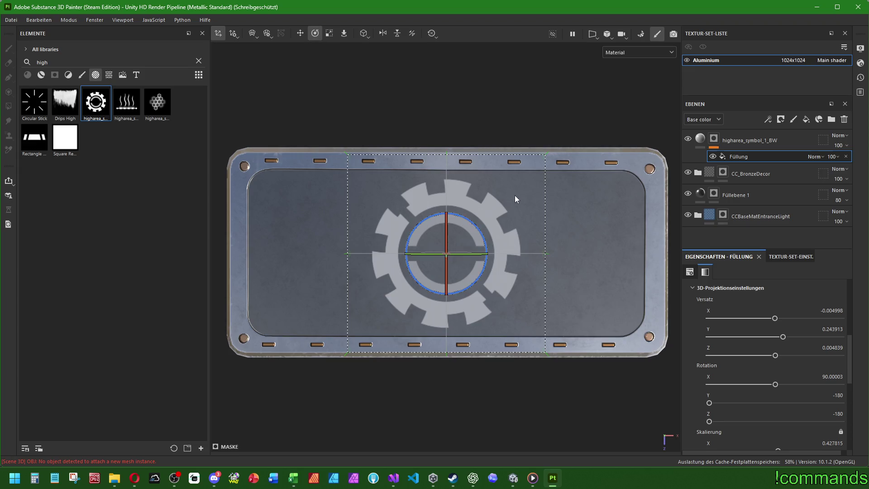
mouse_move(469, 220)
mouse_down()
mouse_move(485, 211)
mouse_move(551, 225)
mouse_move(590, 262)
mouse_up()
drag(487, 300, 528, 251)
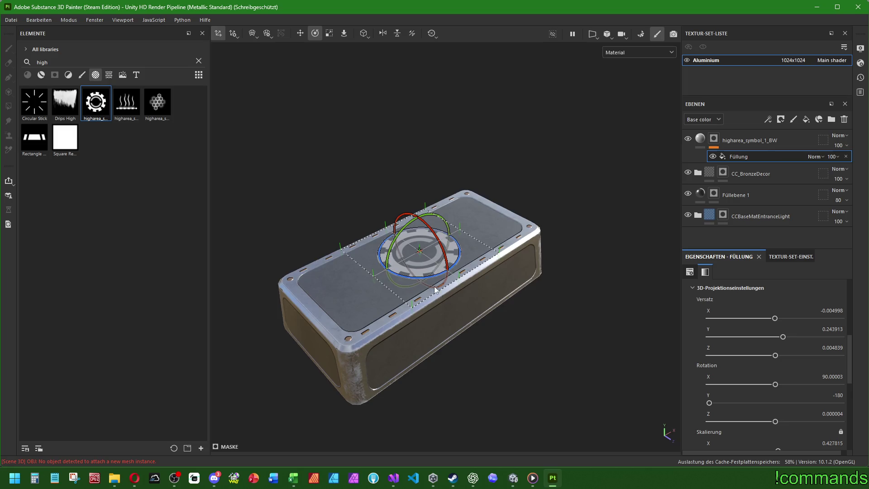
click(738, 142)
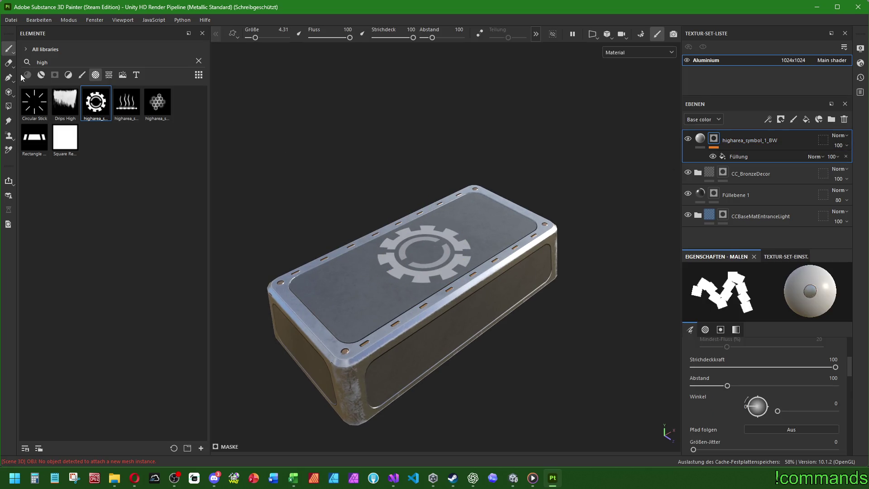
- Add the CCBaseMatHighAreaDark material to the layers and inspect its BaseMetal base colour
click(42, 75)
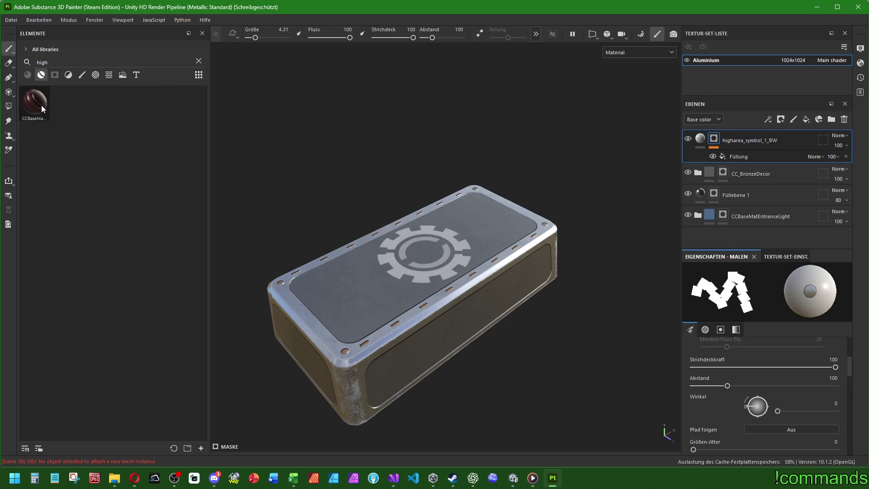
mouse_move(39, 107)
mouse_down()
mouse_move(634, 197)
mouse_move(736, 174)
mouse_move(745, 130)
mouse_move(699, 140)
mouse_up()
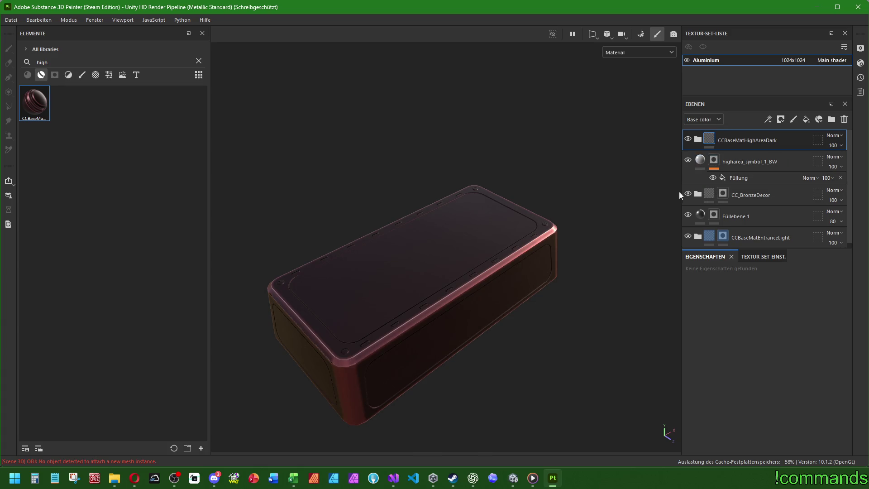
click(697, 139)
click(713, 162)
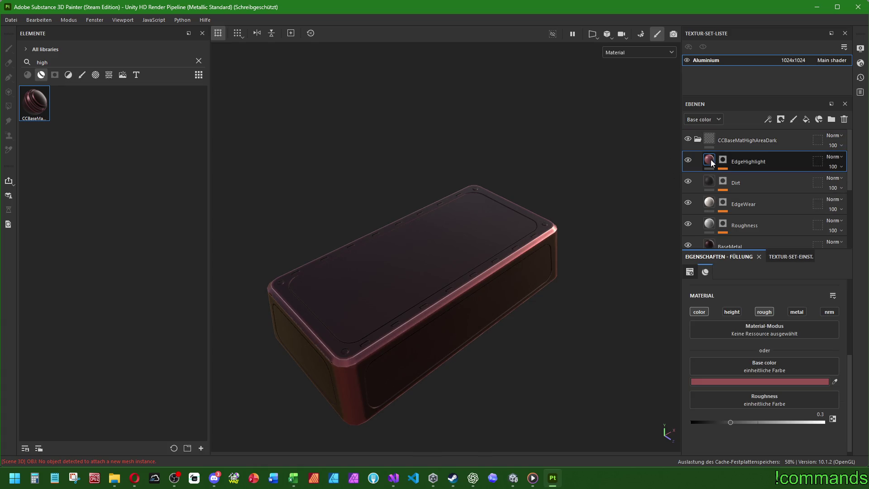
scroll(751, 185, down, 2)
click(712, 196)
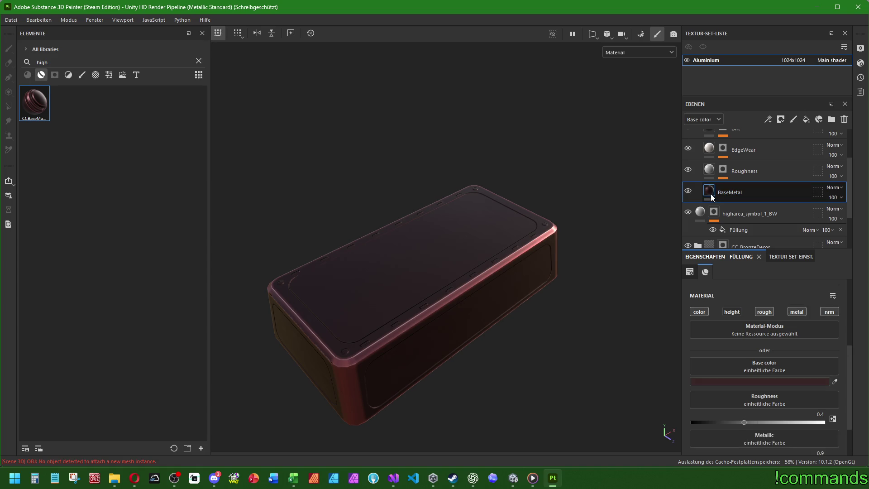
click(748, 381)
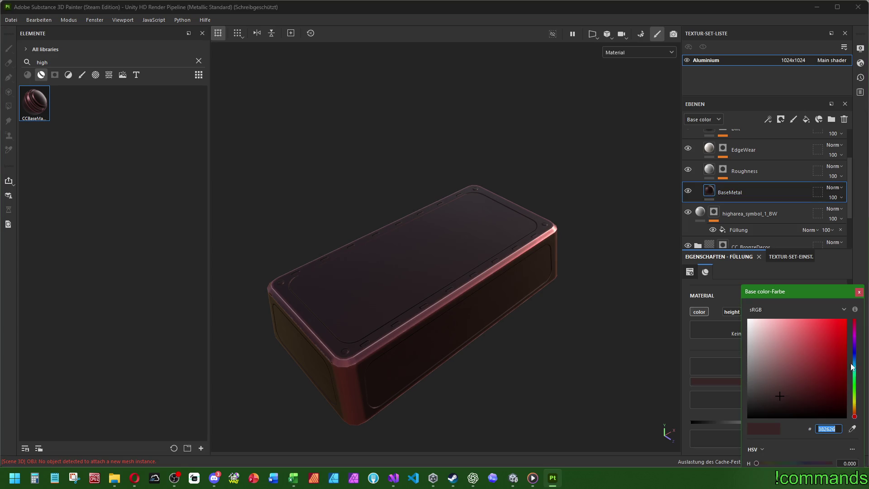
click(759, 151)
scroll(758, 151, up, 3)
- Paste BaseMetal's content into the gear symbol layer and delete the CCBaseMatHighAreaDark folder
click(697, 140)
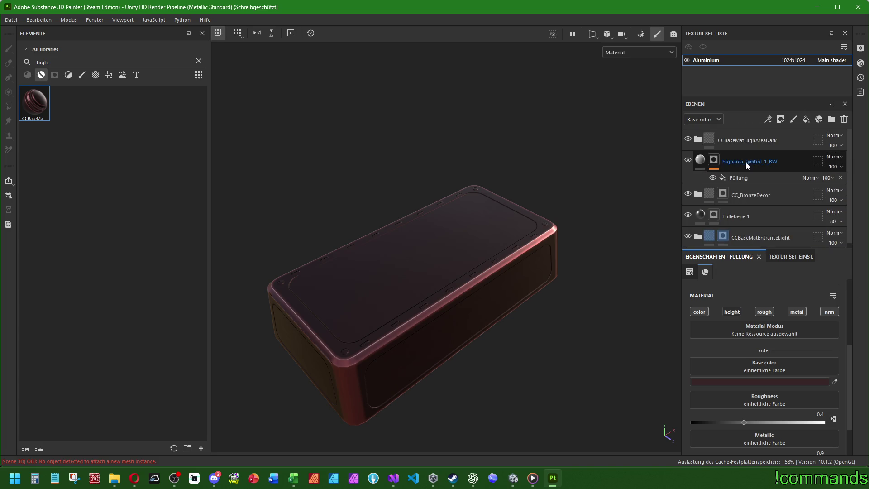
click(746, 162)
right_click(699, 165)
click(740, 330)
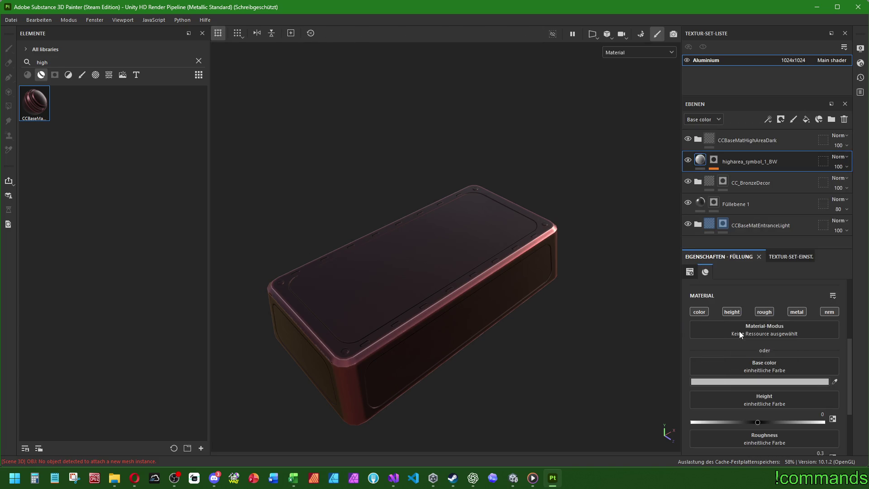
click(703, 143)
scroll(703, 143, down, 1)
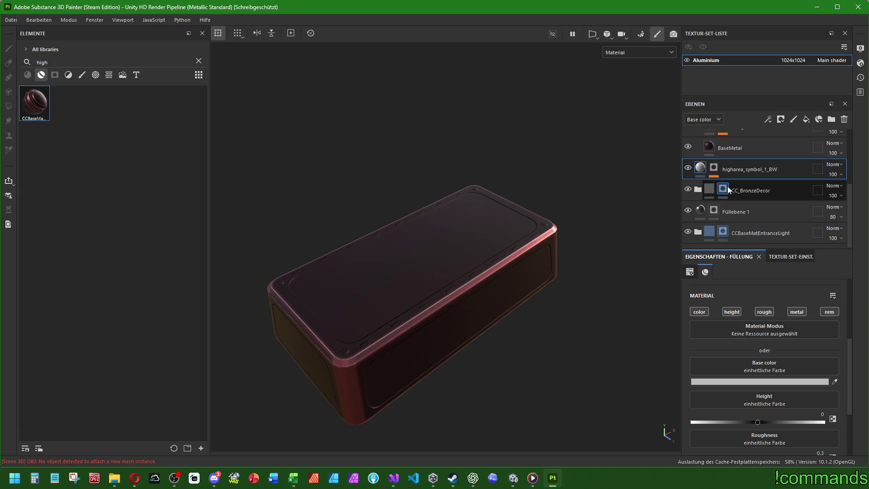
click(710, 151)
right_click(709, 151)
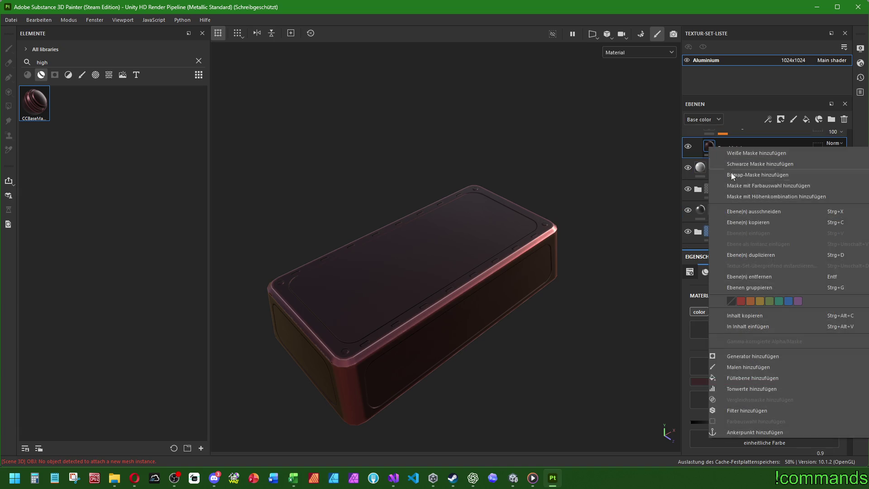
click(753, 317)
scroll(724, 190, up, 2)
click(699, 161)
right_click(700, 161)
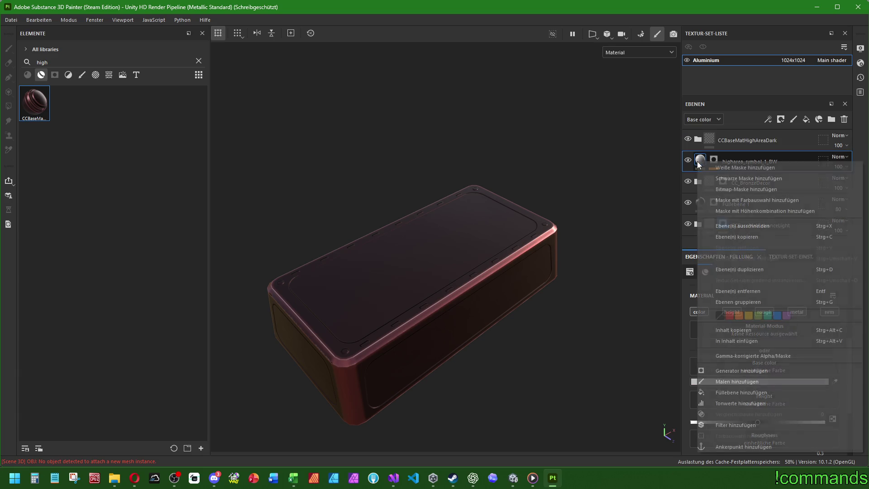
click(730, 341)
click(732, 140)
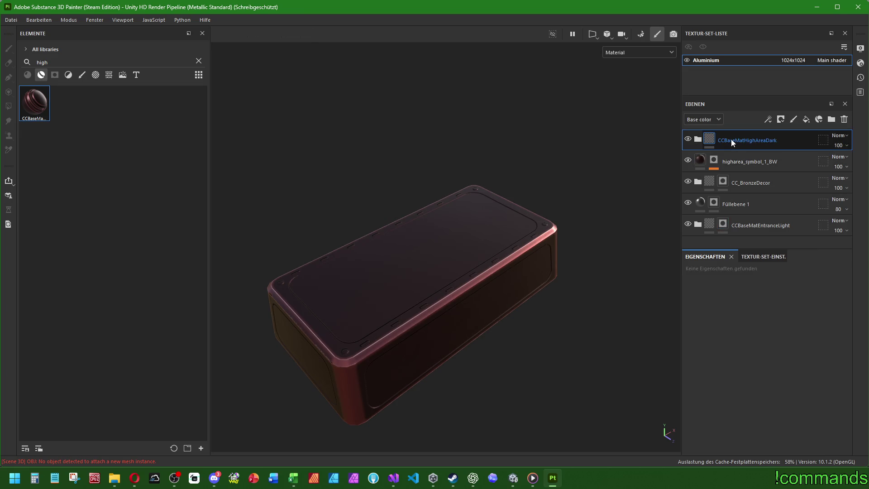
key(Delete)
- Set the gear layer's height to 0.05 and roughness to 0.6
mouse_move(512, 219)
mouse_down()
mouse_move(525, 210)
mouse_move(581, 222)
mouse_move(624, 172)
mouse_move(534, 235)
mouse_up()
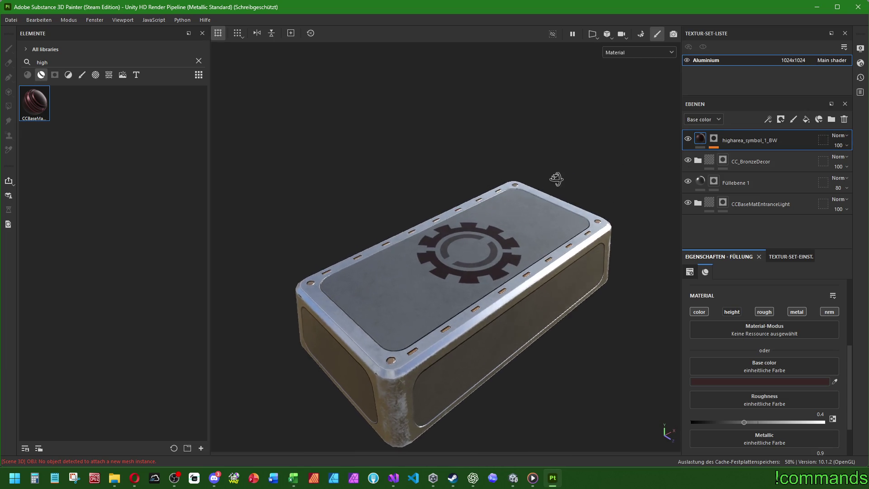
click(736, 312)
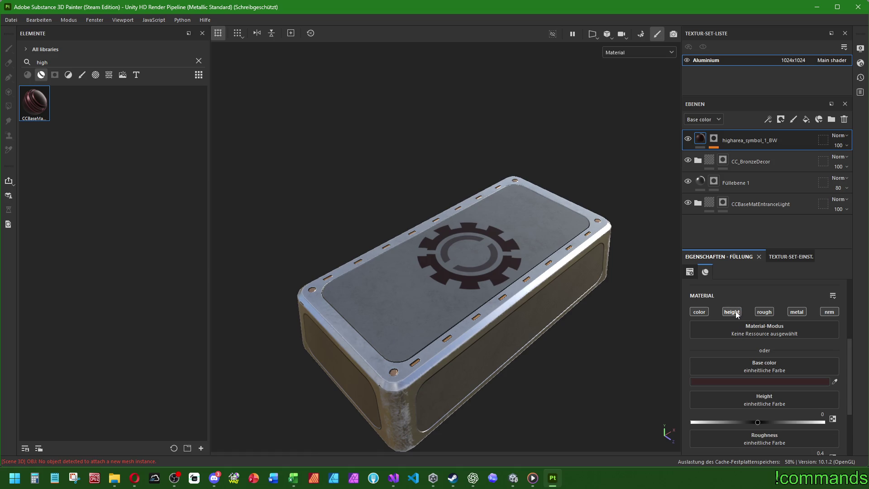
text(0.05)
key(Return)
drag(499, 362, 639, 362)
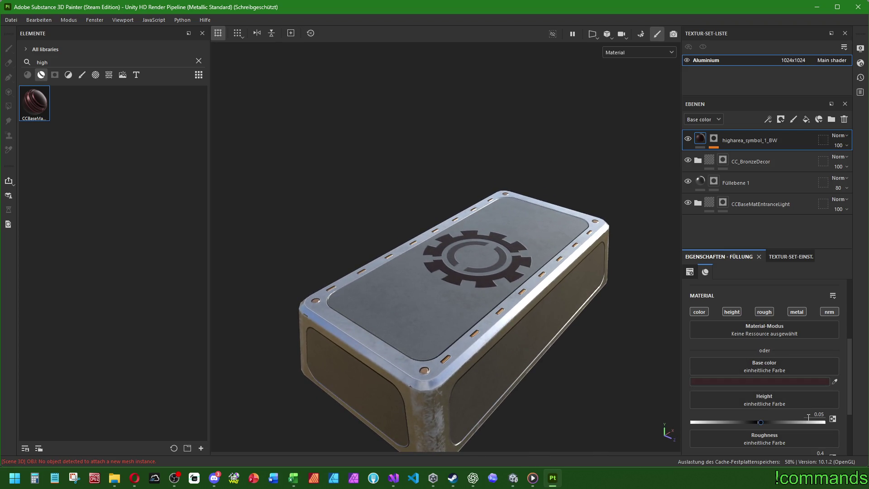
scroll(775, 430, down, 2)
click(810, 400)
text(0.6)
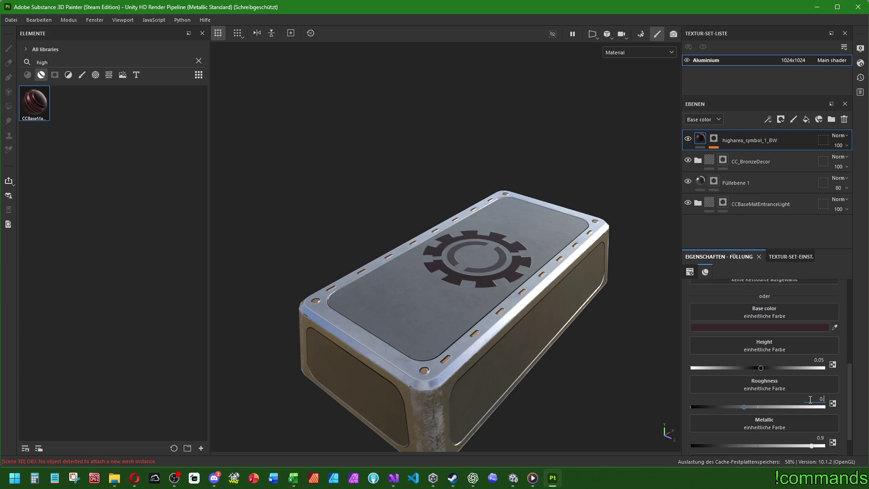
key(Return)
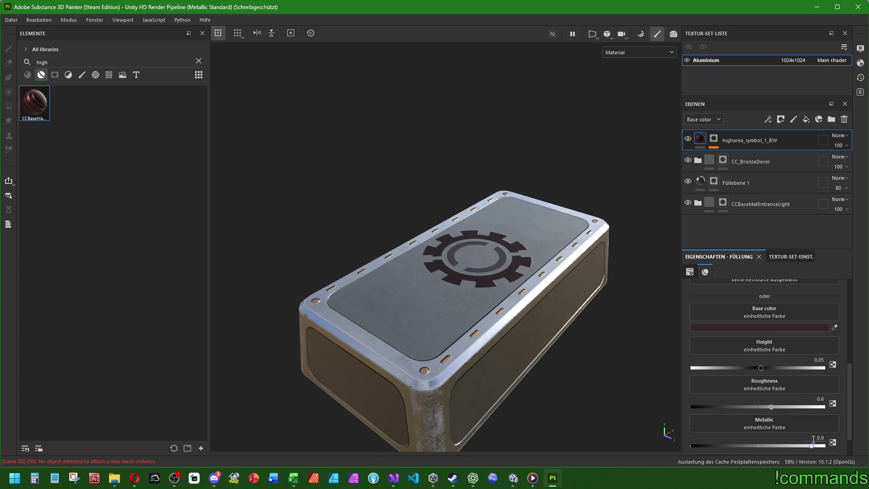
- Lower the gear layer's metallic value to just above zero
click(812, 438)
drag(809, 446, 773, 447)
click(810, 436)
text(0.6)
key(BackSpace)
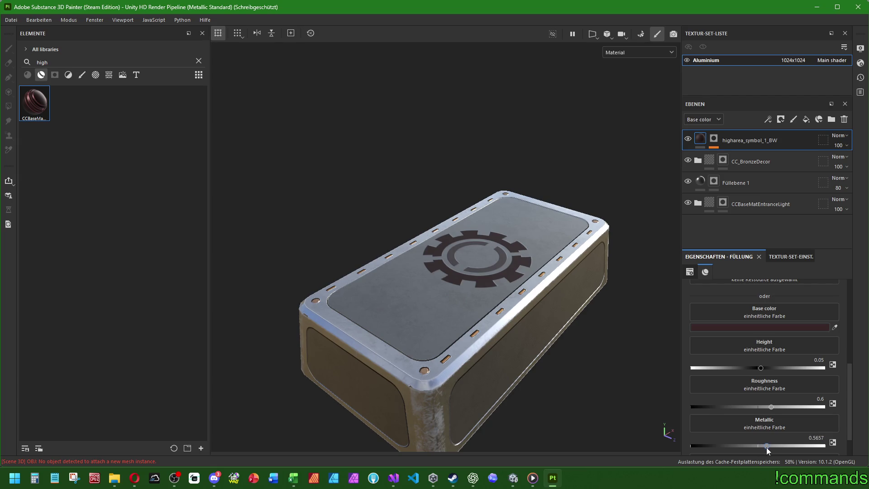
drag(767, 447, 669, 447)
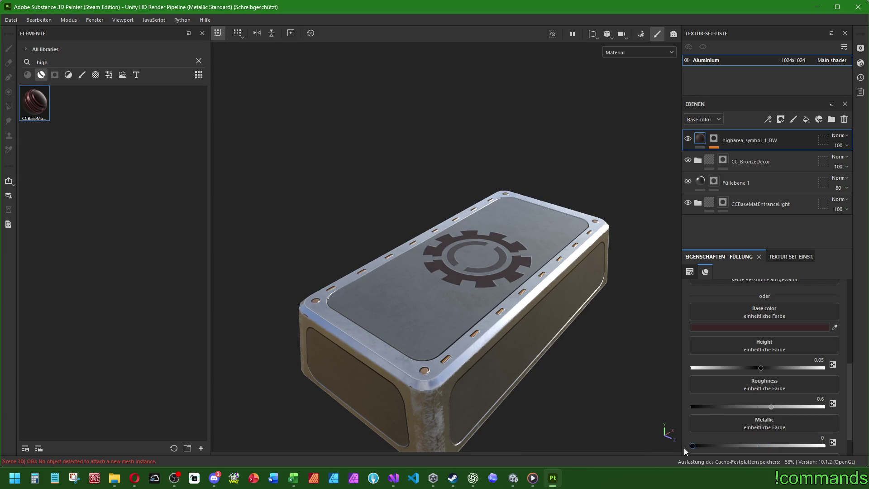
click(716, 446)
click(739, 325)
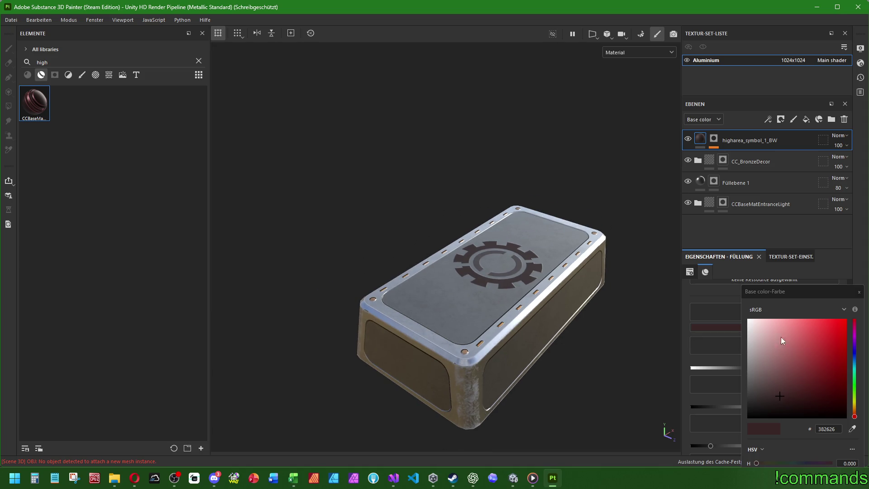
- Try a pink DA8F8F base colour, then set the gear layer's base colour to saturated red
mouse_move(778, 292)
mouse_down()
mouse_move(762, 277)
mouse_move(759, 240)
mouse_up()
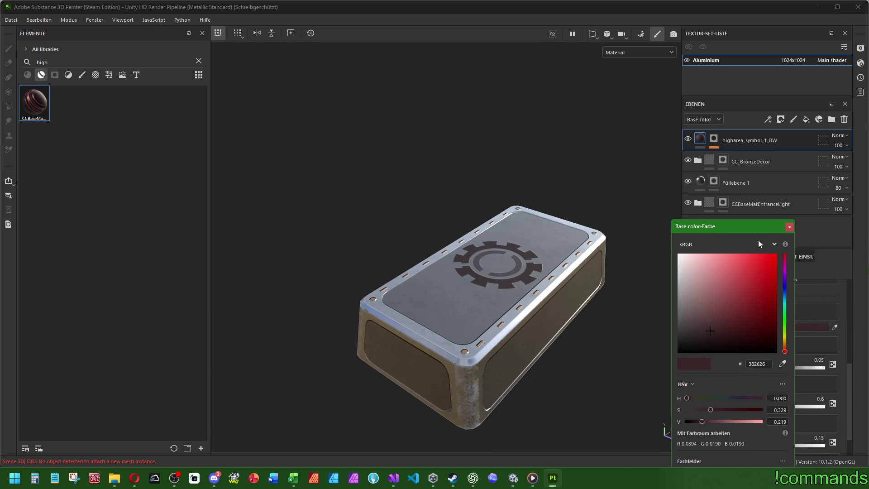
click(711, 286)
drag(711, 288, 712, 274)
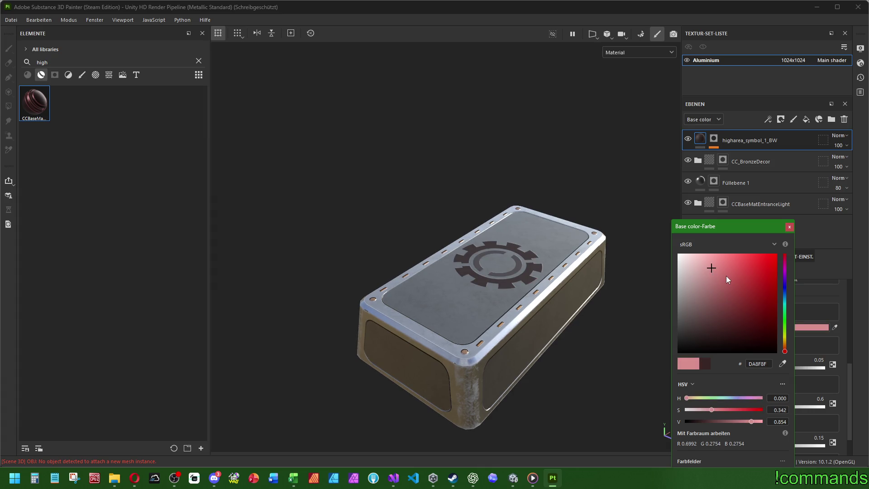
click(790, 227)
scroll(588, 213, down, 2)
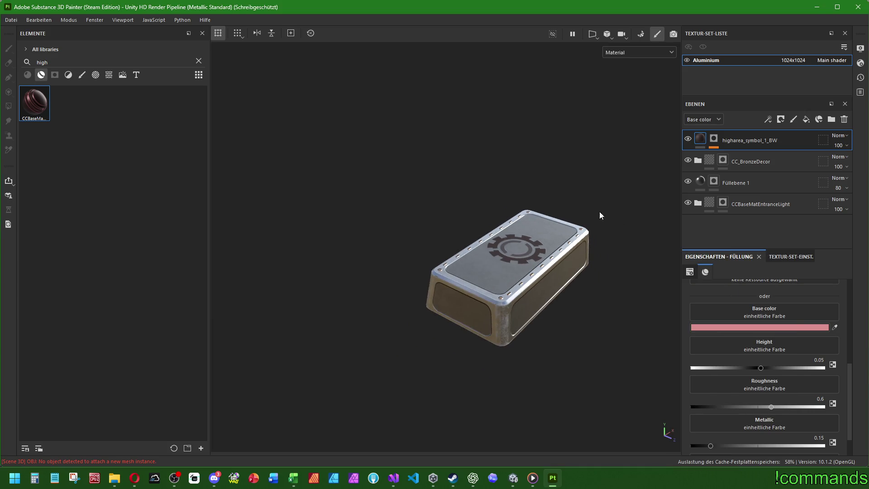
mouse_move(601, 188)
mouse_down()
mouse_move(555, 251)
mouse_move(574, 316)
mouse_move(669, 304)
mouse_up()
click(714, 328)
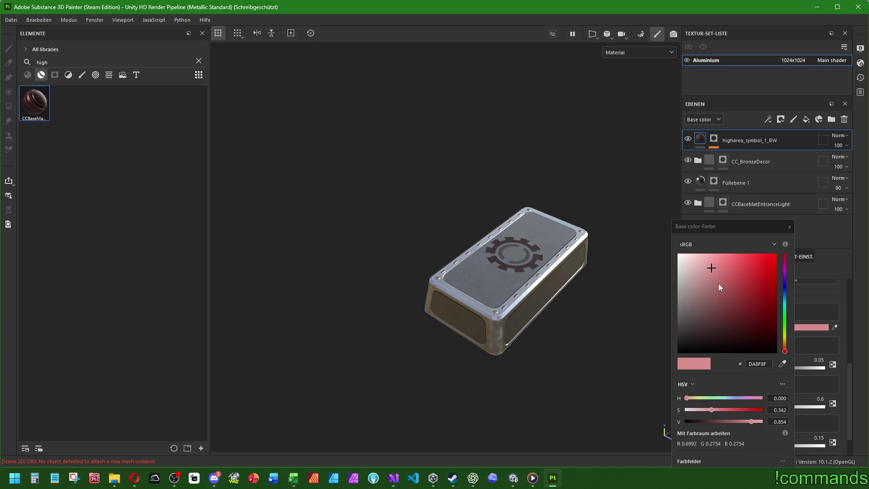
drag(715, 319, 770, 244)
click(789, 226)
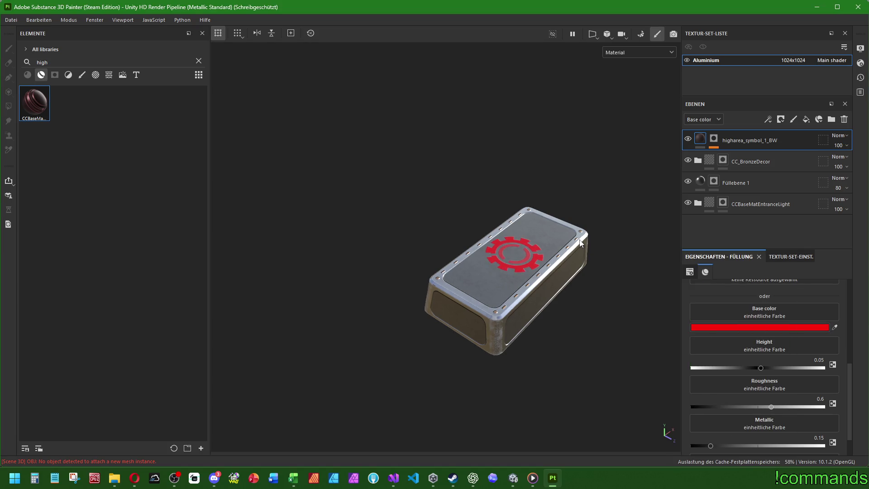
click(726, 328)
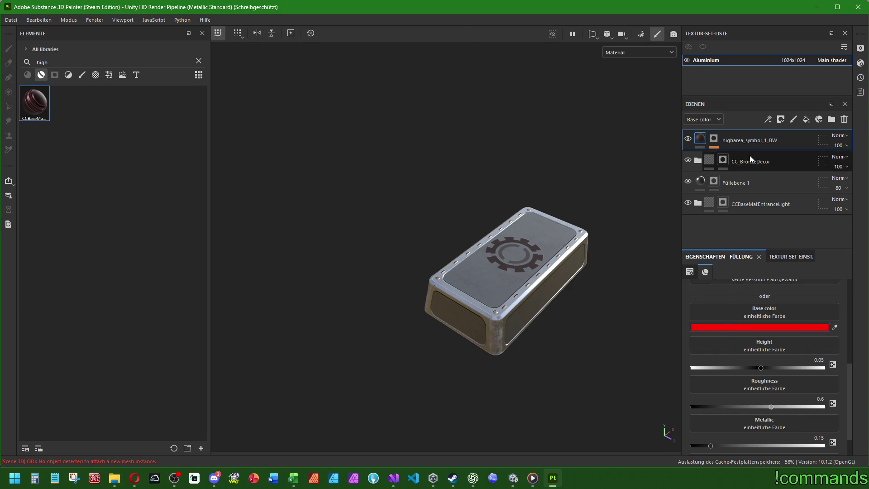
- Clear the material library search and view the finished gear emblem from a closer angle
double_click(749, 143)
key(Escape)
alt+drag(525, 253, 564, 224)
scroll(563, 224, up, 3)
scroll(569, 244, down, 2)
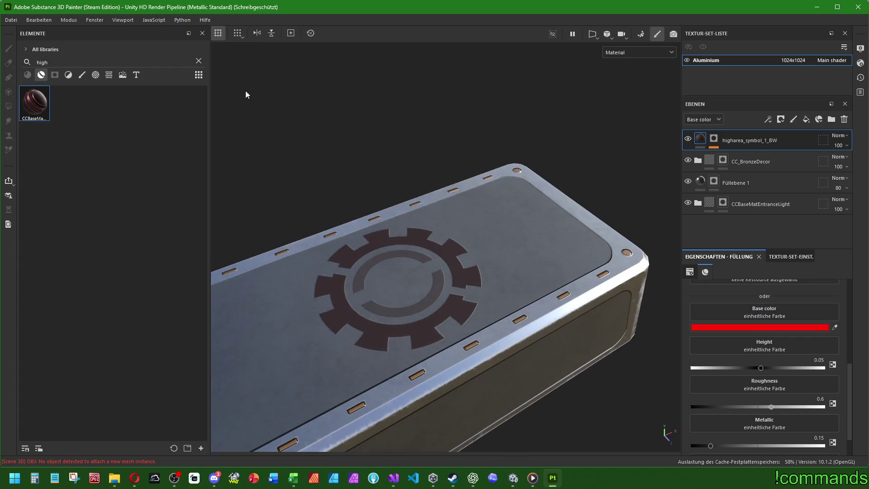
click(199, 60)
scroll(351, 190, down, 5)
drag(397, 229, 445, 224)
scroll(375, 140, up, 5)
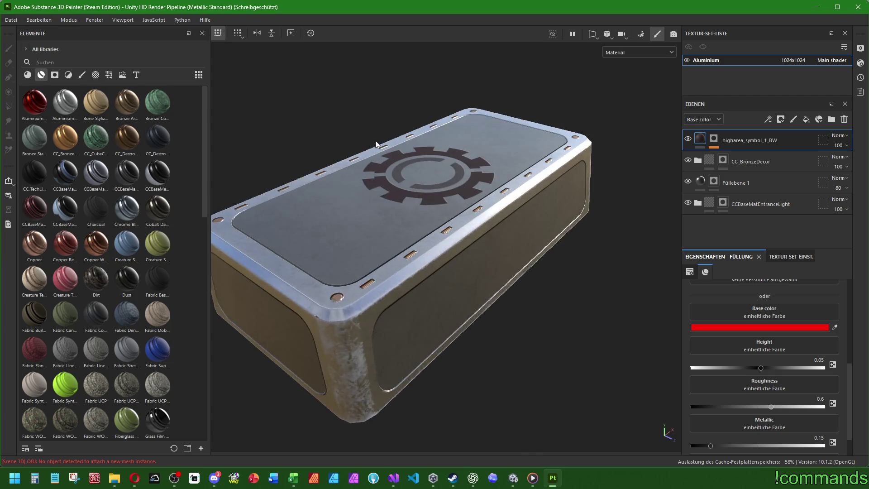
scroll(380, 160, down, 4)
mouse_move(435, 163)
mouse_down()
mouse_move(516, 219)
mouse_move(458, 165)
mouse_move(435, 181)
mouse_move(456, 294)
mouse_move(517, 83)
mouse_move(518, 165)
mouse_move(494, 280)
mouse_up()
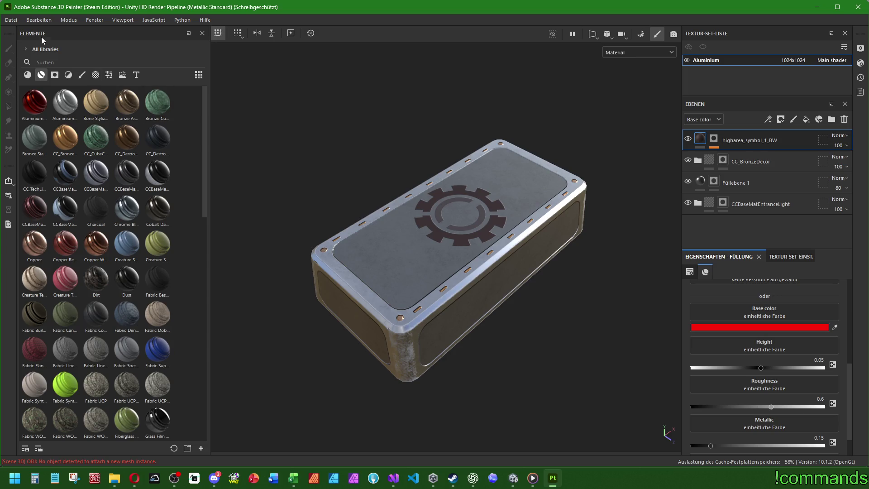
click(32, 20)
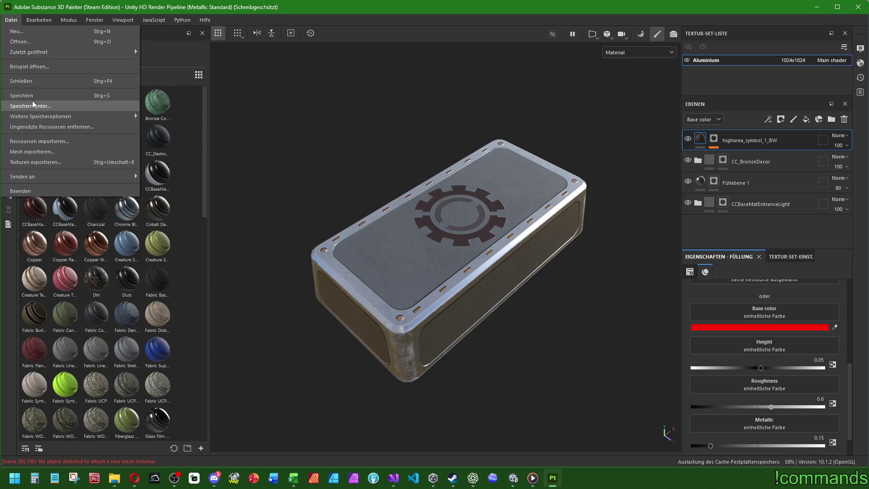
- Start saving the project under a new name and browse to SubstanceMats > HangarMaterials > Higharea
click(34, 106)
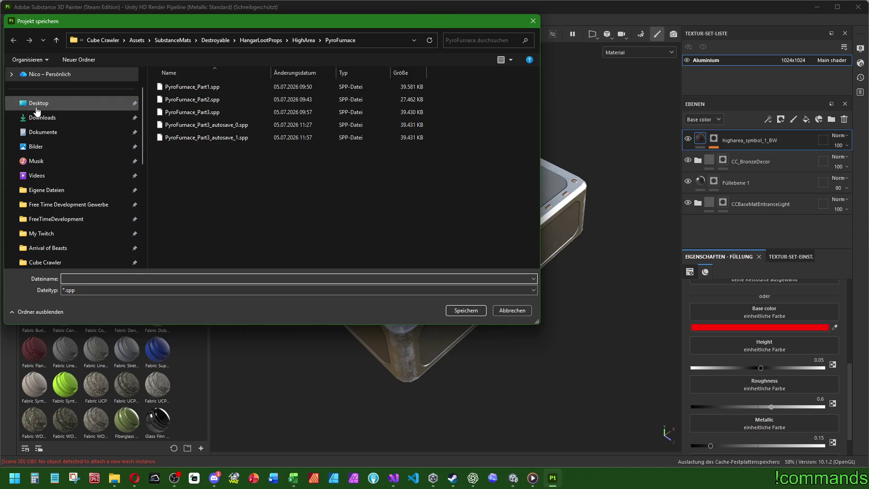
mouse_move(200, 25)
mouse_down()
mouse_move(336, 106)
mouse_move(331, 115)
mouse_up()
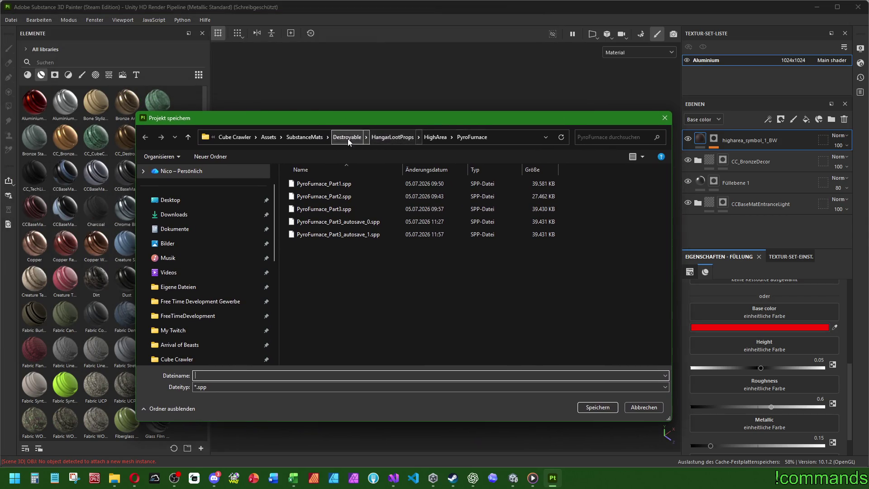
click(300, 137)
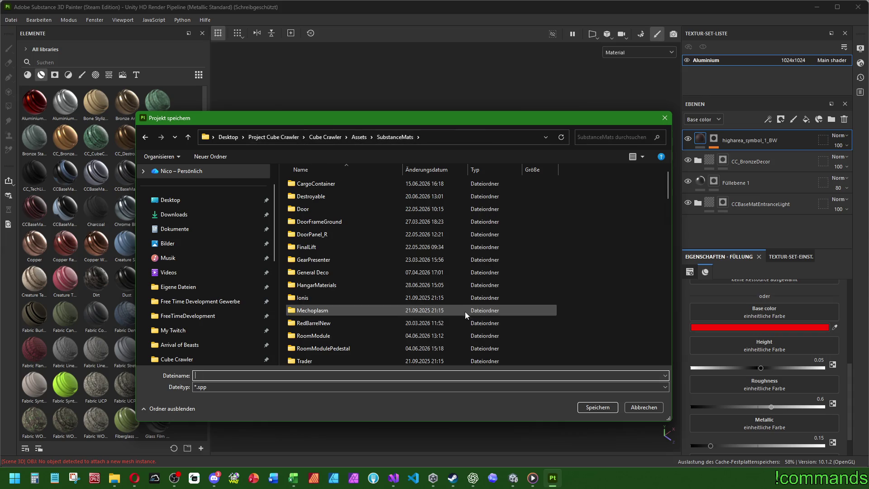
double_click(327, 287)
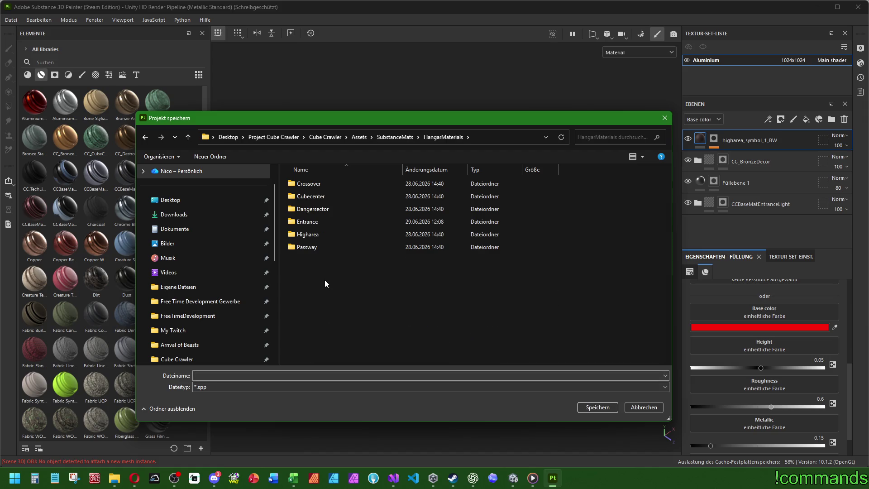
double_click(312, 233)
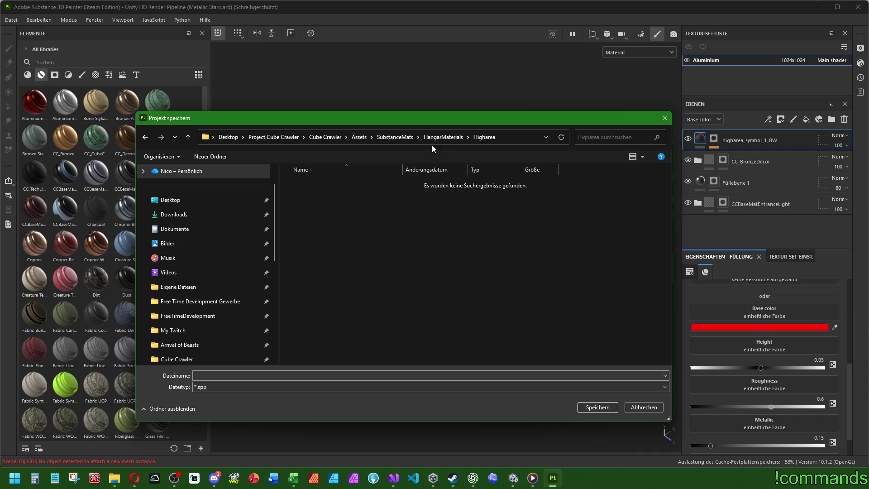
click(436, 137)
double_click(316, 222)
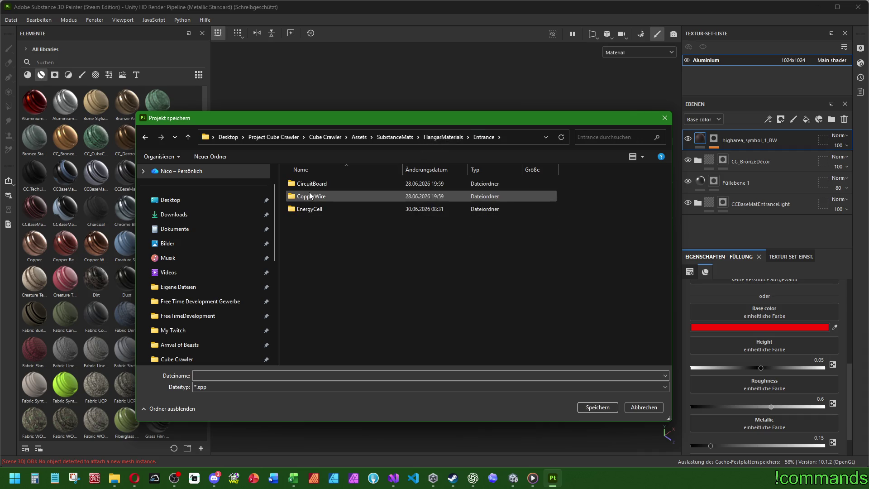
click(444, 139)
double_click(328, 234)
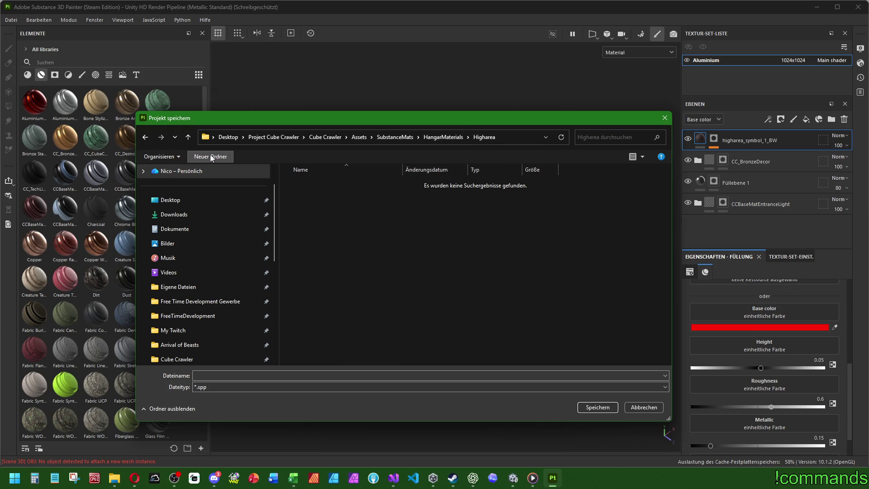
click(210, 155)
key(BackSpace)
key(BackSpace)
key(BackSpace)
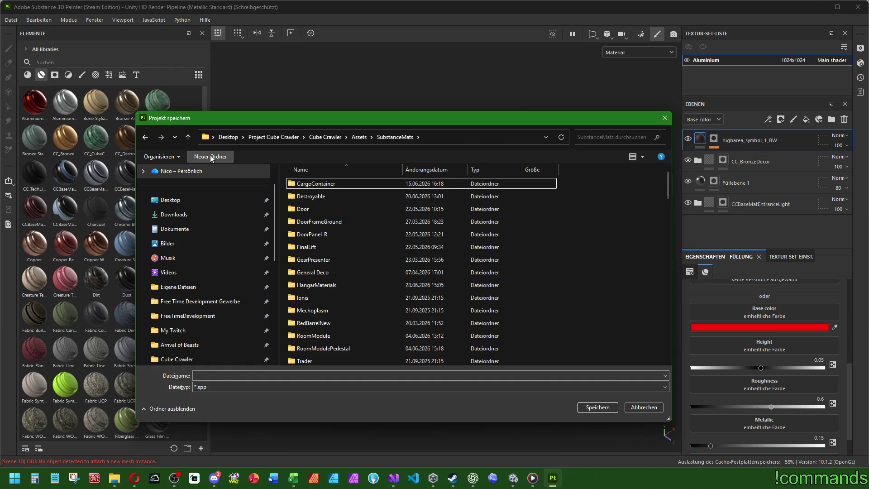
double_click(334, 284)
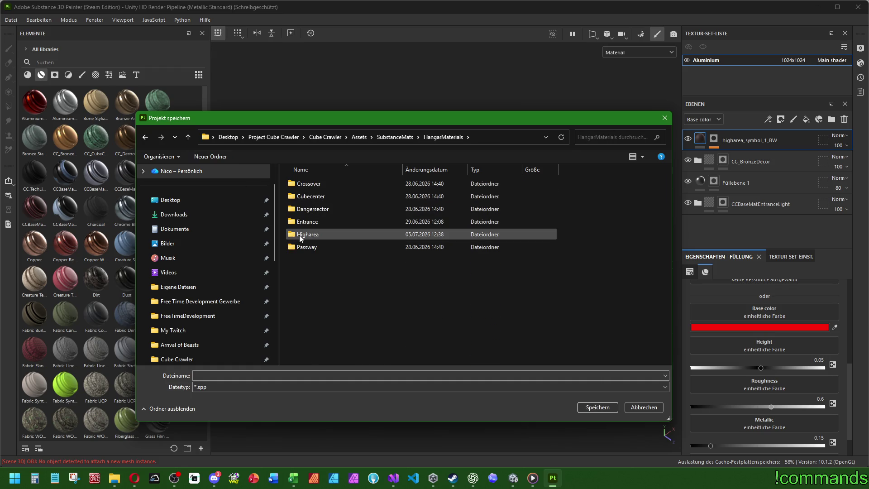
double_click(300, 235)
- Create the folders ReinforcedAlloy, HeatCore and PlasmaConductor inside Higharea
click(308, 182)
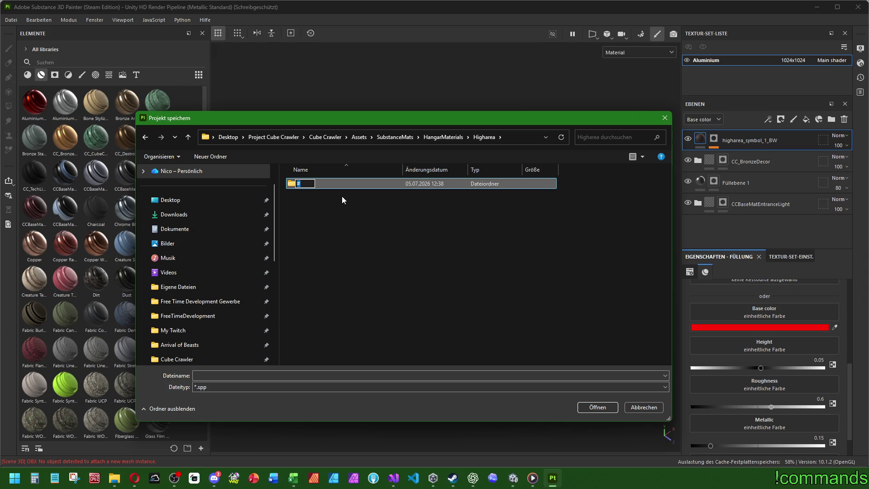
text(Re)
text(inforcedAlloy)
key(Return)
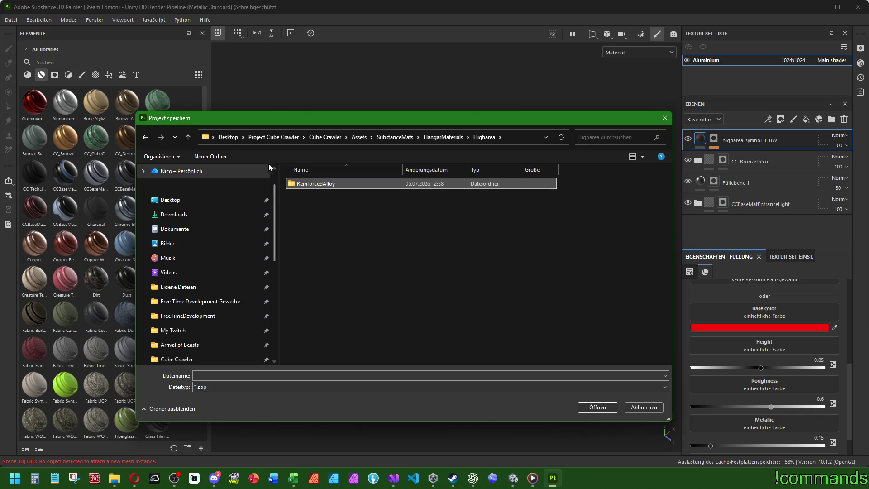
click(212, 157)
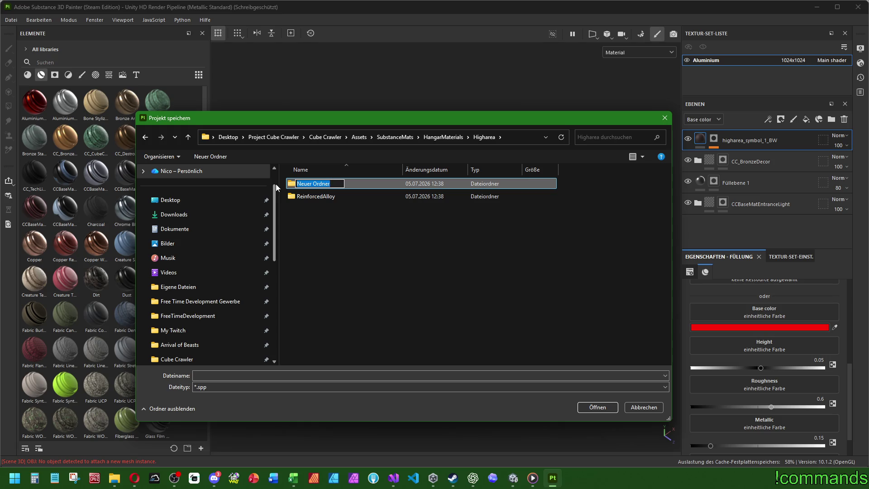
text(HeatCore)
key(Return)
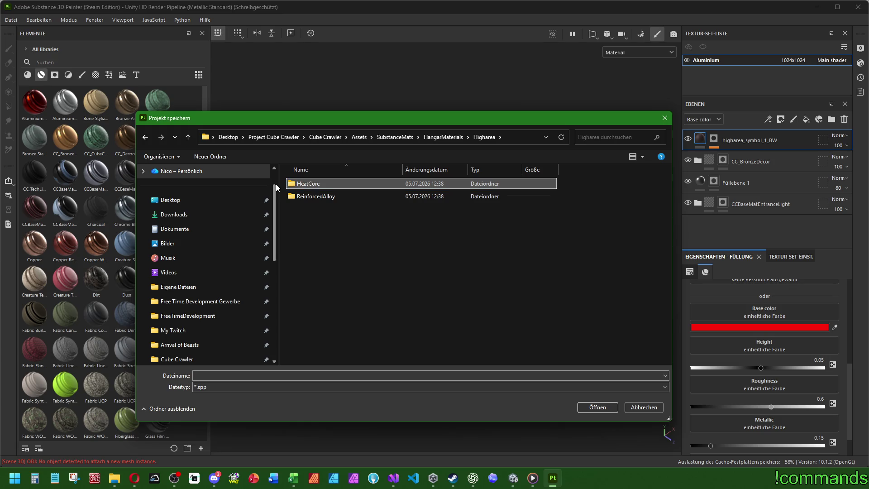
click(216, 156)
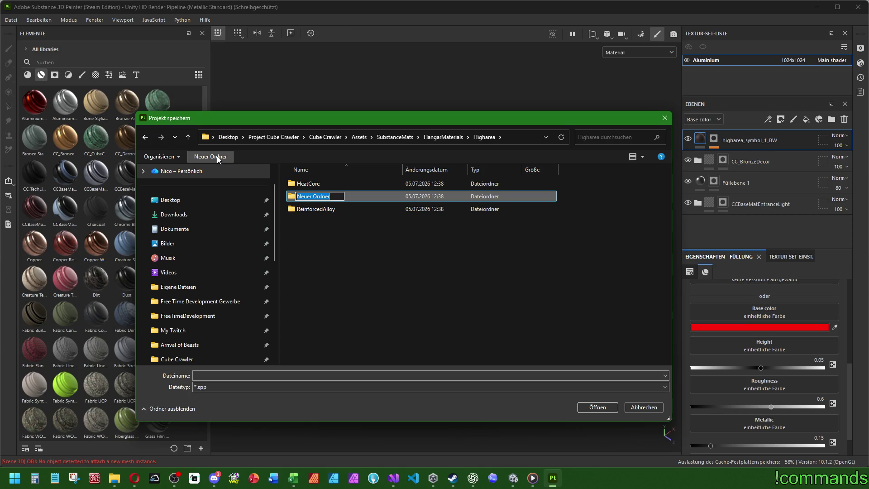
text(PlasmaCon)
text(ductor)
key(Return)
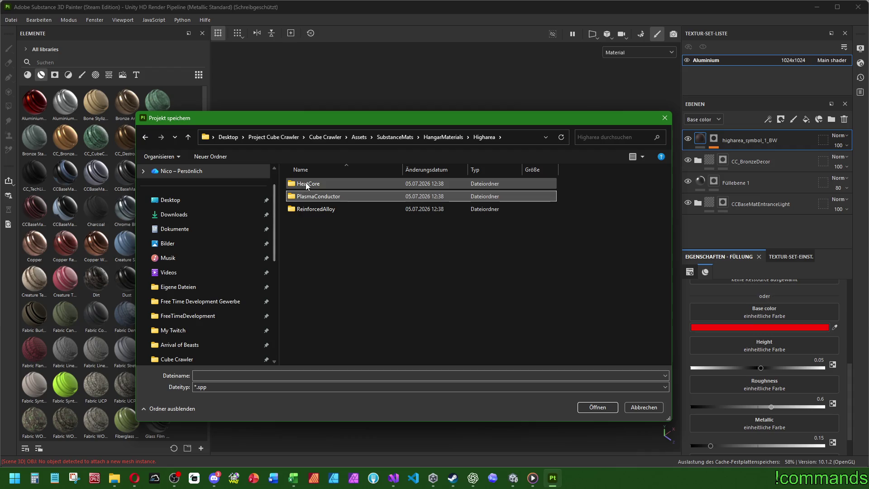
- Save the project as ReinforcedAlloy inside the ReinforcedAlloy folder
double_click(325, 211)
click(505, 375)
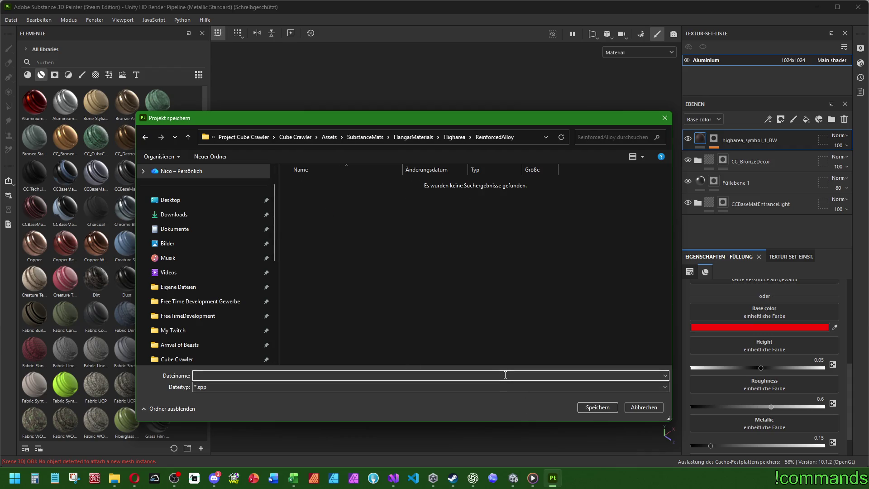
text(Reinforced)
text(Alloy)
key(ctrl+a)
key(Return)
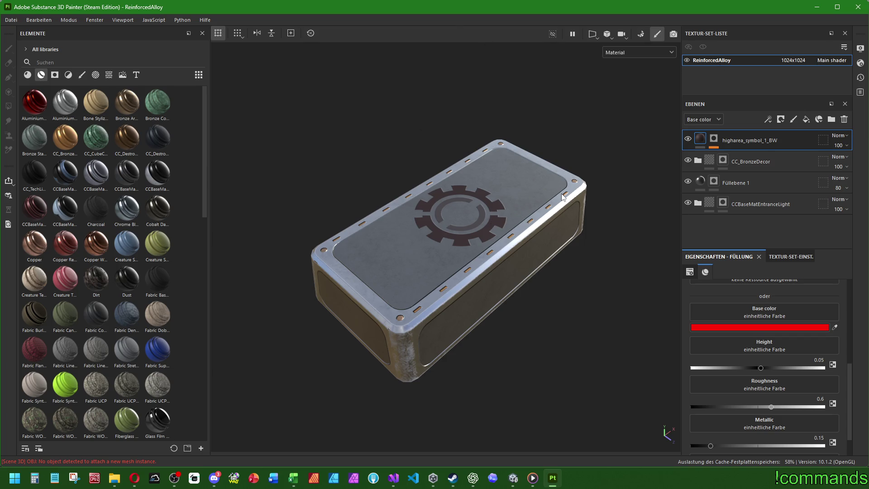
- Rotate the gear emblem's Füllung fill projection on the box's top panel
drag(587, 204, 537, 231)
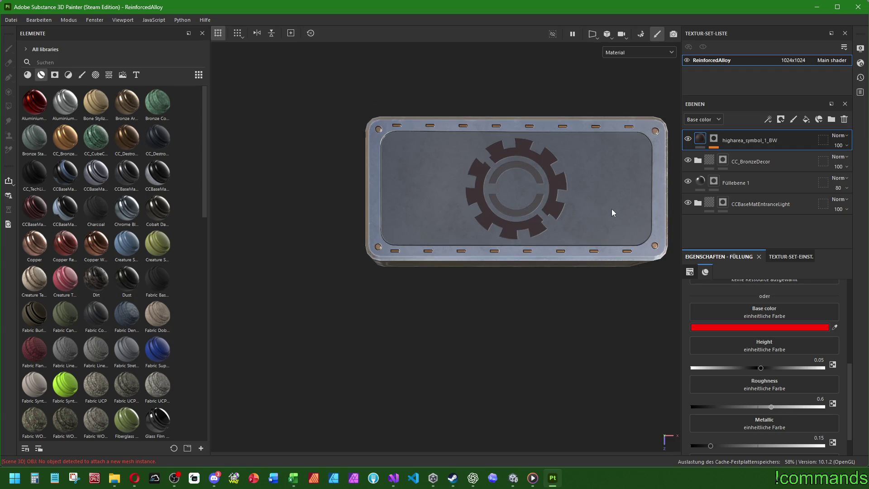
key(f)
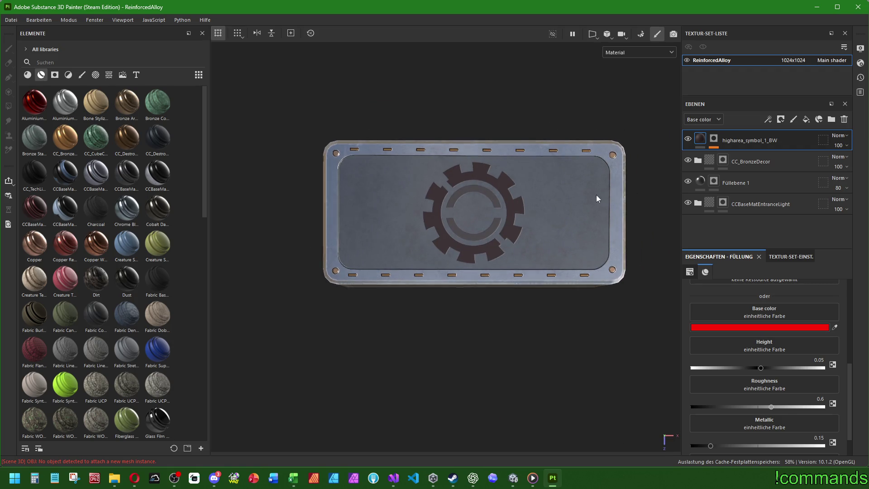
click(743, 157)
scroll(559, 170, up, 3)
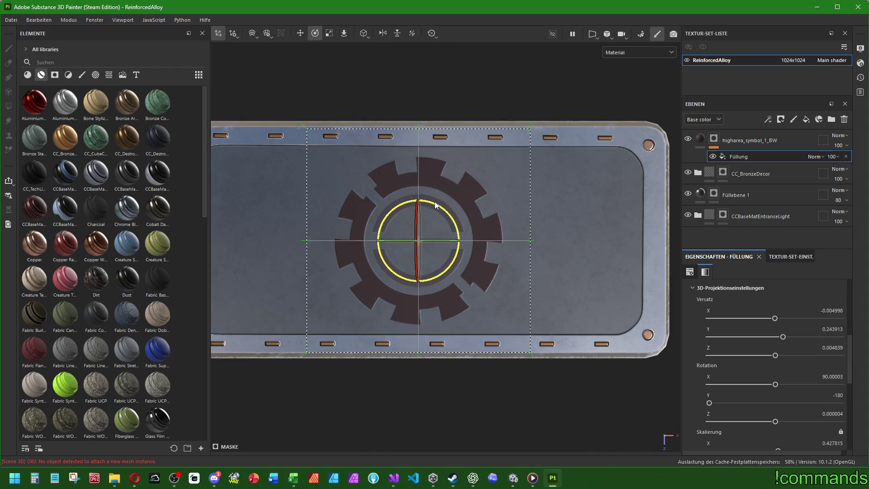
mouse_move(436, 205)
mouse_down()
mouse_move(460, 200)
mouse_move(396, 187)
mouse_move(503, 173)
mouse_move(586, 186)
mouse_move(571, 167)
mouse_move(648, 219)
mouse_move(630, 186)
mouse_up()
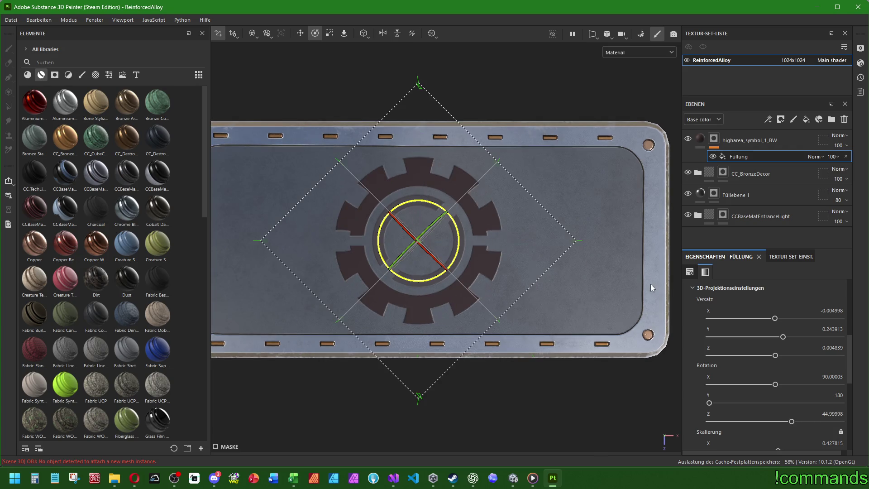
mouse_move(651, 284)
mouse_down()
mouse_move(615, 207)
mouse_move(496, 101)
mouse_move(327, 218)
mouse_up()
scroll(496, 101, down, 3)
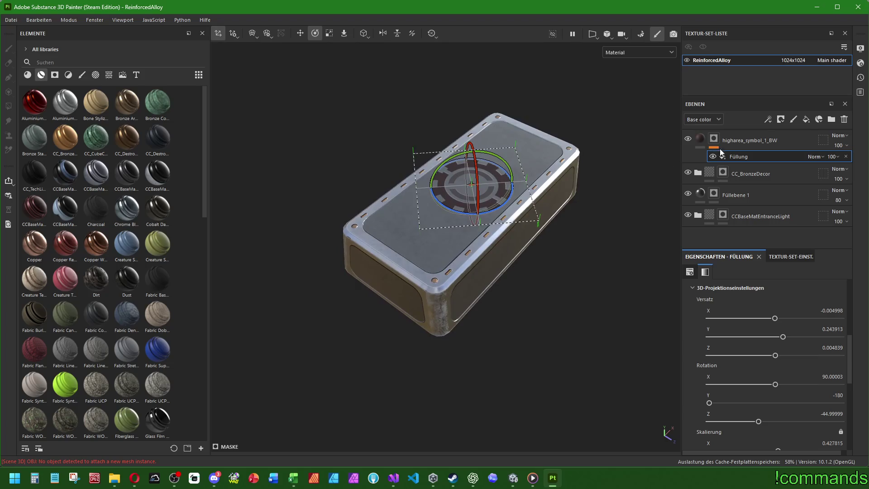
- In the top-down fit-projection view, scale the gear emblem projection down to about 0.35
key(1)
key(f)
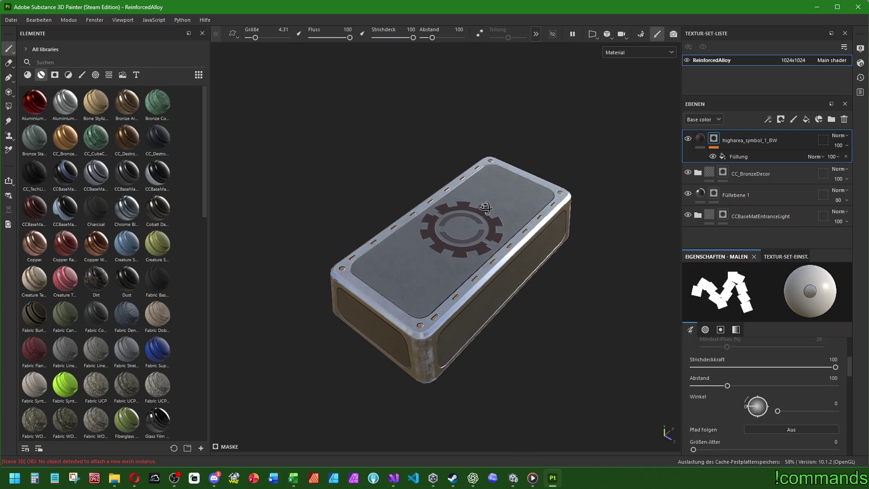
click(743, 156)
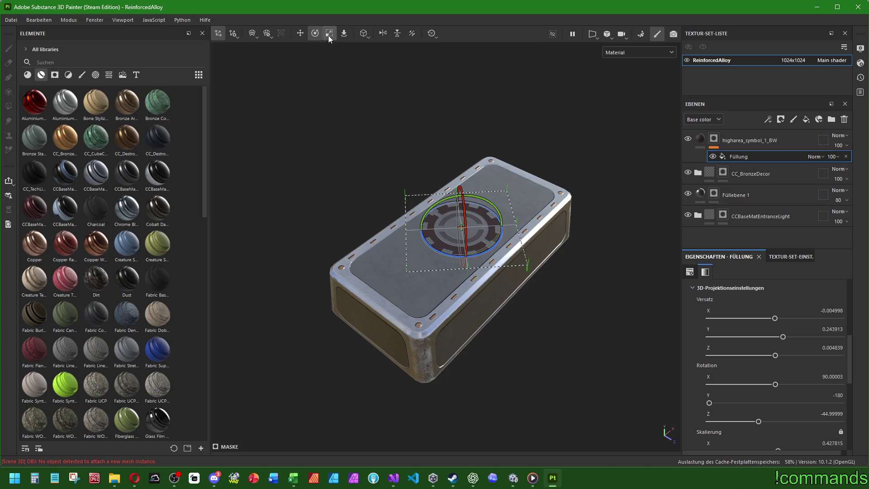
click(329, 35)
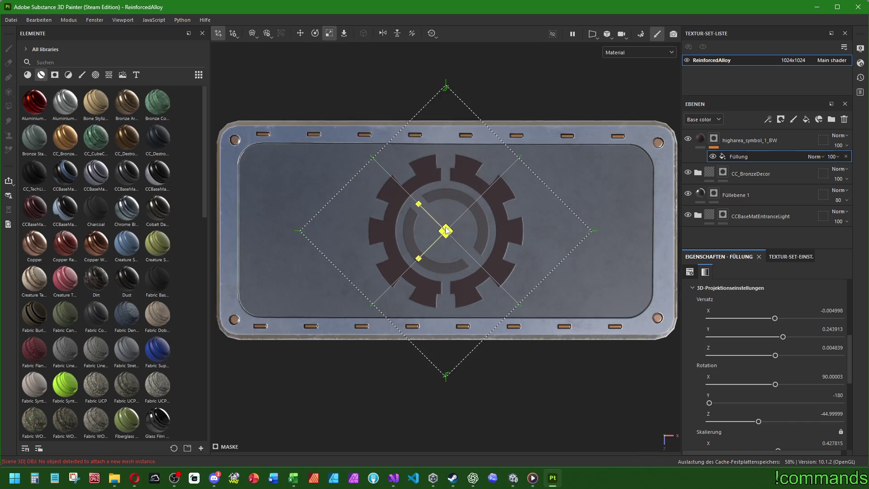
mouse_move(446, 231)
mouse_down()
mouse_move(413, 240)
mouse_move(467, 329)
mouse_move(532, 259)
mouse_move(580, 246)
mouse_move(555, 274)
mouse_move(617, 217)
mouse_move(596, 205)
mouse_up()
scroll(533, 260, down, 5)
scroll(610, 202, up, 3)
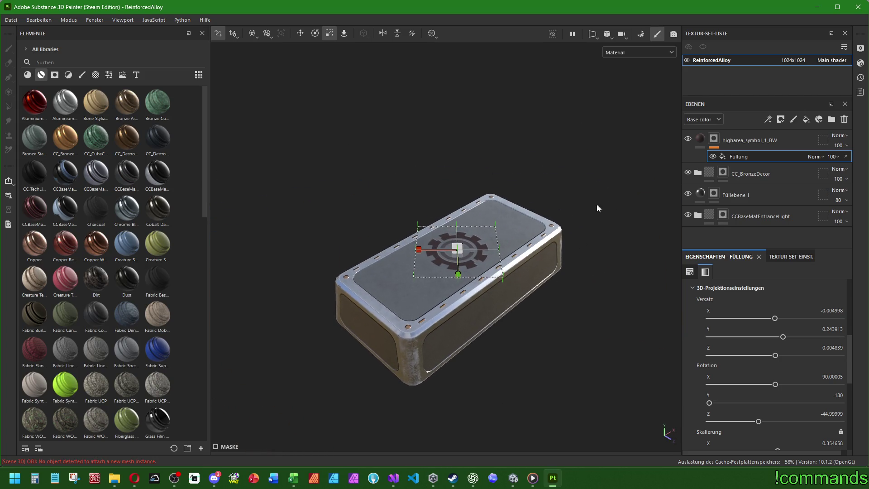
click(755, 139)
click(10, 20)
click(13, 33)
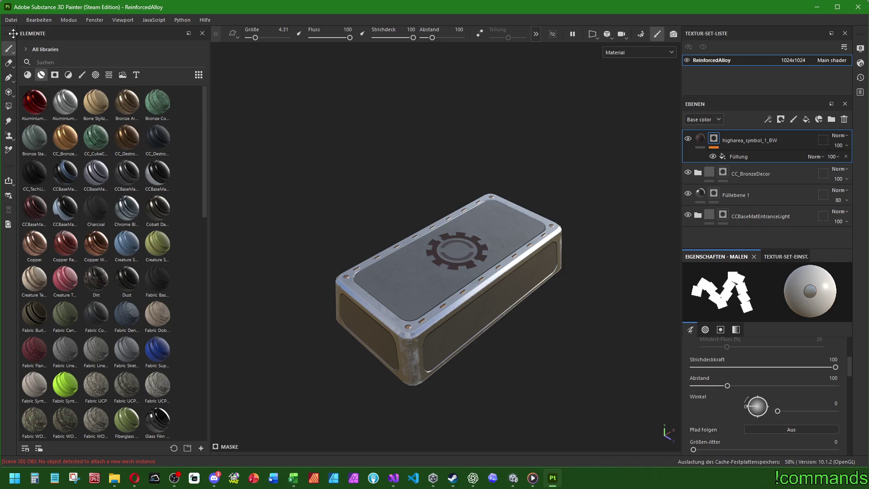
- Open the Export Textures dialog and review the output template presets
click(10, 20)
click(18, 164)
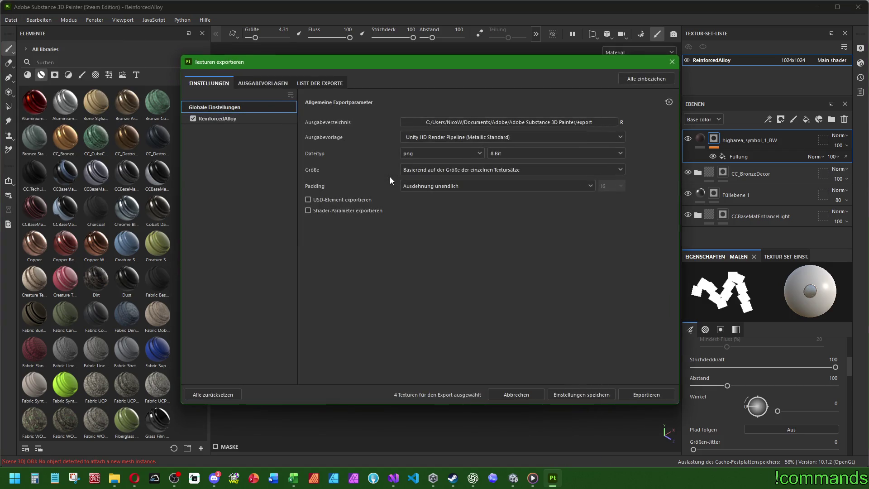
click(260, 83)
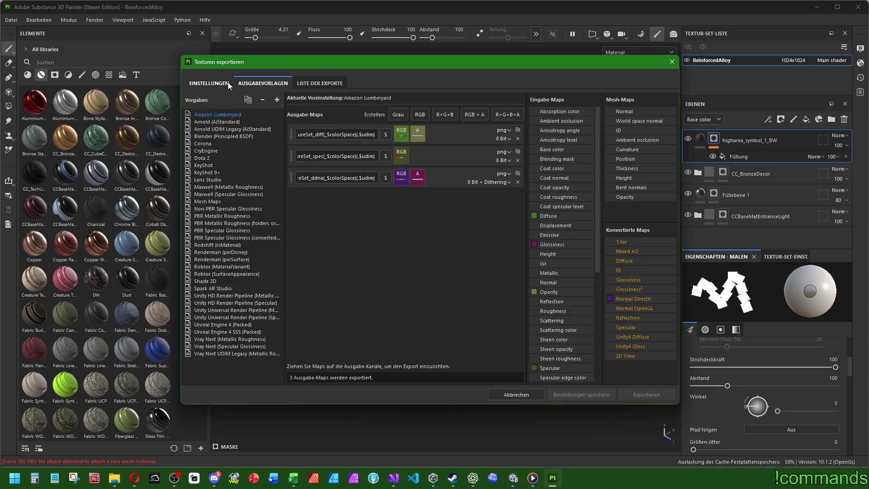
click(232, 311)
click(210, 82)
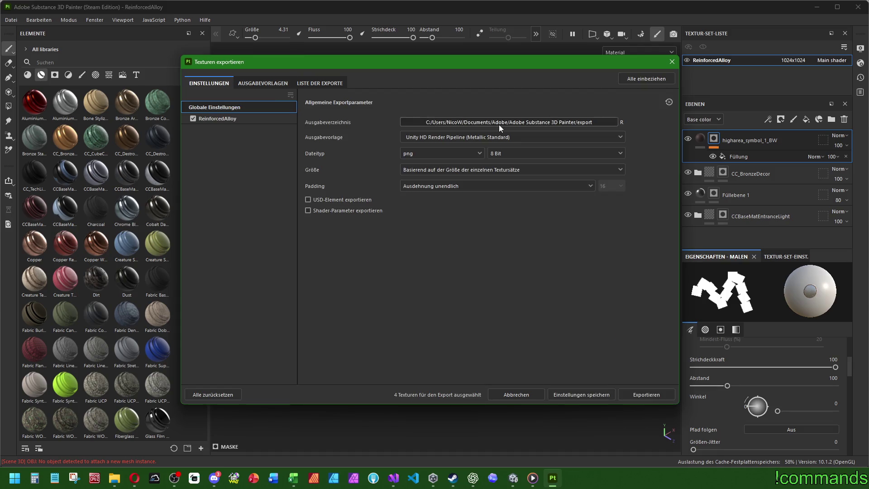
- Set the export output directory to Assets/Art/Textures/HangarMaterials/Higharea in the Cube Crawler project
click(499, 124)
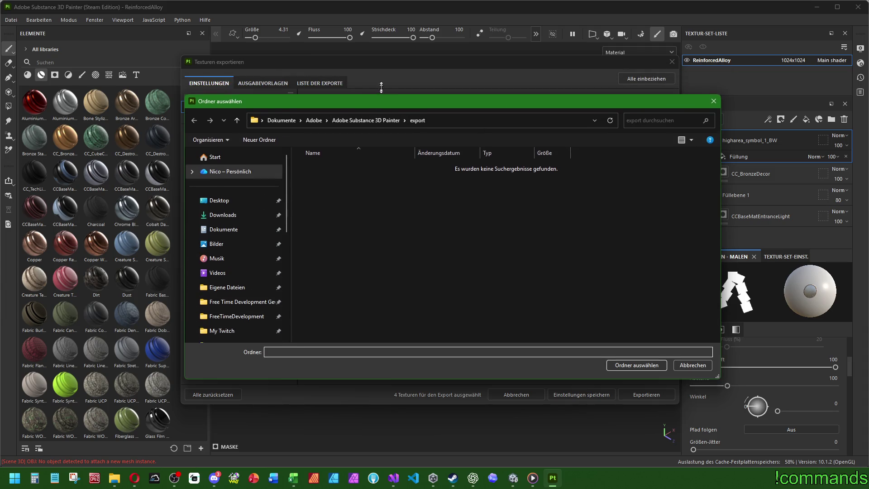
click(247, 343)
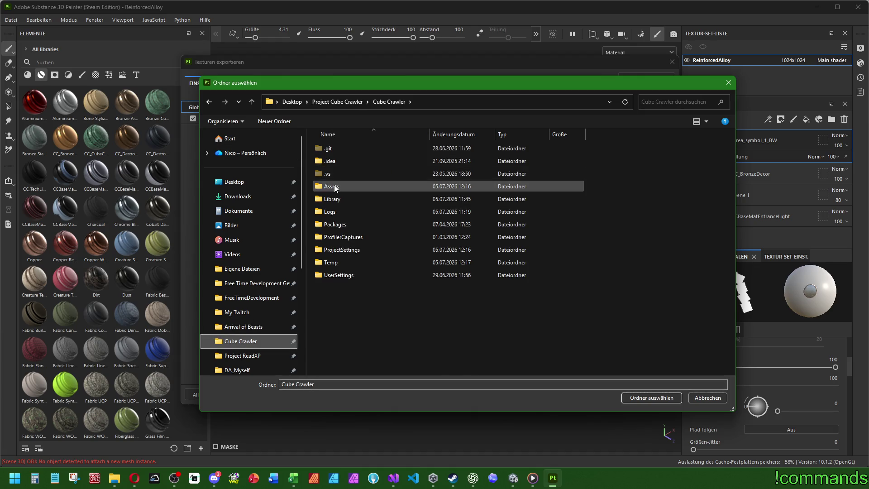
double_click(337, 187)
double_click(339, 160)
double_click(336, 163)
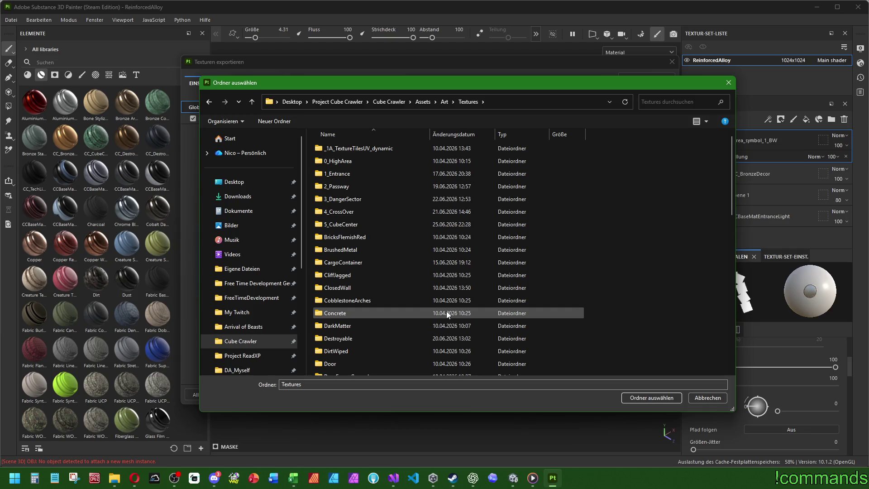
scroll(360, 273, down, 2)
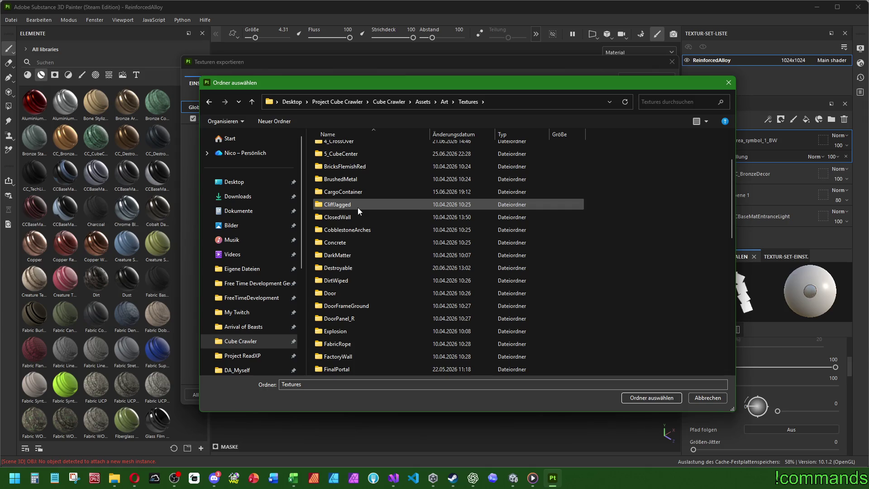
scroll(380, 278, up, 2)
scroll(382, 274, down, 2)
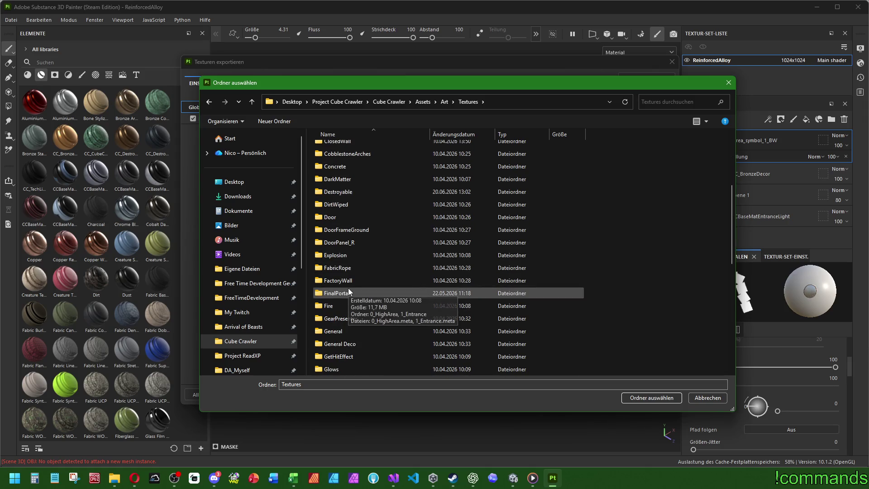
scroll(353, 281, down, 2)
scroll(381, 267, down, 4)
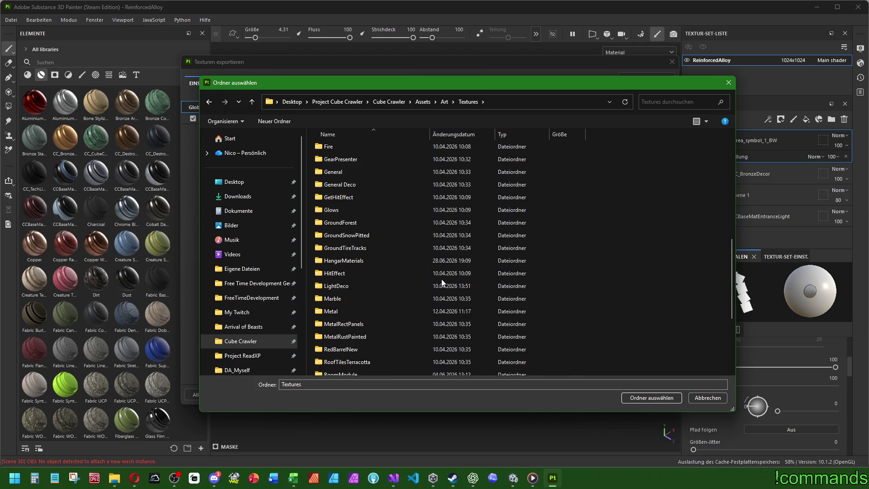
double_click(352, 258)
double_click(350, 204)
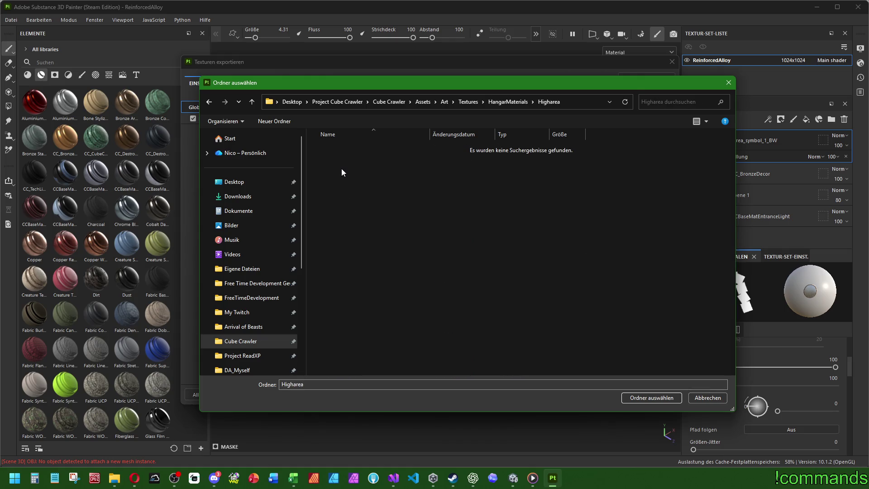
drag(427, 87, 445, 95)
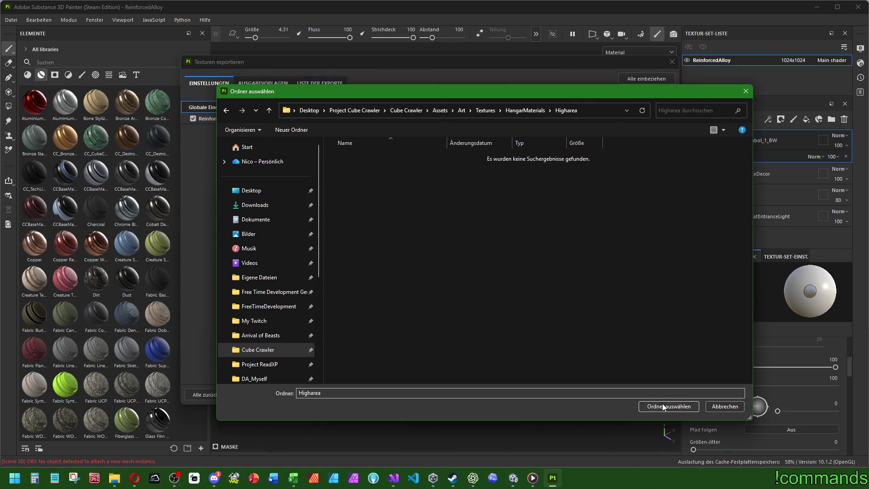
click(664, 404)
- Export the ReinforcedAlloy BaseMap, MaskMap and Normal maps as 1024×1024 PNGs
click(244, 83)
click(226, 85)
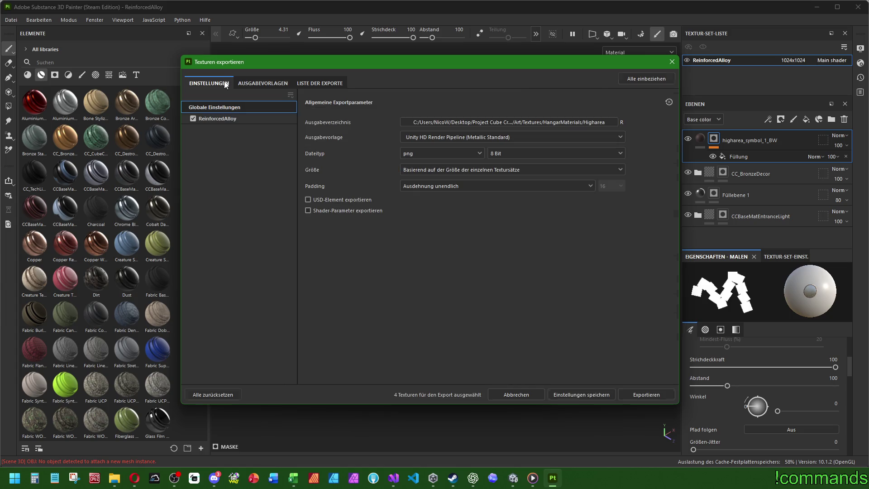
click(647, 397)
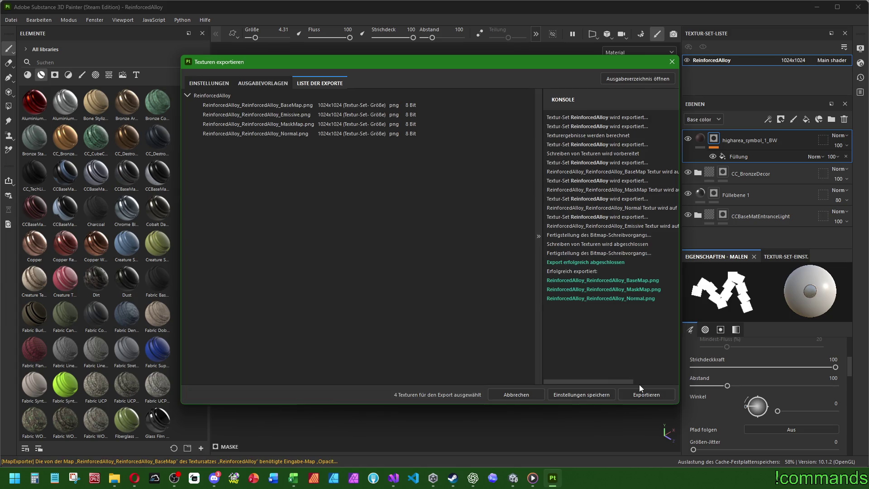
click(672, 62)
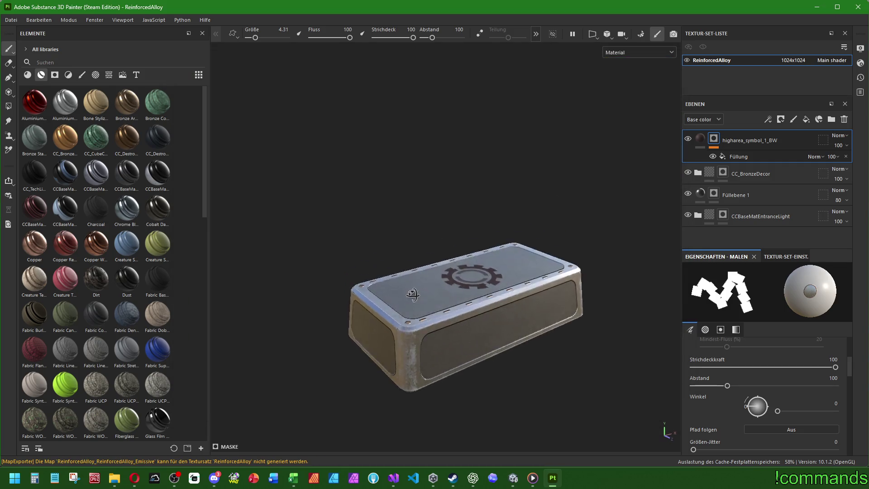
- Switch to Rendering (Iray) mode and orbit and zoom around the photoreal box
drag(535, 210, 520, 217)
click(96, 23)
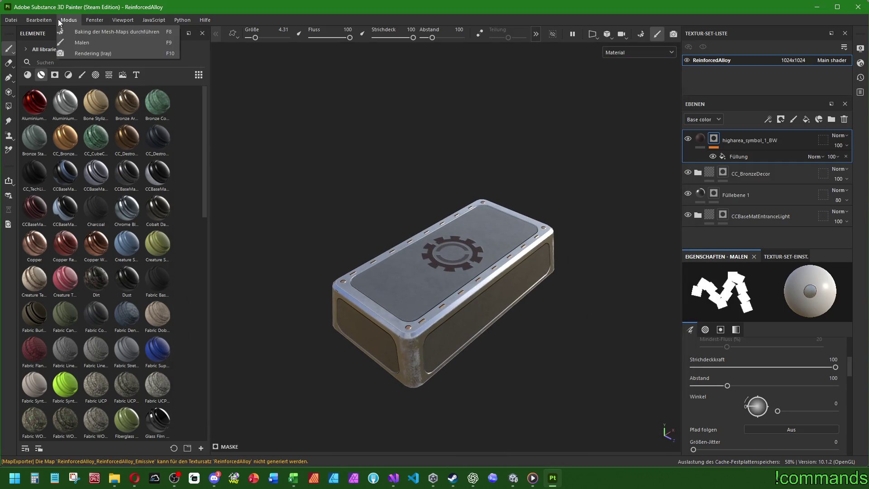
click(84, 50)
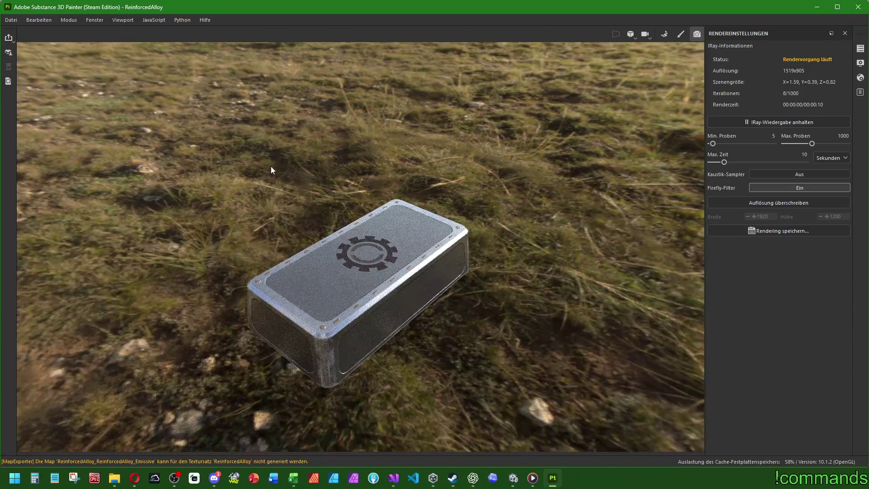
drag(322, 160, 347, 136)
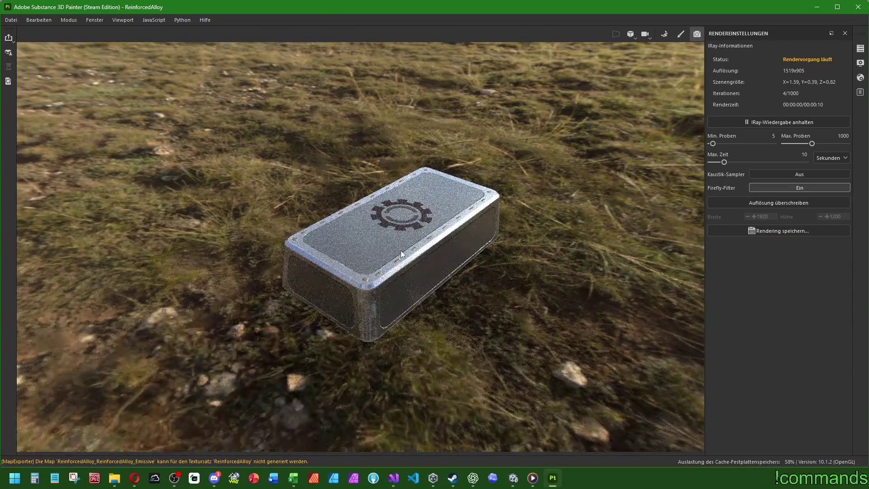
scroll(400, 251, up, 3)
scroll(400, 249, down, 1)
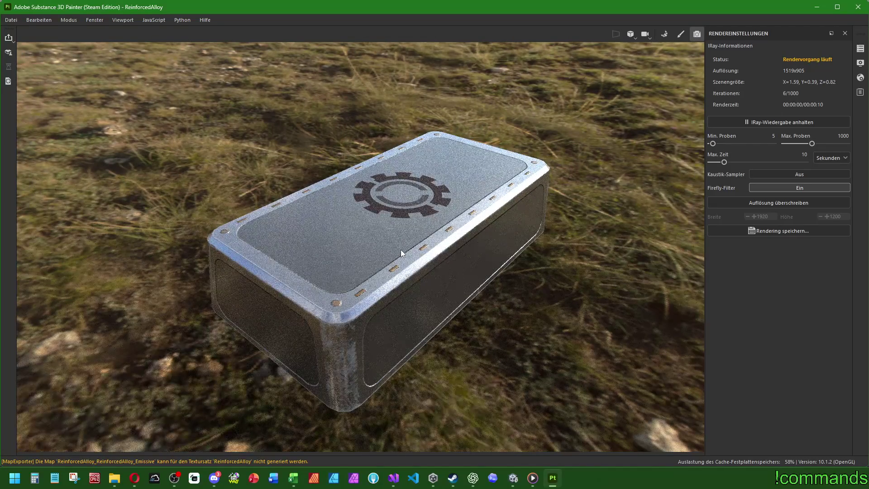
mouse_move(401, 249)
mouse_down()
mouse_move(310, 167)
mouse_move(388, 124)
mouse_move(449, 254)
mouse_up()
key(alt+Tab)
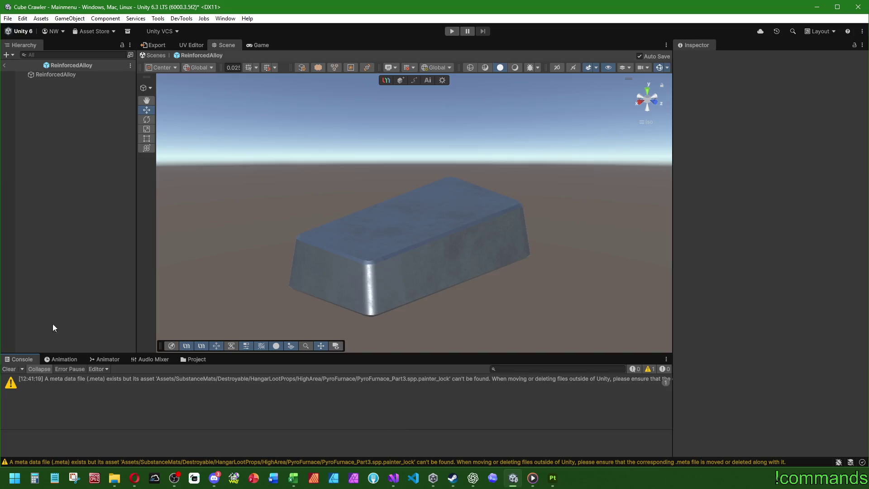
- Leave prefab mode and open SubstanceObj/HangarMaterials/Higharea/ReinforcedAlloy in the Project window
click(9, 369)
click(5, 67)
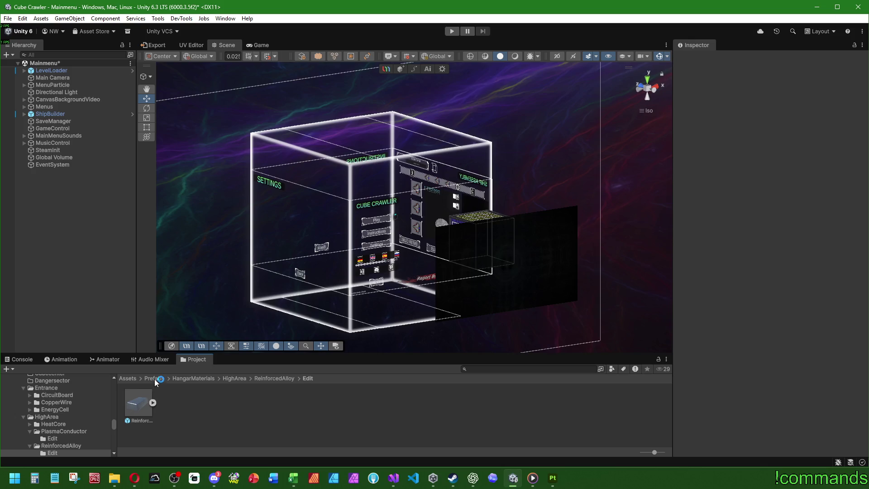
click(128, 378)
scroll(331, 414, up, 1)
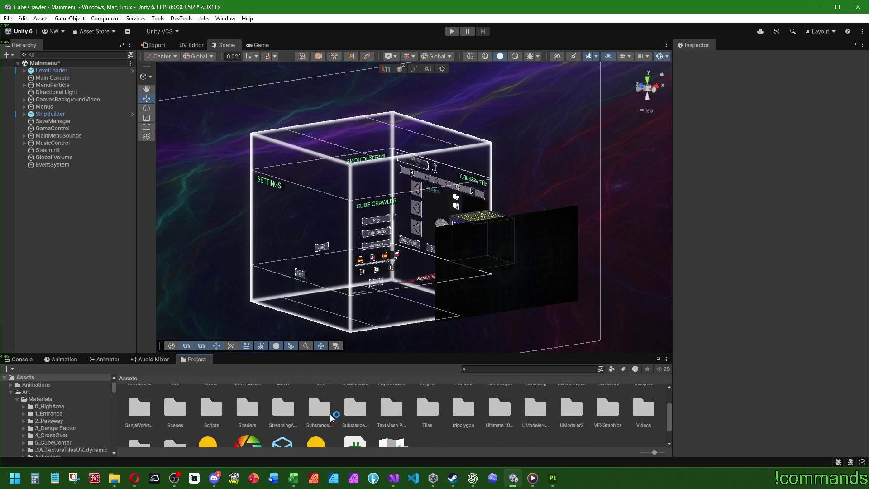
double_click(352, 412)
scroll(317, 423, up, 1)
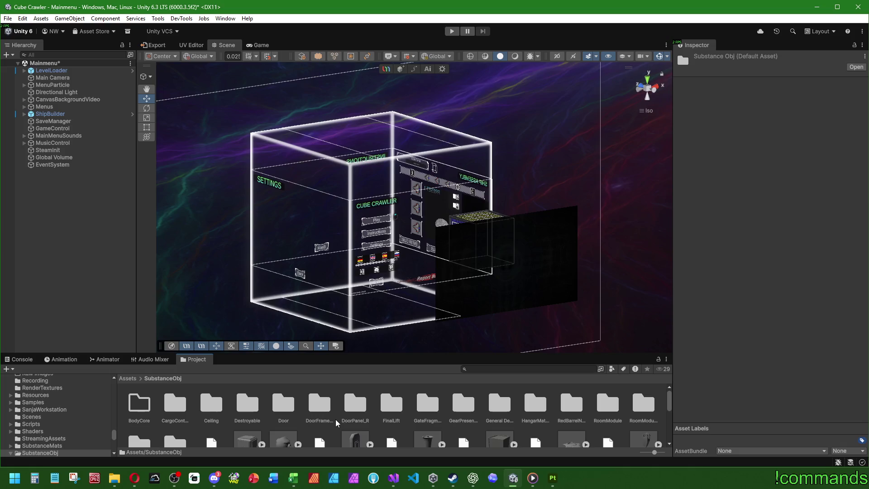
double_click(534, 402)
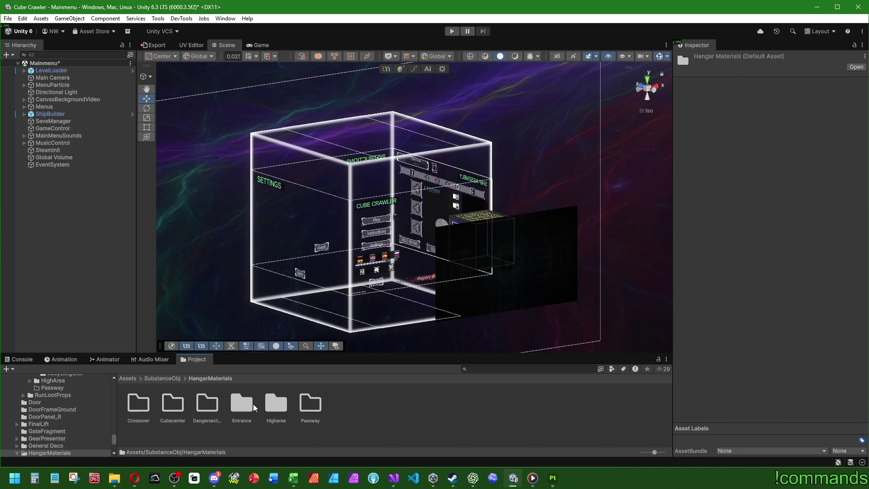
double_click(276, 405)
double_click(206, 408)
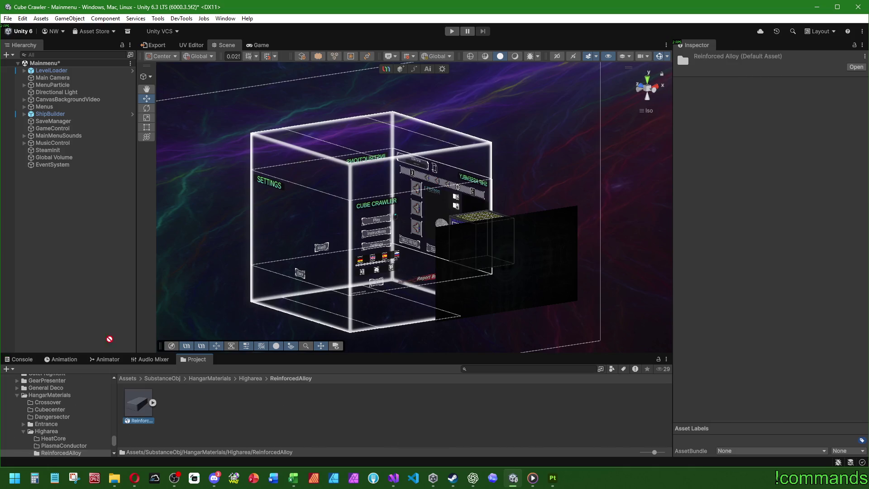
- Add the ReinforcedAlloy prefab to the Hierarchy and reset its Transform to 0, 0, 0
drag(109, 339, 63, 291)
right_click(724, 111)
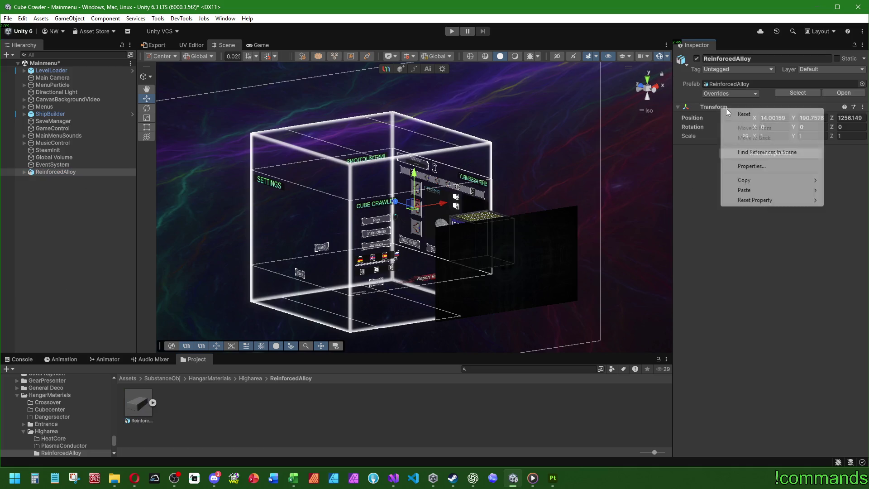
click(730, 114)
key(f)
drag(420, 221, 450, 281)
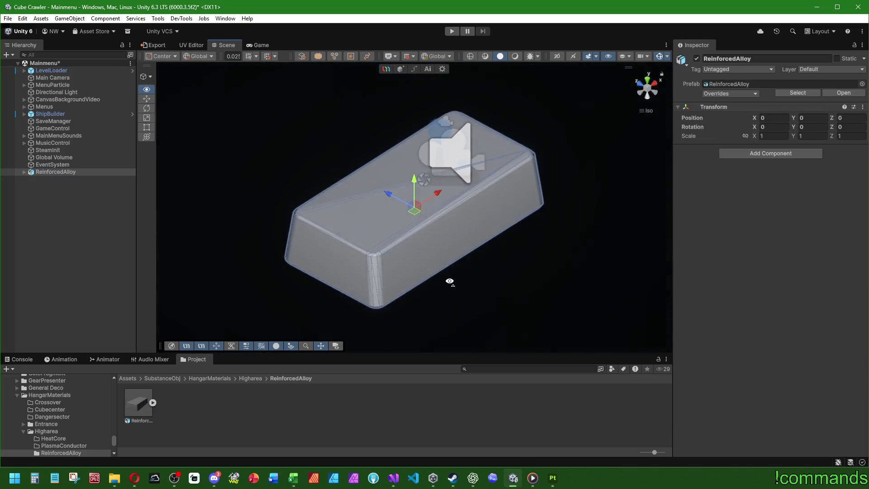
- Change the ReinforcedAlloy model's Smoothing Angle from 60 to 40 and apply the import settings
click(99, 196)
scroll(428, 264, up, 3)
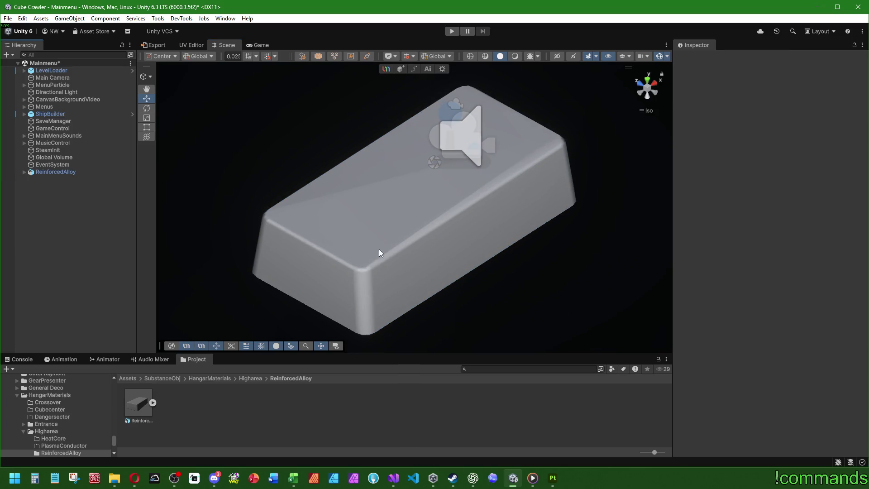
click(138, 403)
scroll(761, 299, down, 5)
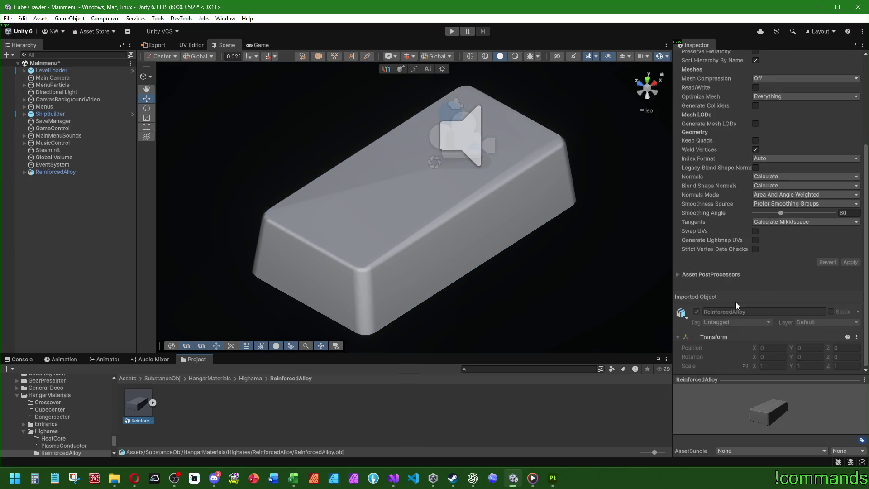
double_click(843, 213)
text(40)
click(850, 262)
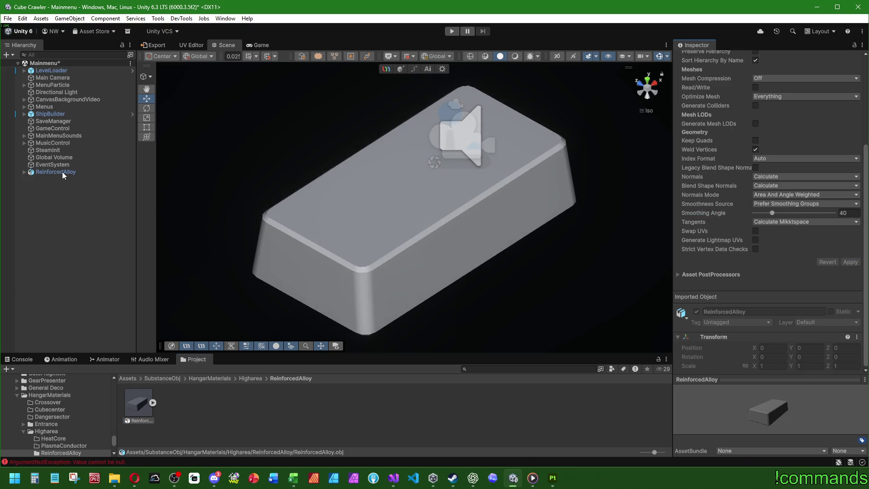
click(24, 172)
click(45, 179)
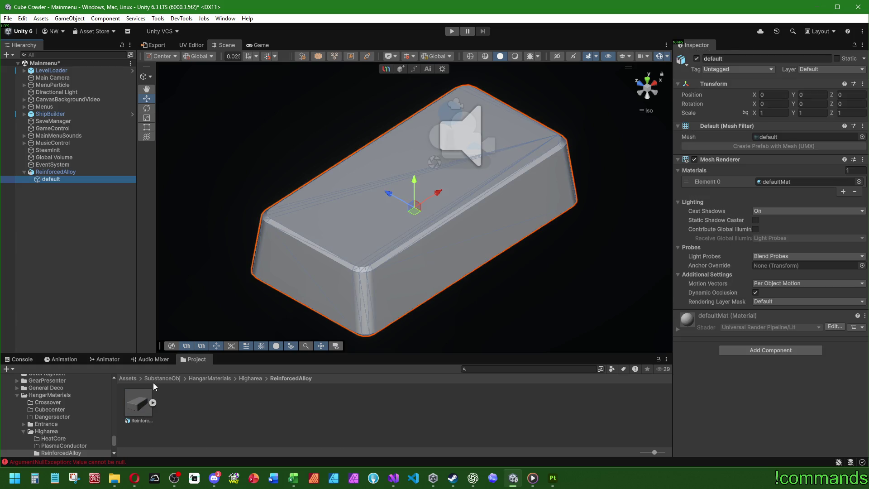
- Browse the Project window to Art/Materials/HangarMaterials/Higharea
click(128, 378)
double_click(175, 403)
double_click(141, 404)
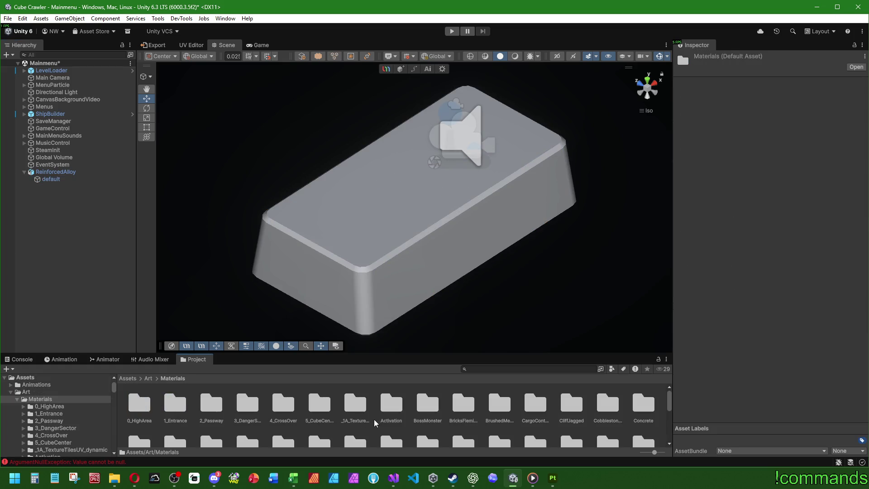
scroll(376, 419, down, 2)
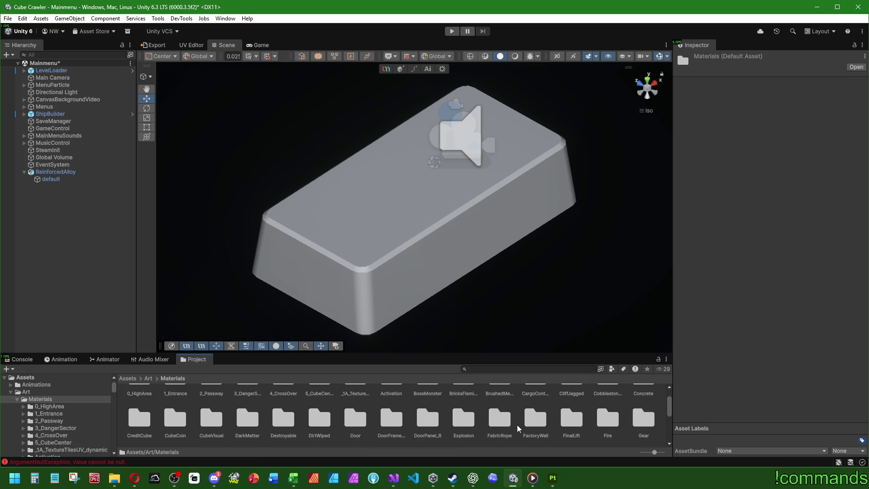
scroll(492, 424, down, 2)
scroll(224, 431, down, 2)
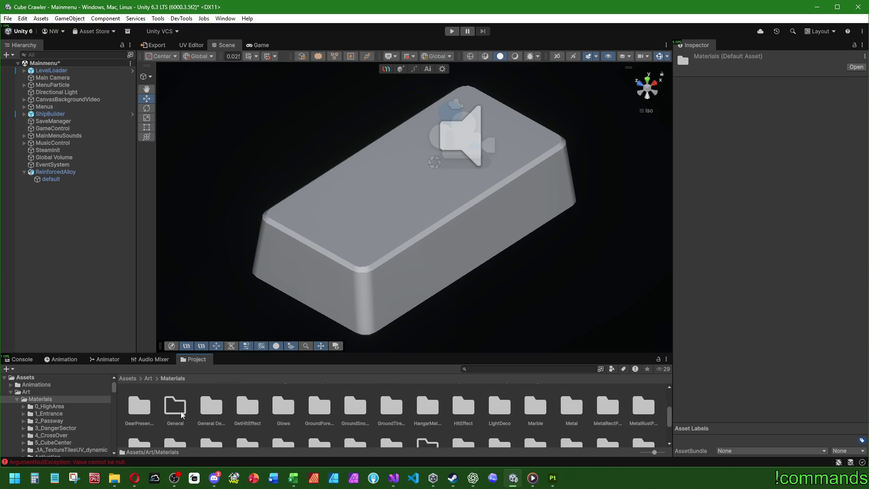
double_click(422, 407)
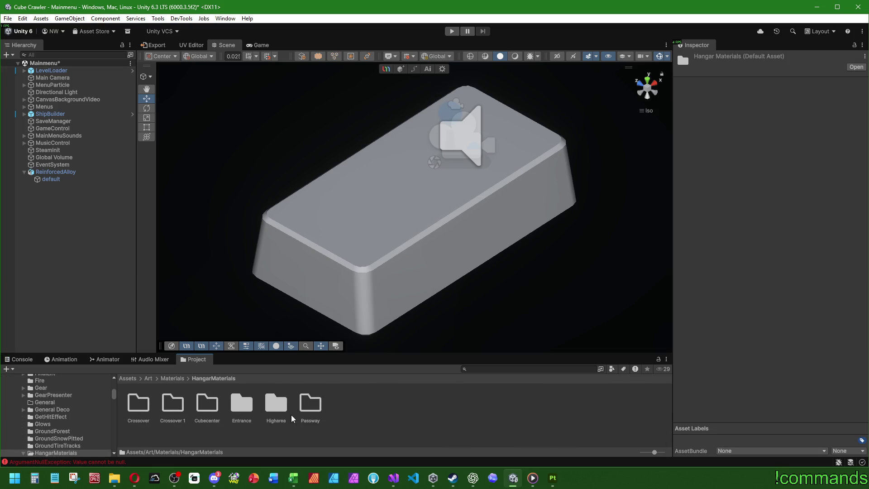
double_click(240, 402)
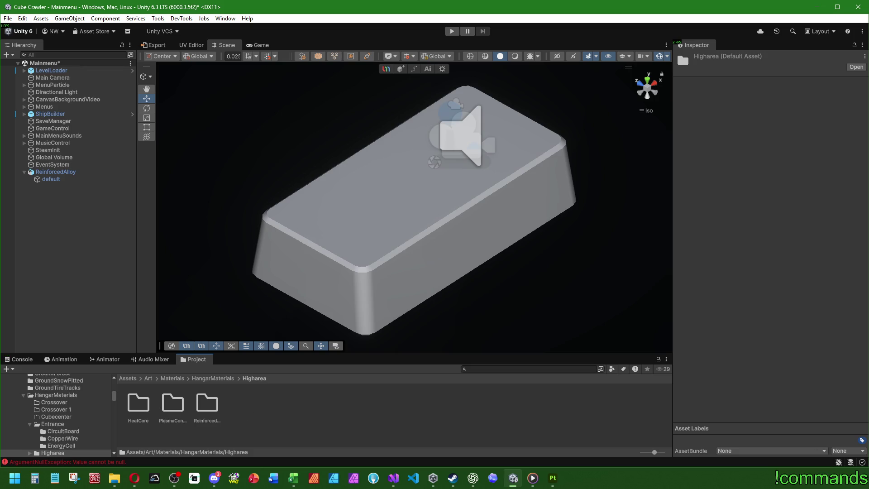
key(alt+Tab)
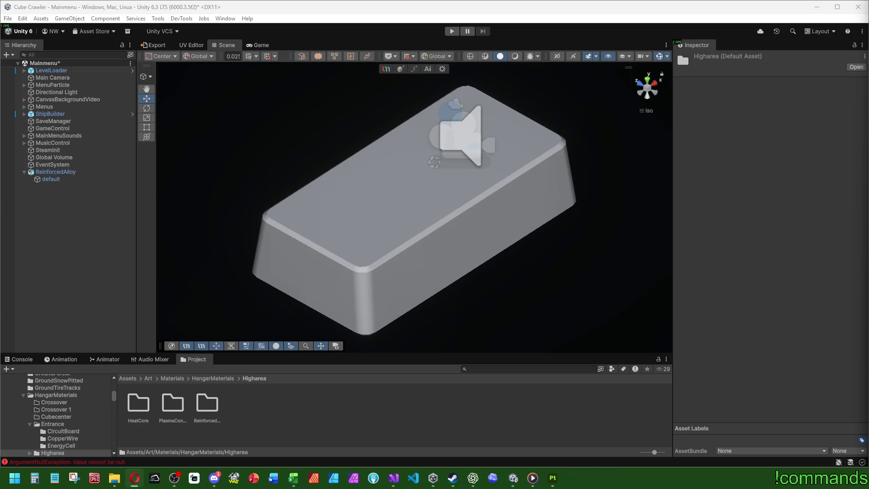
- Select the CopperWire material in HangarMaterials/Entrance/CopperWire
click(221, 378)
click(240, 403)
double_click(241, 403)
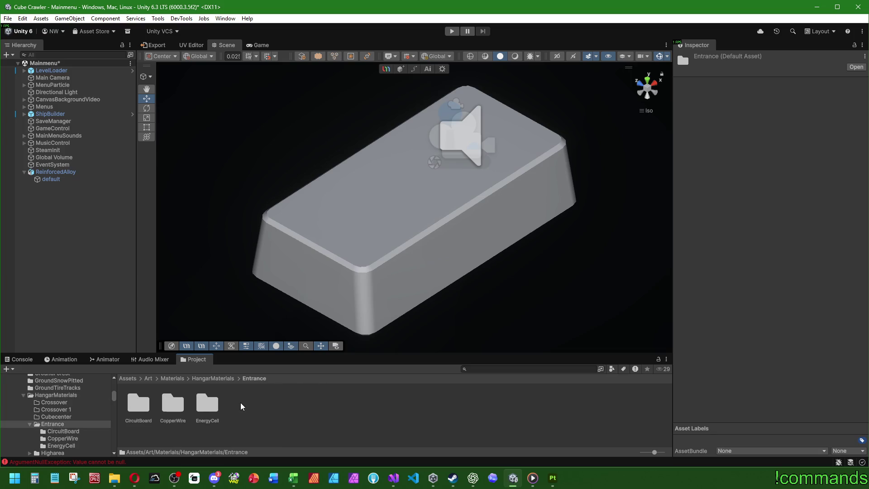
double_click(177, 406)
click(139, 407)
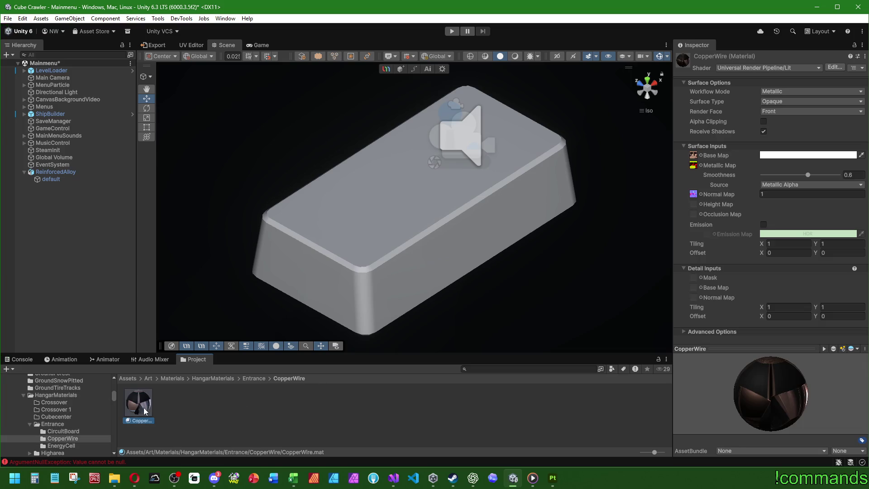
- Paste the CopperWire material into Higharea/ReinforcedAlloy and rename the copy ReinforcedAlloy
click(222, 380)
double_click(258, 406)
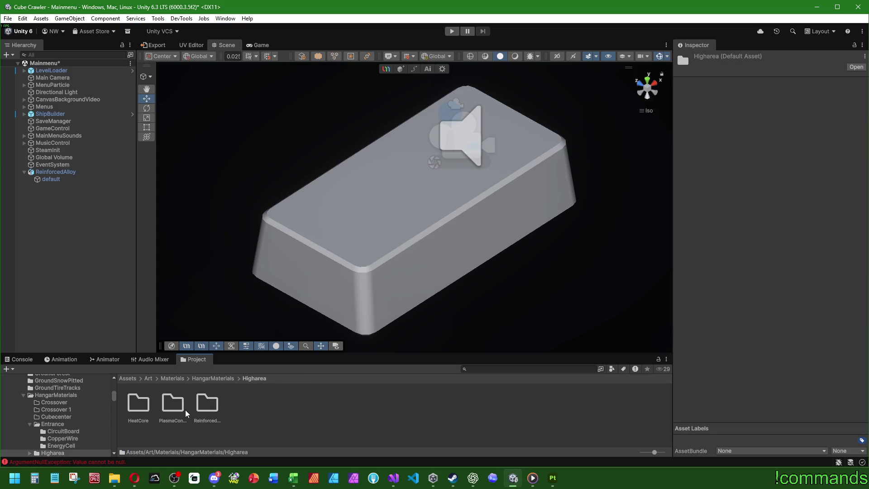
double_click(200, 407)
key(ctrl+v)
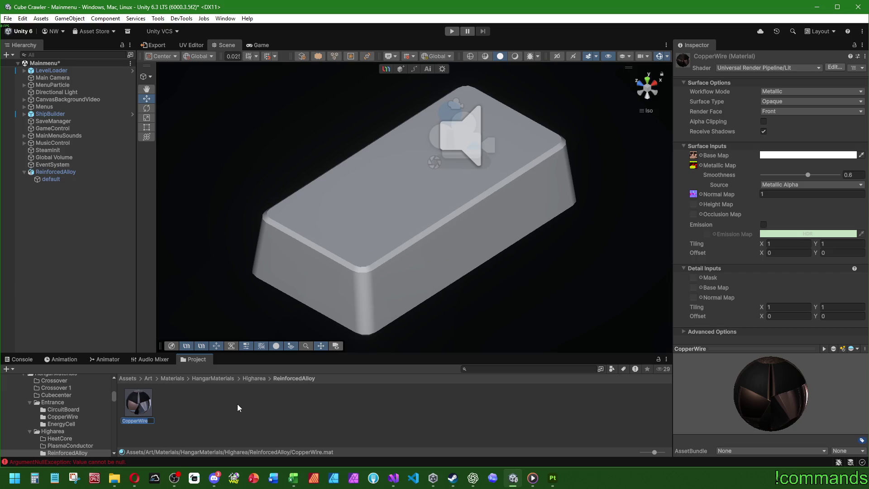
text(Reinforced)
text(Alloy)
key(Return)
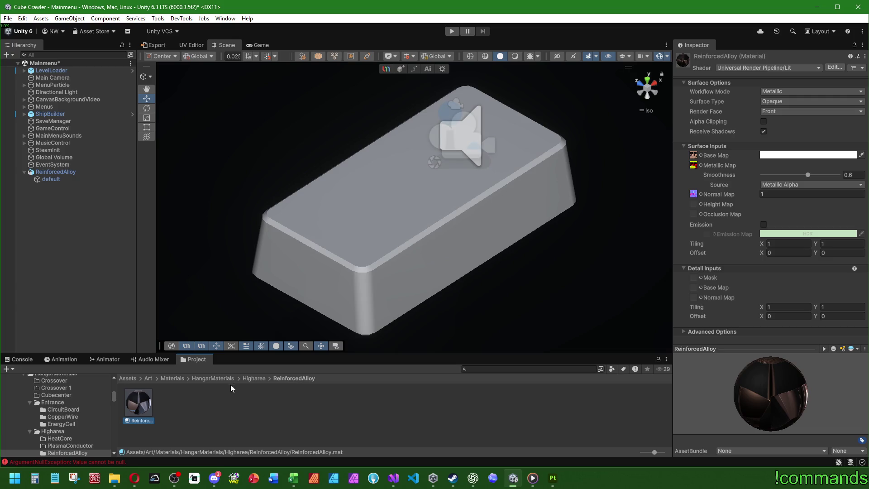
- Assign the Reinforced textures as the material's Base, Metallic and Normal maps
click(701, 155)
text(rein)
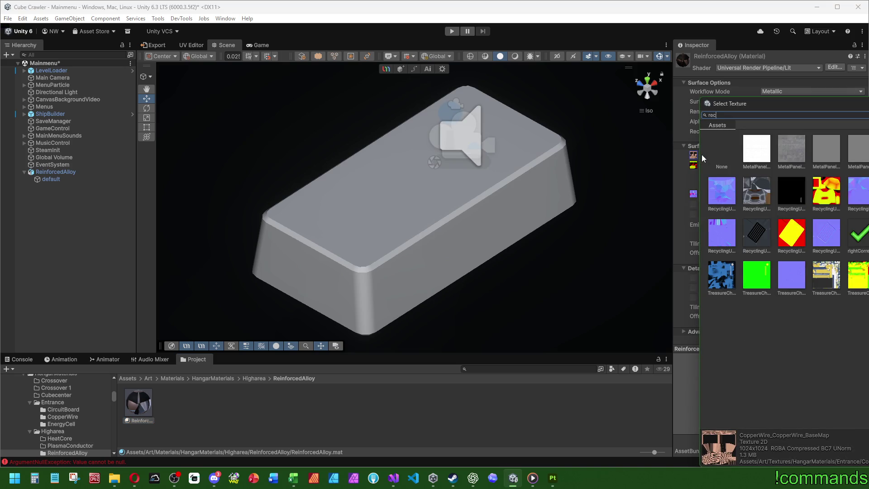
key(Return)
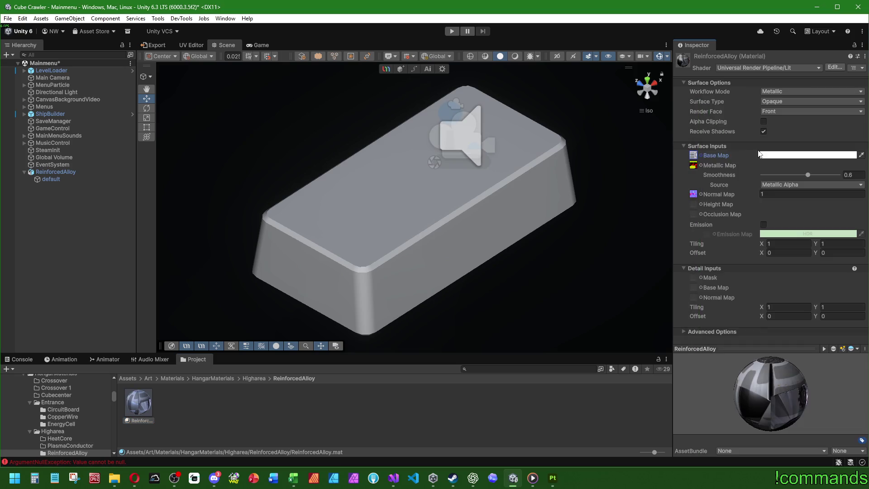
click(701, 165)
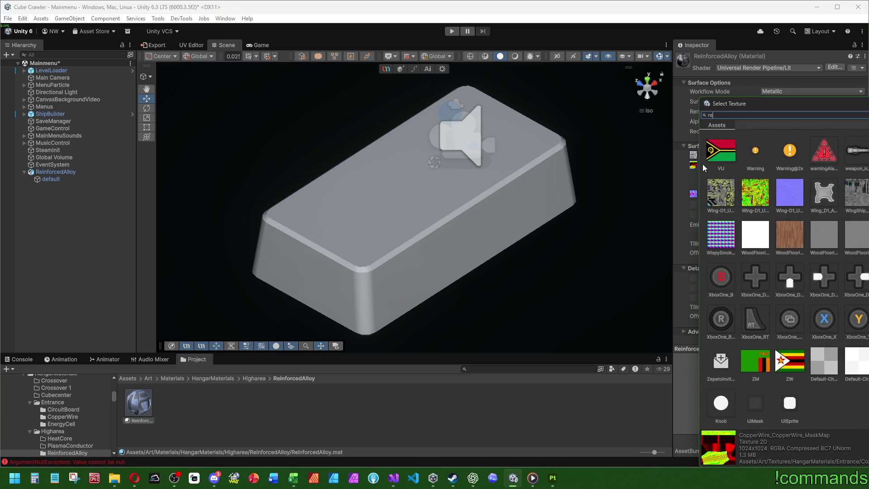
text(rein)
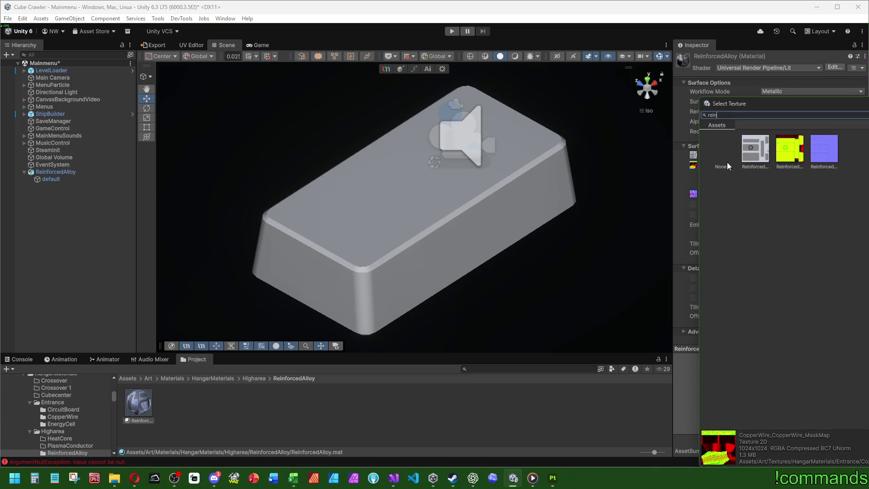
double_click(786, 148)
click(701, 195)
text(rein)
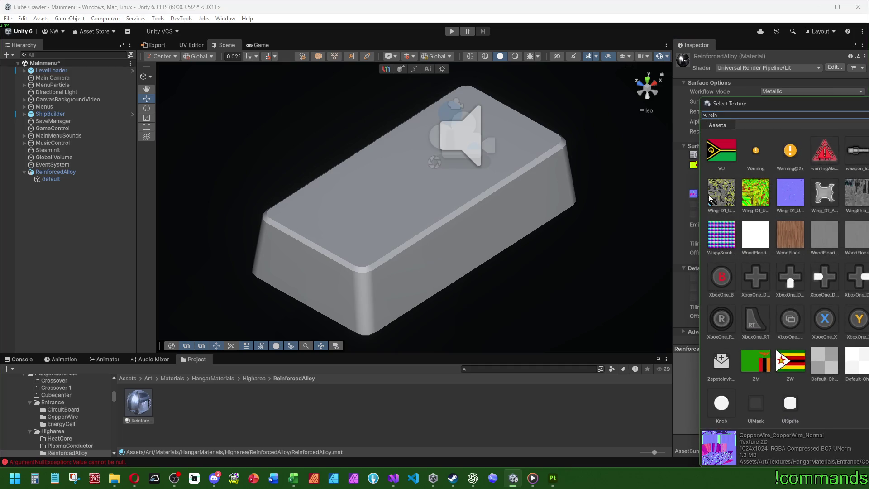
click(824, 151)
click(825, 150)
- Set the Reinforced normal texture's Texture Type to Normal map and apply
click(696, 158)
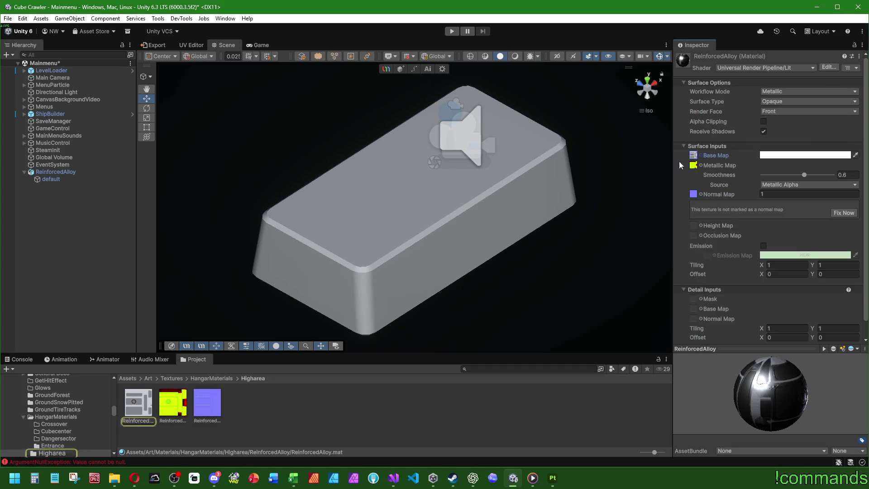
click(219, 410)
click(786, 90)
click(776, 107)
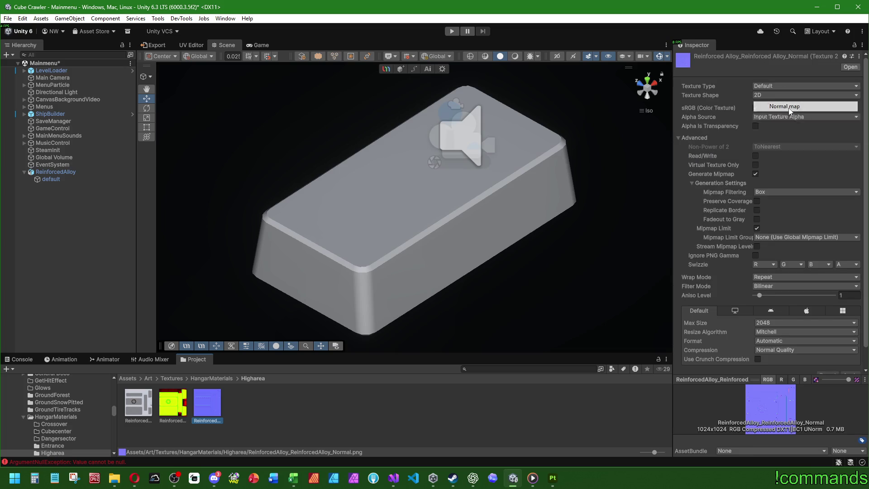
scroll(815, 272, down, 1)
click(850, 354)
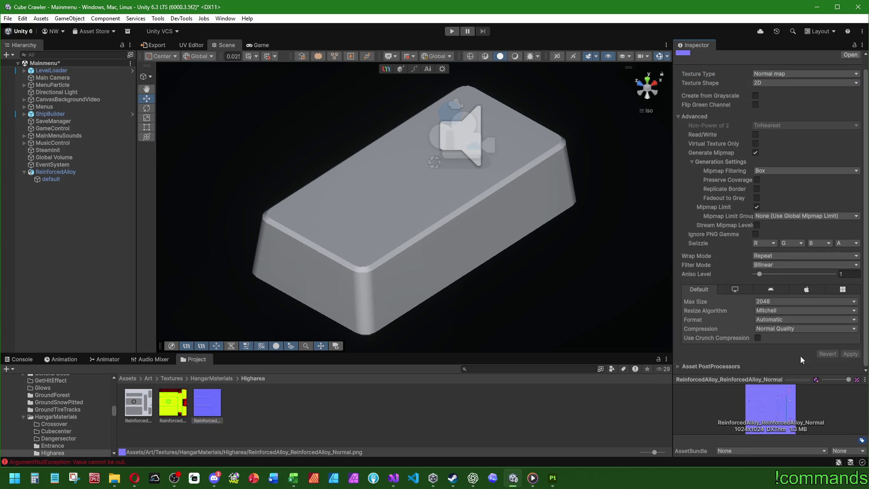
- Import all three Reinforced textures at Max Size 1024 with High Quality crunch compression at 100
shift+click(141, 390)
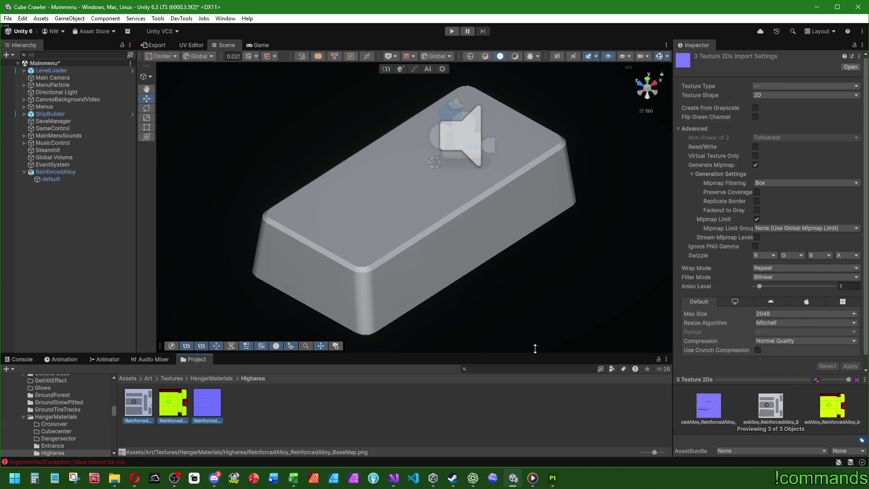
click(779, 314)
click(783, 375)
click(757, 350)
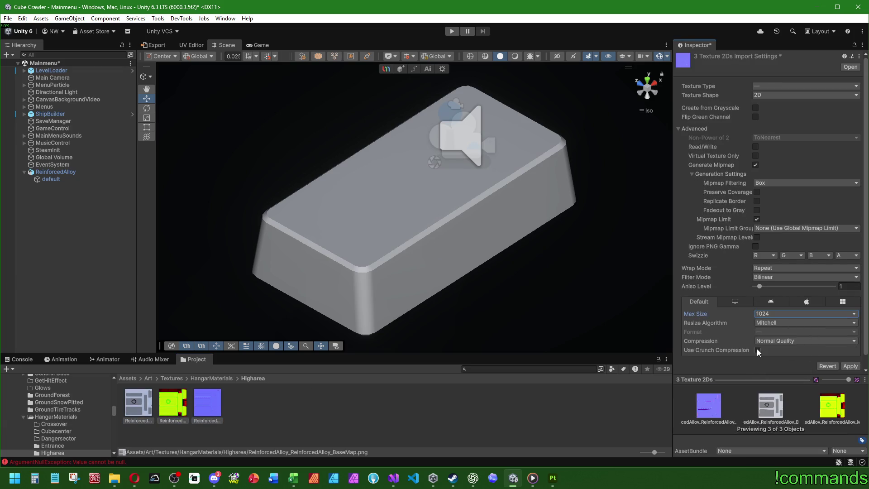
click(782, 341)
click(787, 381)
mouse_move(794, 359)
mouse_down()
mouse_move(765, 359)
mouse_move(833, 359)
mouse_up()
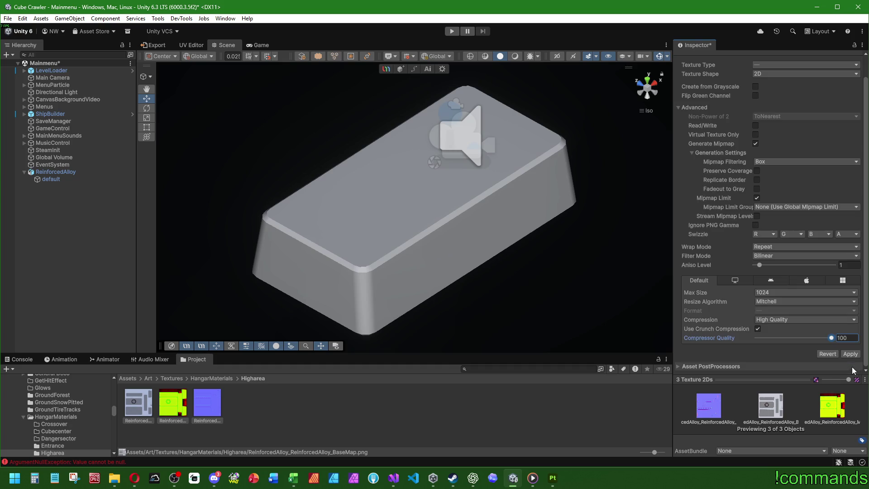
scroll(833, 358, down, 1)
click(851, 354)
click(55, 172)
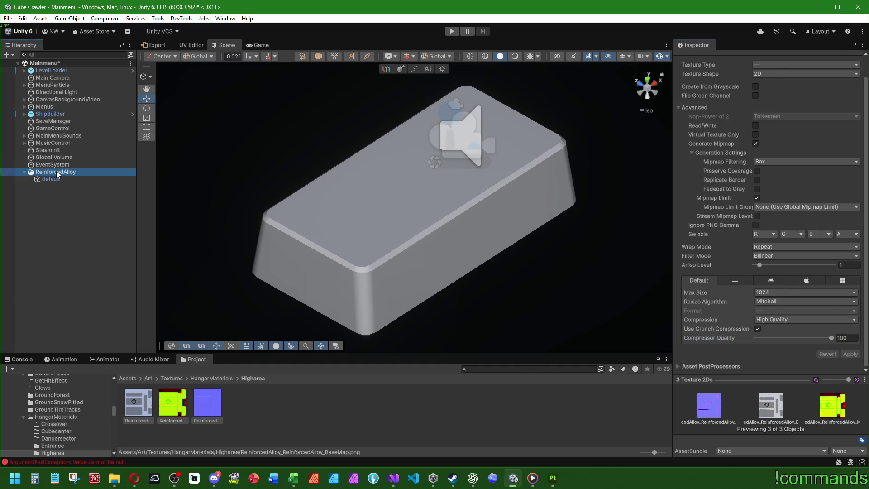
- Set the default mesh's Mesh Renderer Element 0 to the ReinforcedAlloy material
click(51, 179)
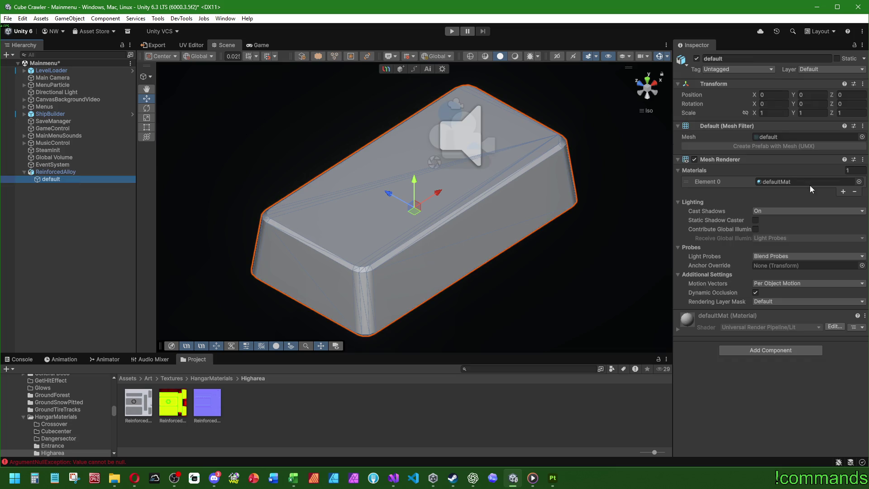
click(859, 182)
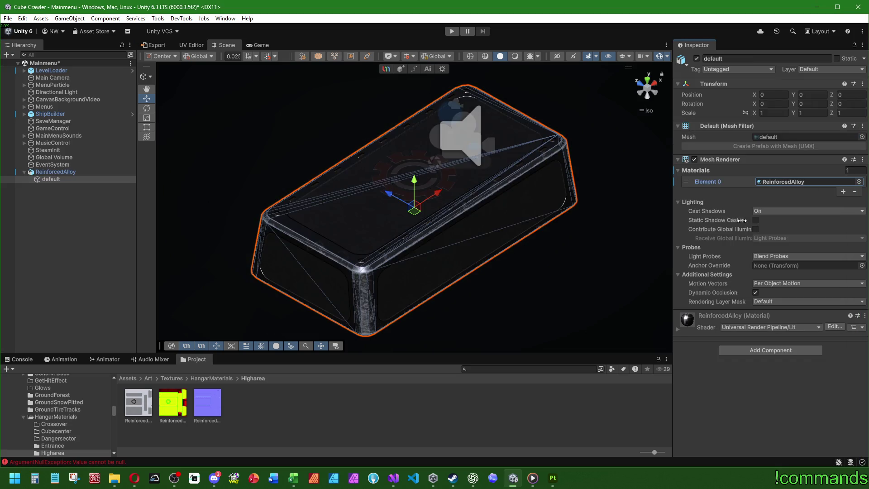
click(93, 258)
mouse_move(534, 213)
mouse_down()
mouse_move(256, 238)
mouse_move(401, 301)
mouse_move(588, 219)
mouse_move(467, 183)
mouse_move(516, 213)
mouse_move(507, 222)
mouse_up()
- Save the ReinforcedAlloy object as a prefab in Prefabs/HangarMaterials/HighArea/ReinforcedAlloy
click(135, 378)
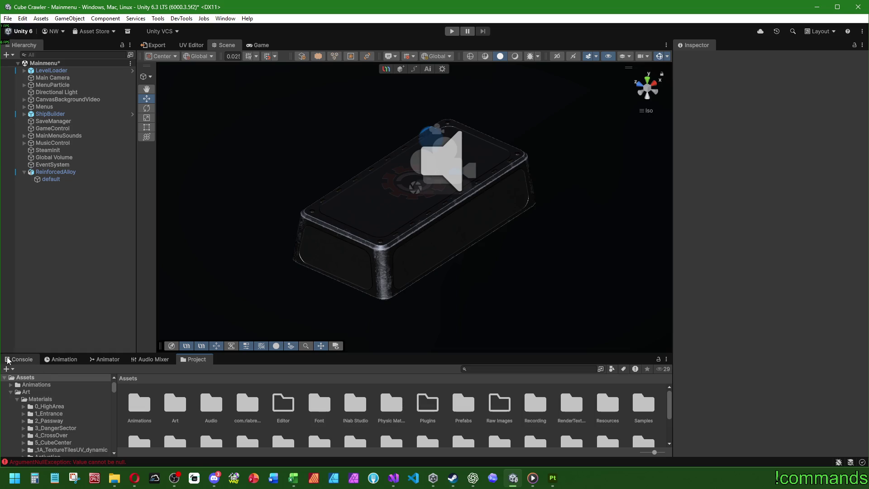
click(473, 409)
double_click(474, 409)
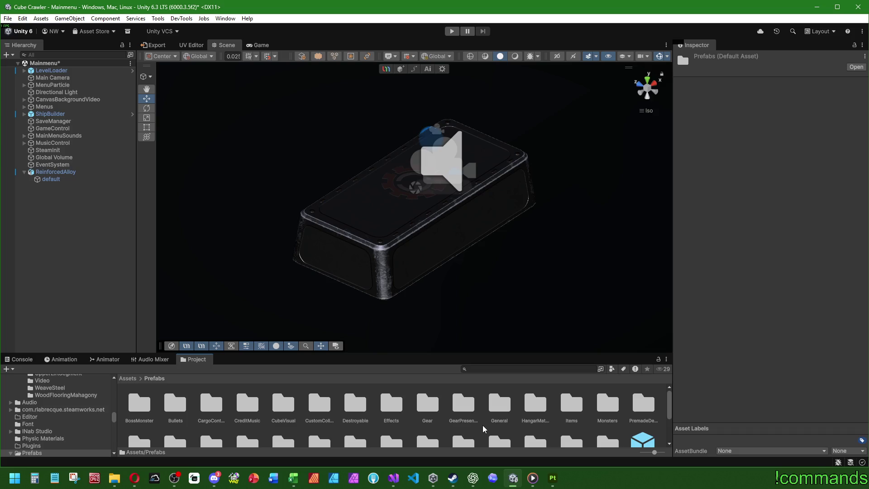
scroll(489, 426, down, 1)
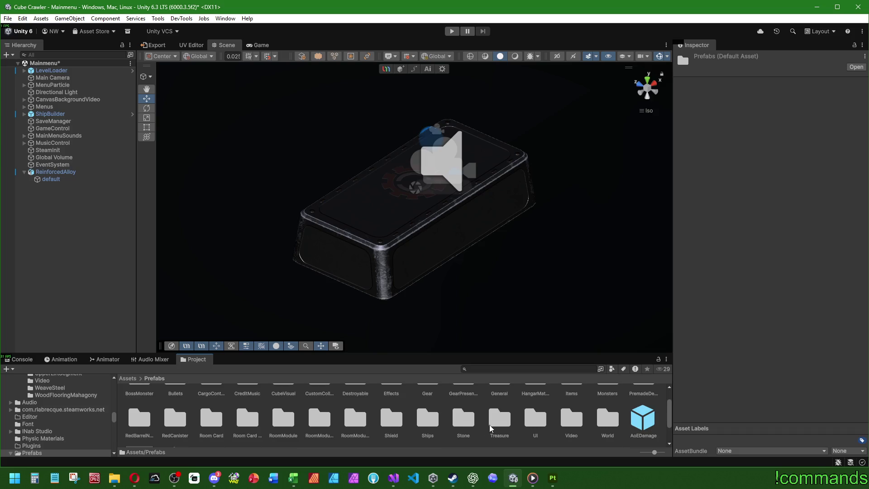
scroll(351, 427, down, 1)
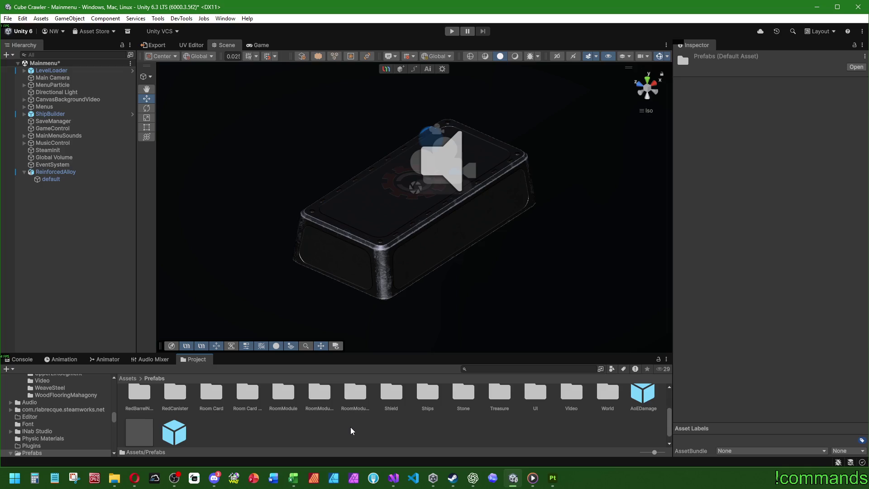
scroll(351, 427, up, 3)
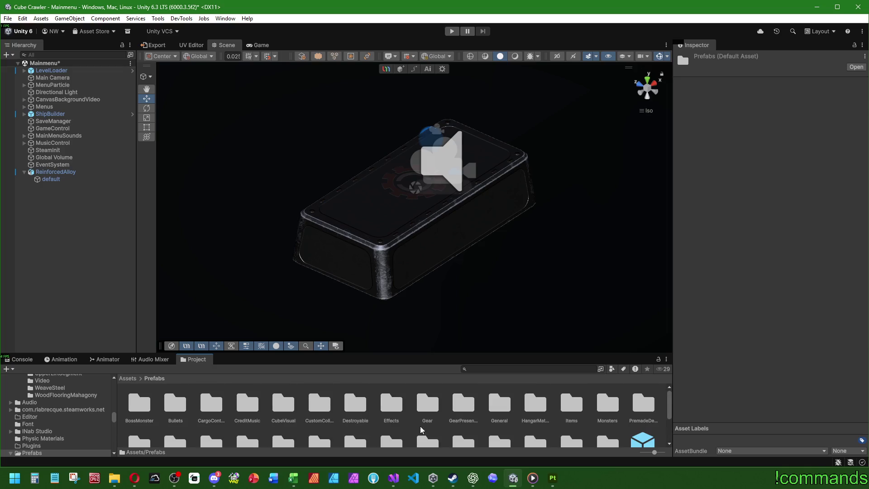
double_click(531, 413)
double_click(283, 407)
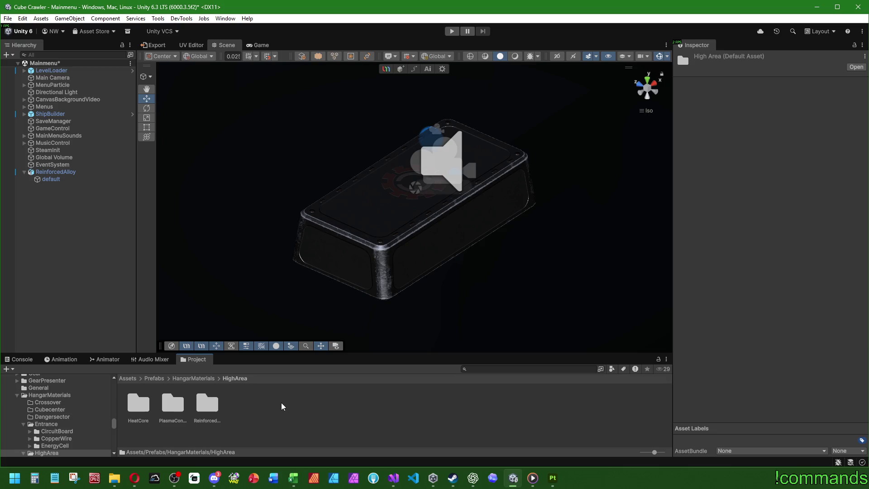
double_click(208, 404)
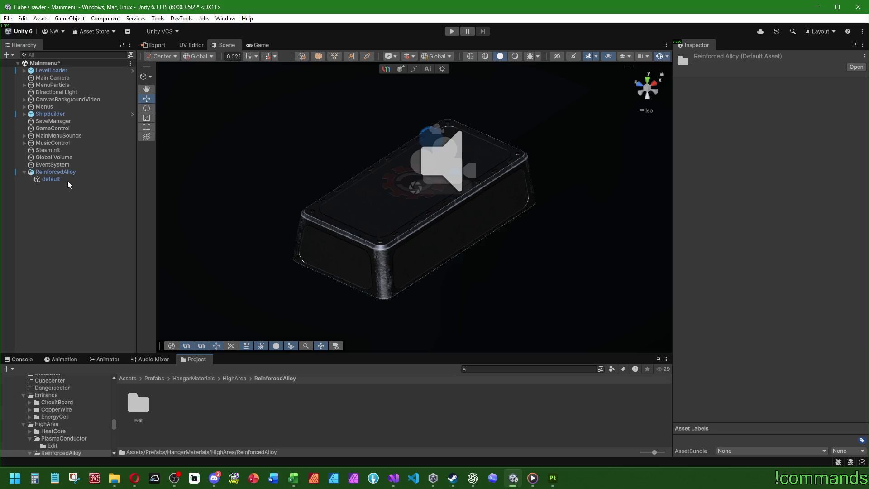
drag(68, 172, 195, 412)
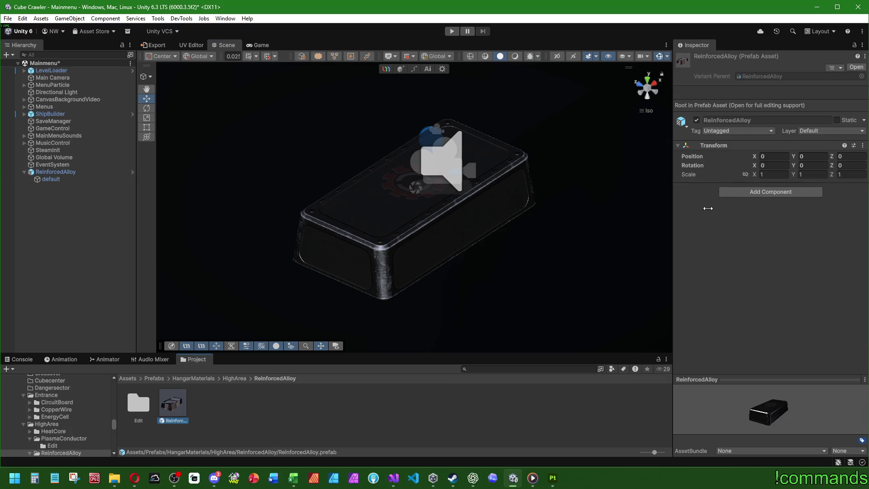
- Delete the ReinforcedAlloy object from the scene and open the ExampleRoom prefab from World > Stage1_Entrance
click(53, 172)
key(Delete)
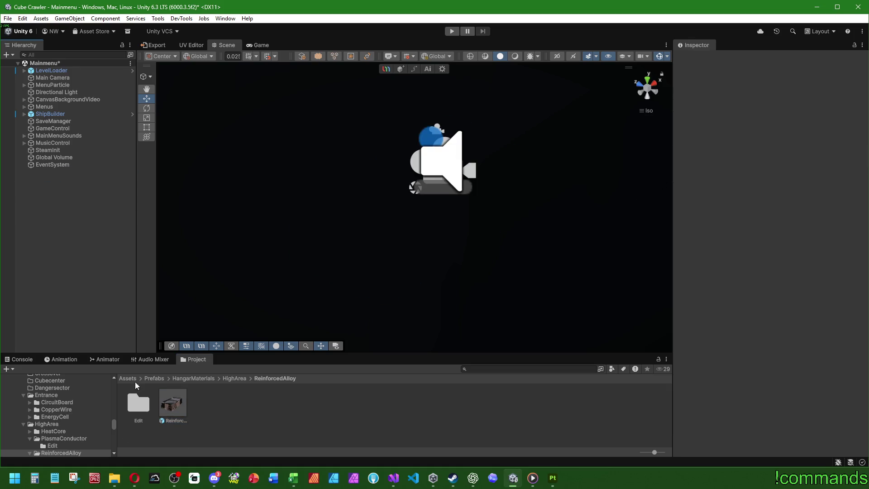
click(154, 378)
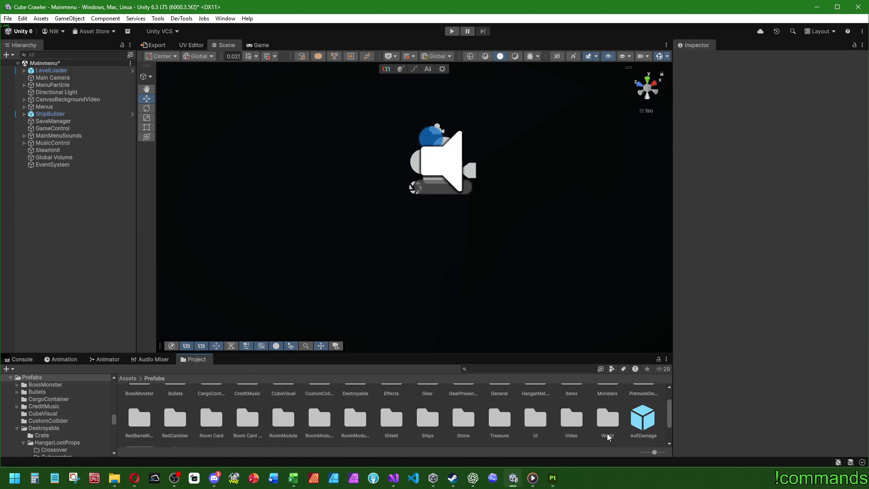
double_click(444, 423)
scroll(444, 430, up, 2)
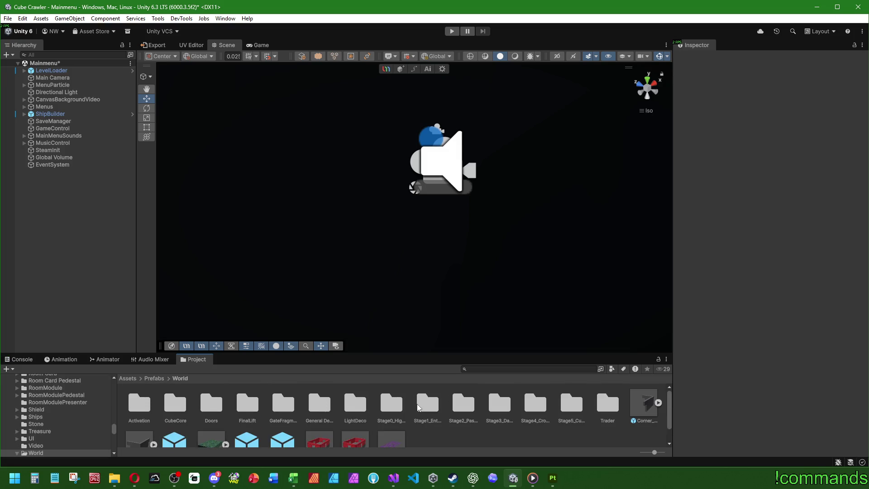
double_click(418, 405)
double_click(412, 404)
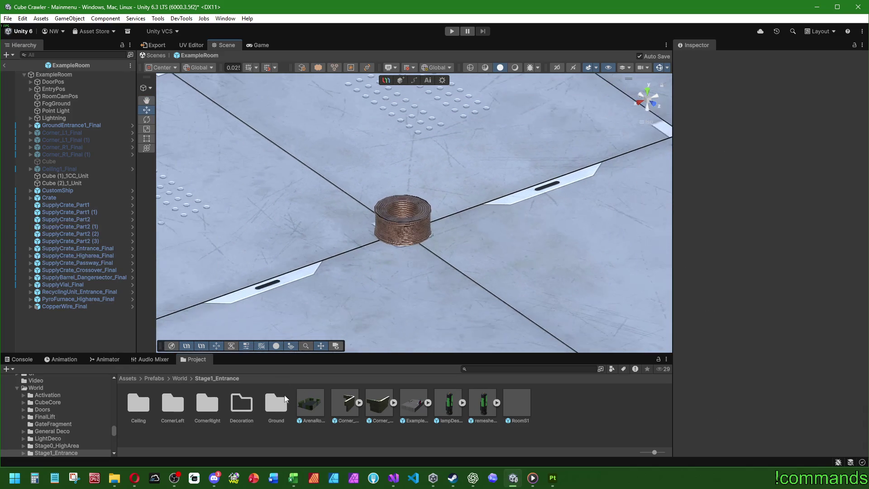
- Browse the Project window to Prefabs > HangarMaterials > HighArea > ReinforcedAlloy
click(165, 378)
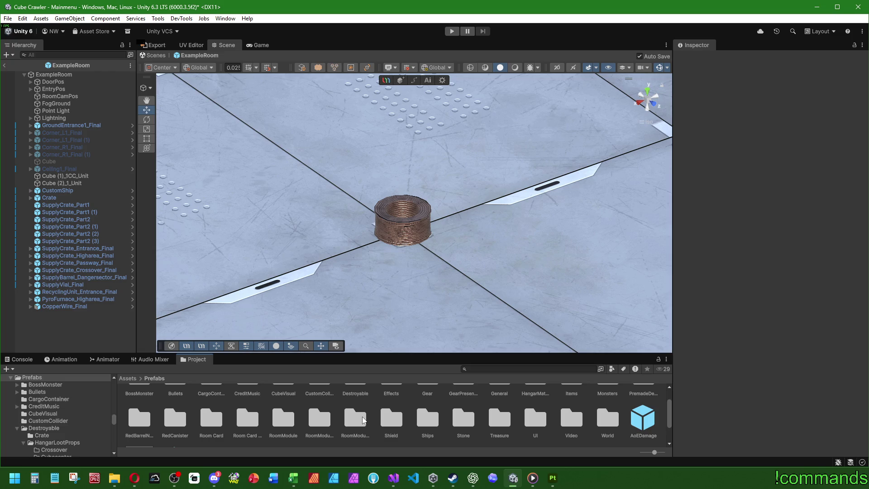
scroll(534, 405, up, 2)
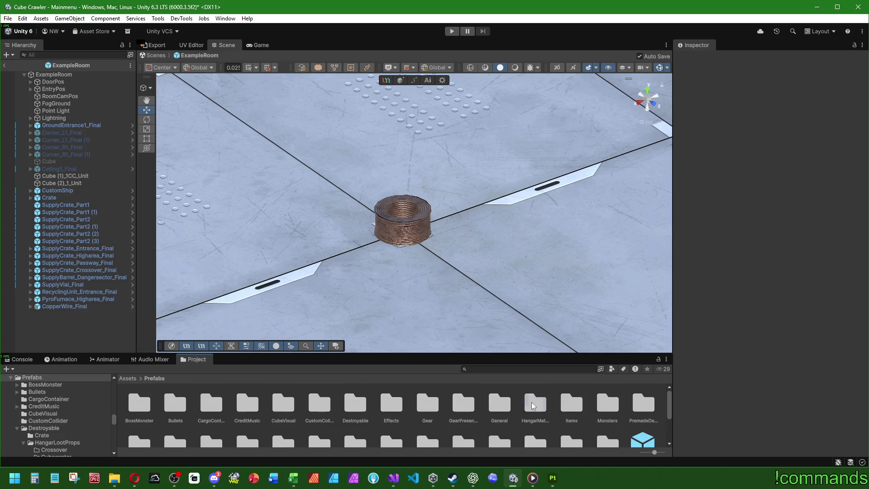
double_click(534, 404)
double_click(285, 405)
double_click(212, 404)
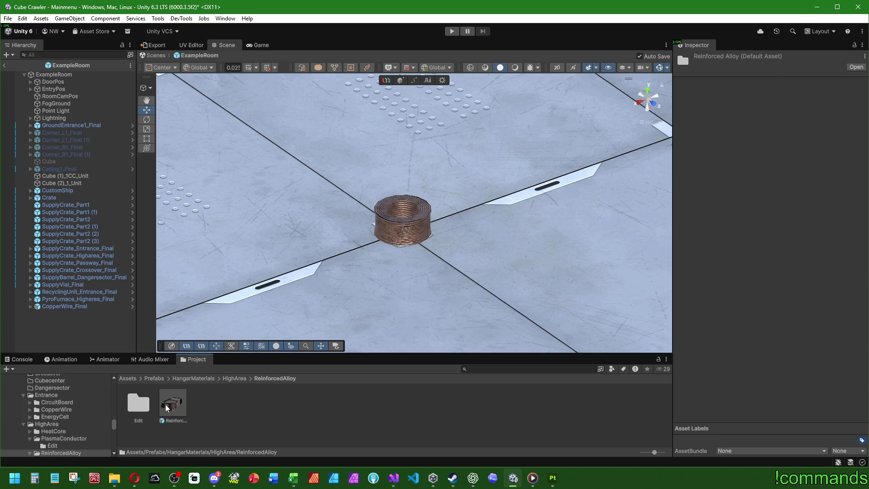
drag(166, 407, 88, 341)
right_click(717, 108)
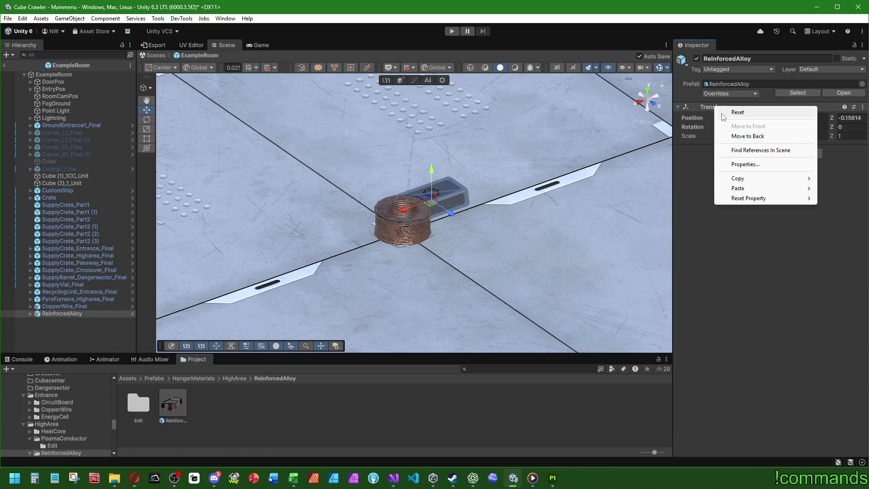
click(723, 113)
scroll(399, 219, up, 2)
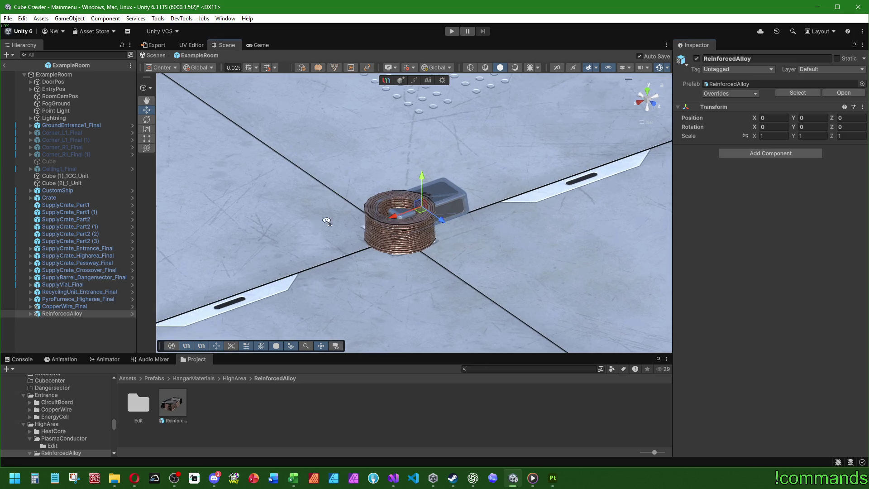
mouse_move(327, 222)
mouse_down()
mouse_move(317, 288)
mouse_move(346, 242)
mouse_move(358, 244)
mouse_up()
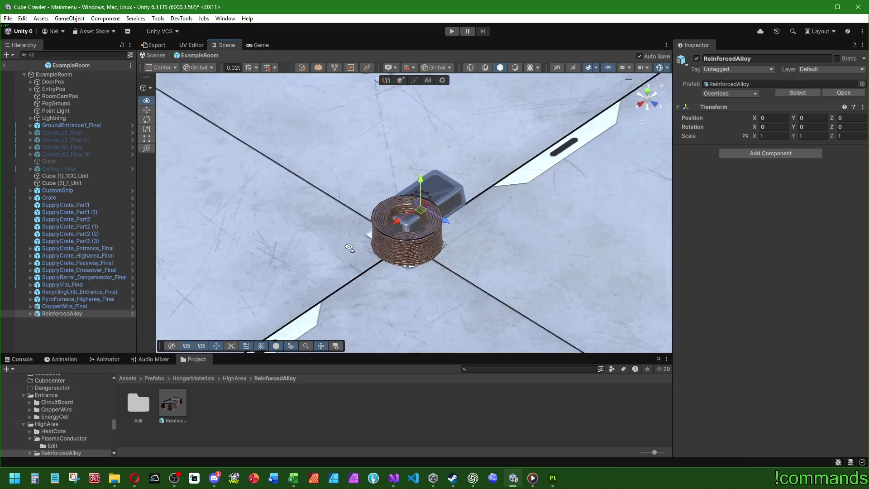
click(99, 306)
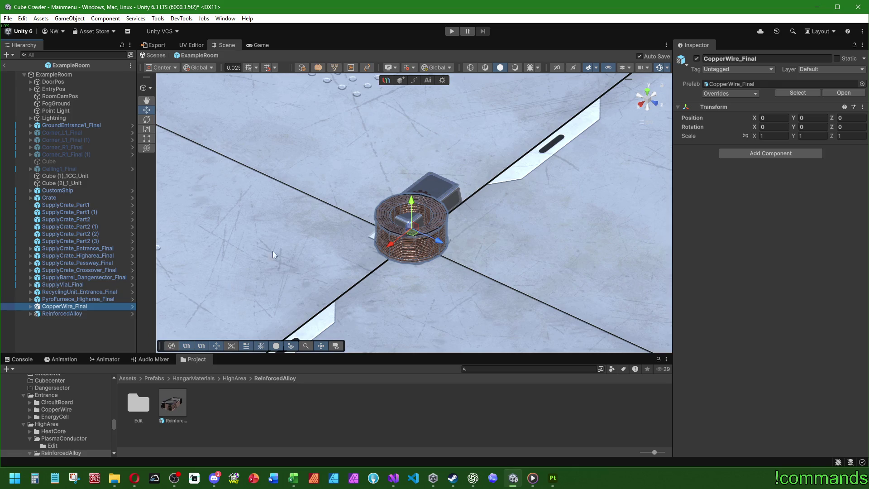
drag(273, 250, 299, 325)
click(65, 314)
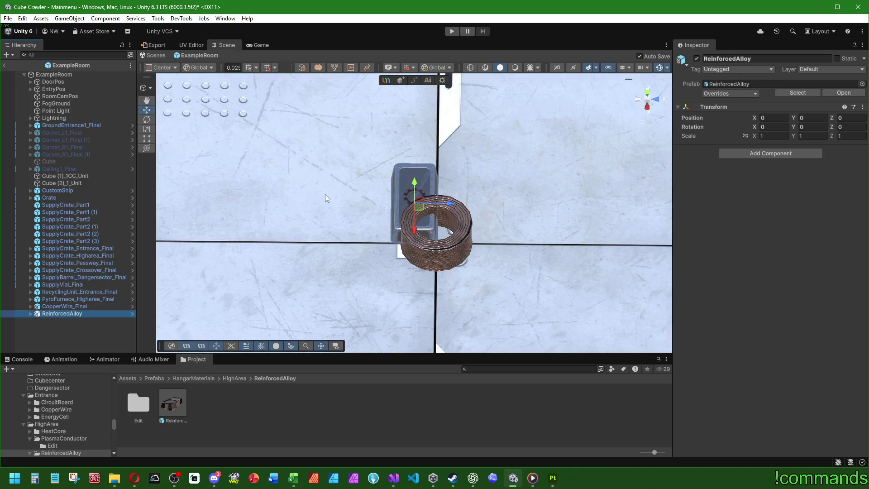
drag(335, 193, 436, 159)
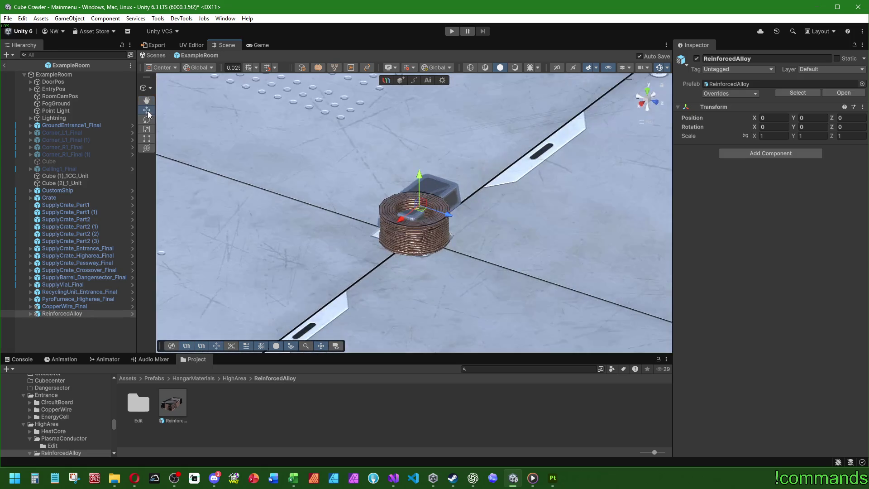
click(176, 67)
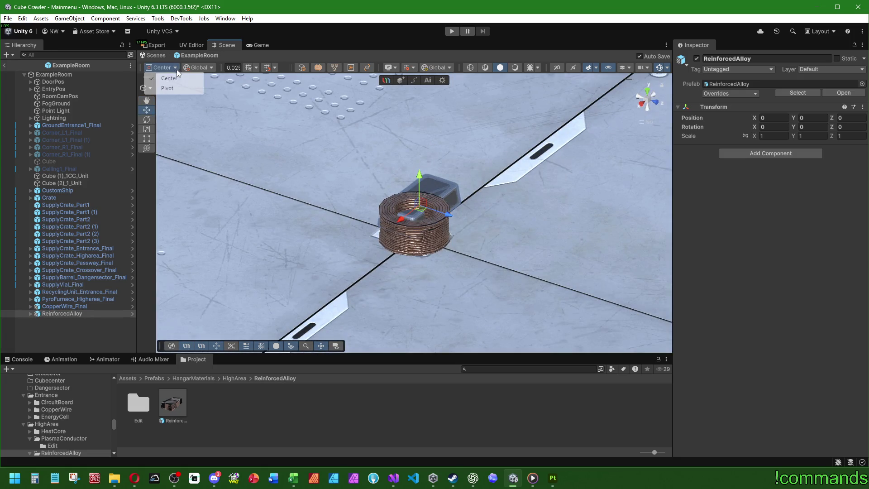
click(173, 88)
click(159, 67)
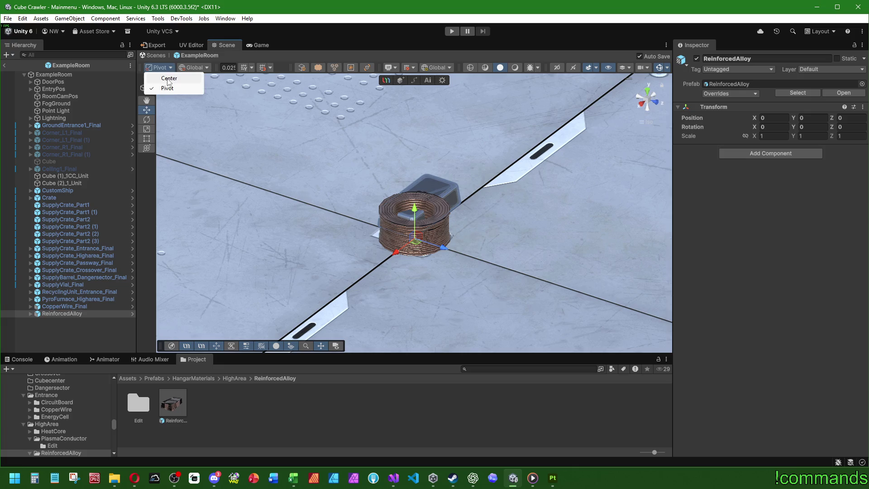
click(172, 79)
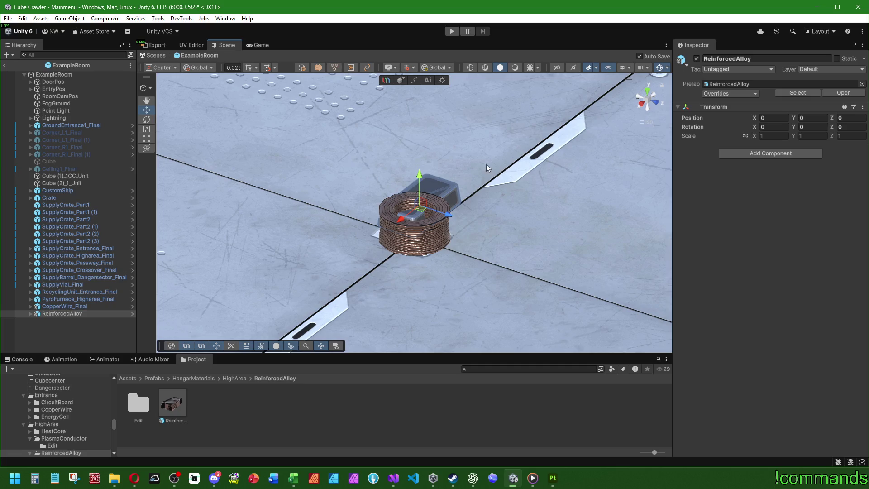
scroll(569, 151, up, 6)
drag(365, 254, 461, 220)
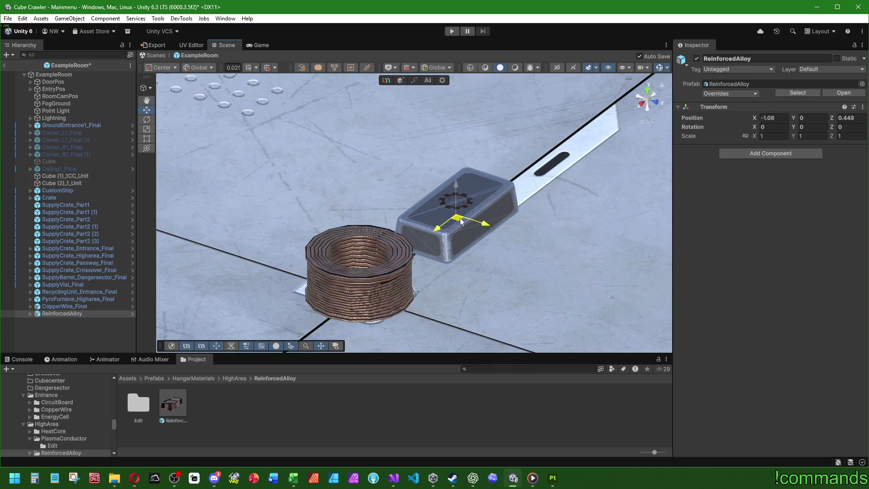
click(535, 235)
mouse_move(534, 236)
mouse_down()
mouse_move(182, 276)
mouse_move(238, 138)
mouse_move(431, 249)
mouse_move(472, 237)
mouse_move(355, 232)
mouse_move(494, 162)
mouse_move(414, 141)
mouse_move(363, 310)
mouse_move(303, 215)
mouse_move(438, 183)
mouse_move(483, 267)
mouse_up()
scroll(412, 257, down, 3)
scroll(398, 221, down, 3)
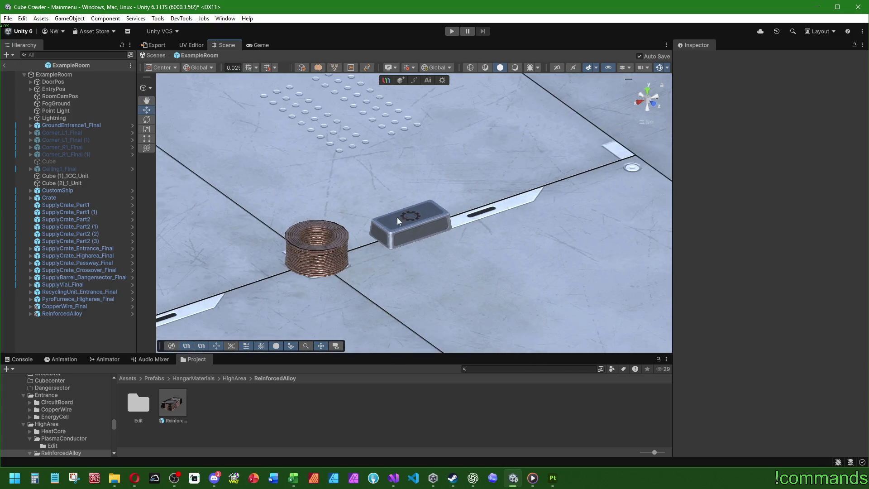
mouse_move(398, 217)
mouse_down()
mouse_move(408, 181)
mouse_move(453, 113)
mouse_move(520, 62)
mouse_up()
click(515, 67)
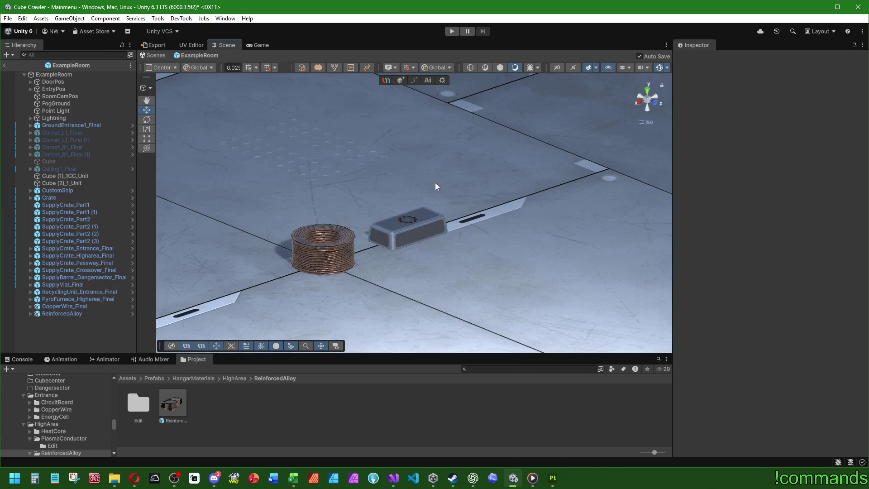
mouse_move(435, 185)
mouse_down()
mouse_move(361, 254)
mouse_move(354, 247)
mouse_move(359, 140)
mouse_move(345, 169)
mouse_move(506, 208)
mouse_move(866, 177)
mouse_up()
scroll(349, 239, up, 2)
click(500, 67)
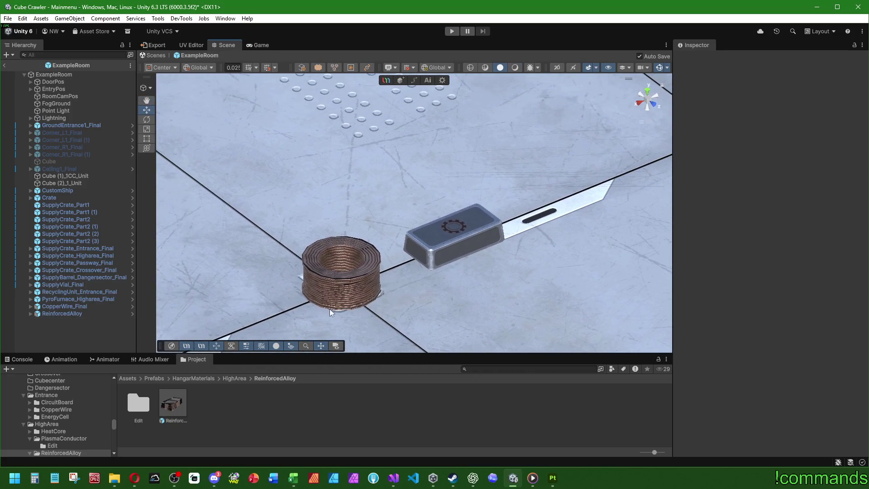
click(75, 314)
key(Delete)
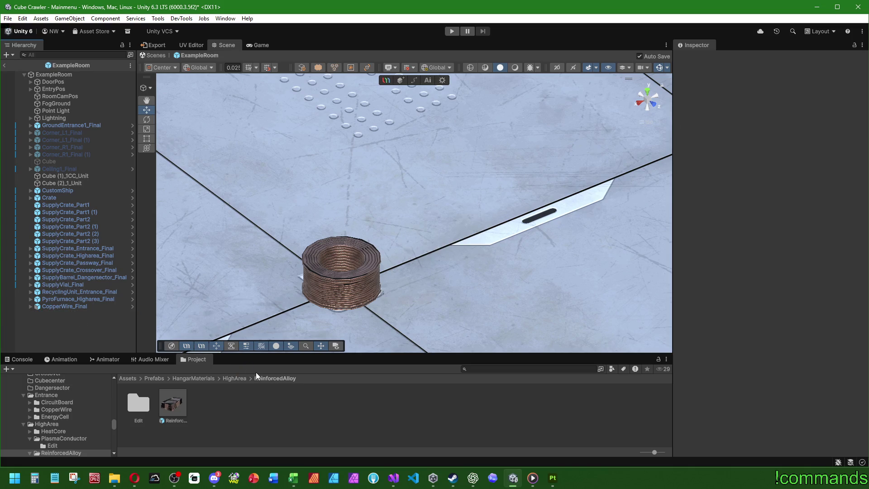
- Navigate to Prefabs > HangarMaterials > HighArea > ReinforcedAlloy > Edit in the Project window
click(156, 379)
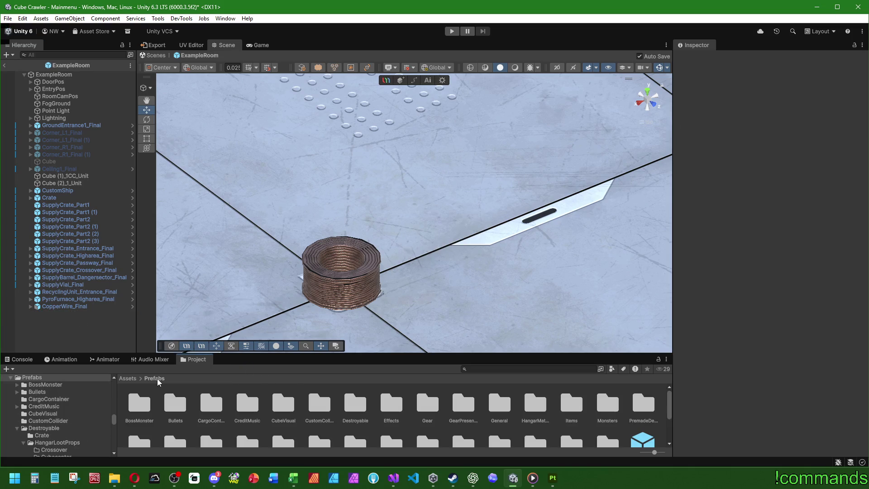
scroll(543, 417, down, 2)
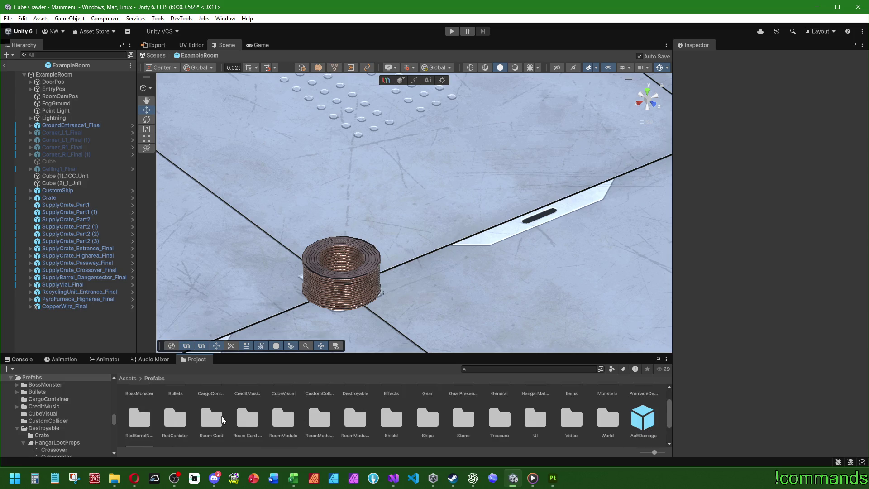
scroll(283, 421, down, 1)
scroll(291, 417, up, 1)
double_click(521, 408)
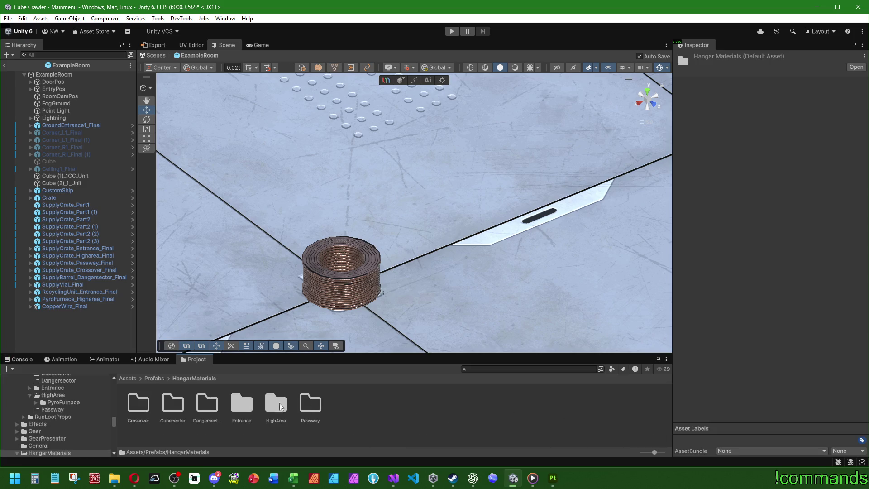
double_click(275, 404)
double_click(207, 404)
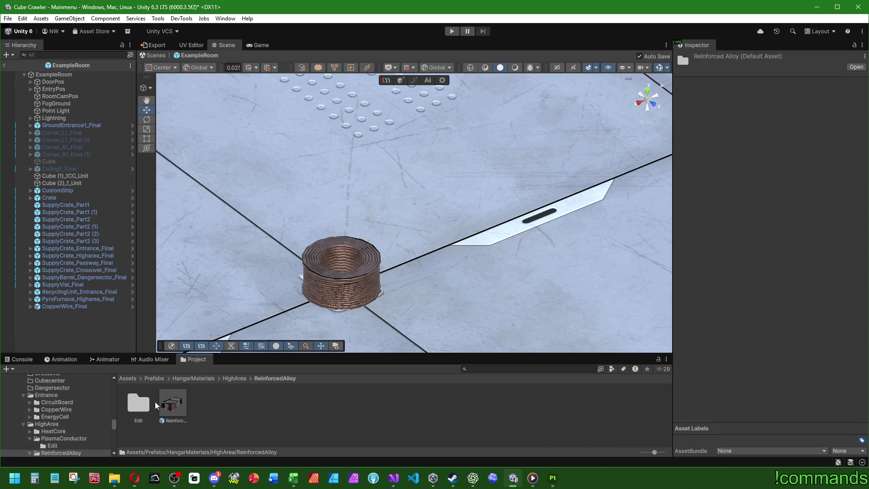
double_click(139, 403)
- Test-place the Edit ReinforcedAlloy prefab at the origin, delete it, then open the prefab asset
drag(138, 400, 69, 338)
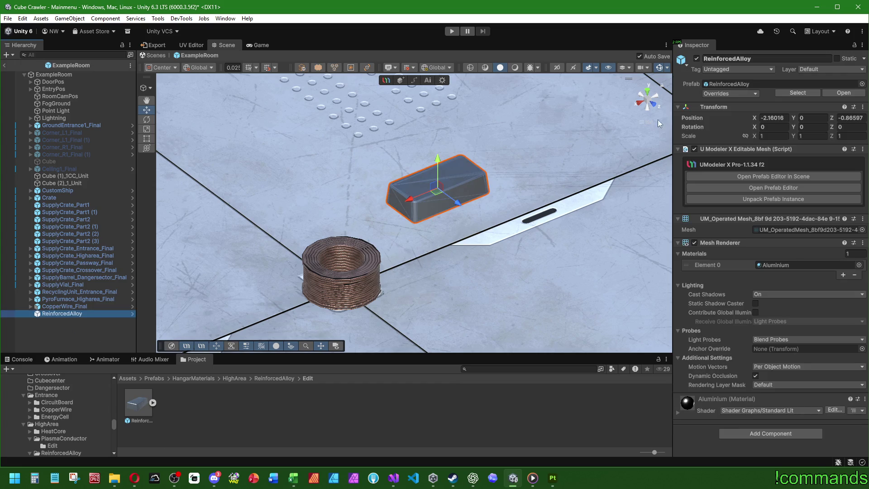
right_click(710, 105)
click(727, 111)
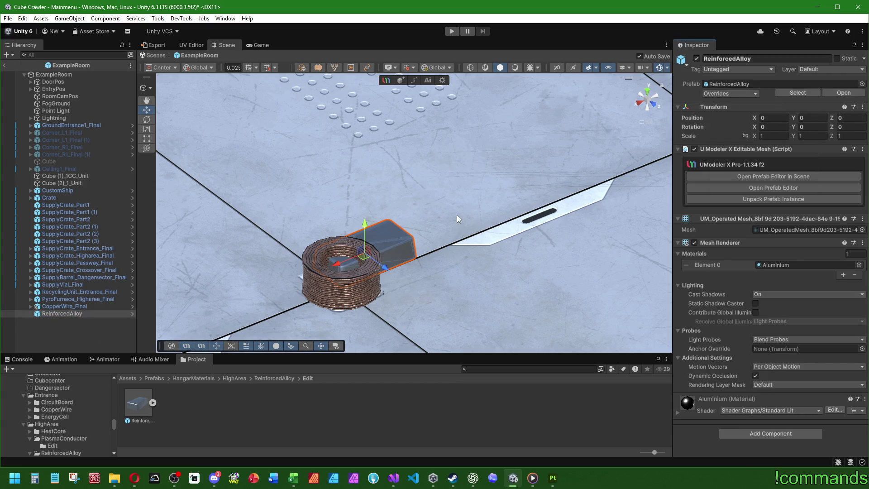
click(67, 316)
key(Delete)
click(128, 408)
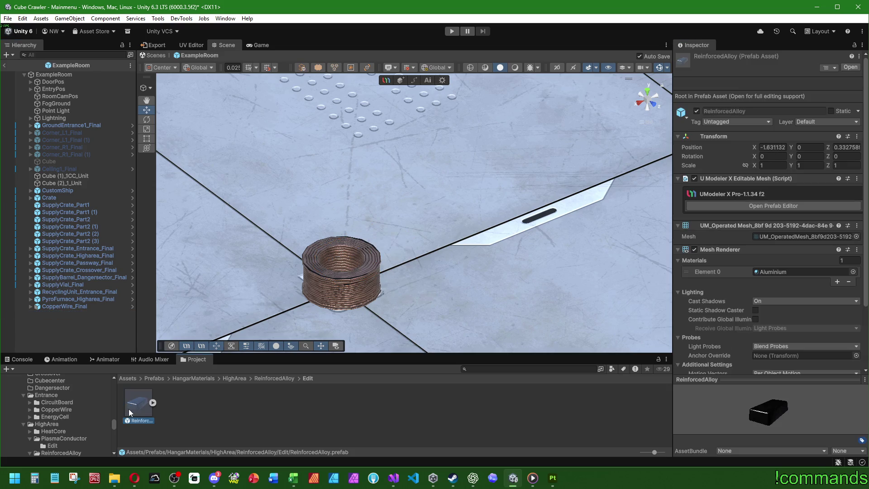
double_click(128, 409)
- Switch the handle to Pivot and move the prefab's pivot to the mesh's bottom centre
click(161, 68)
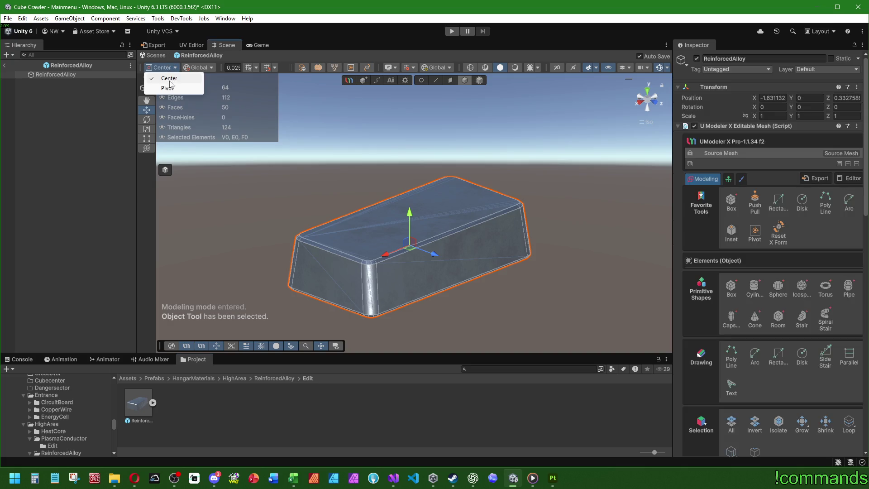
click(157, 87)
scroll(705, 307, down, 3)
scroll(705, 307, down, 10)
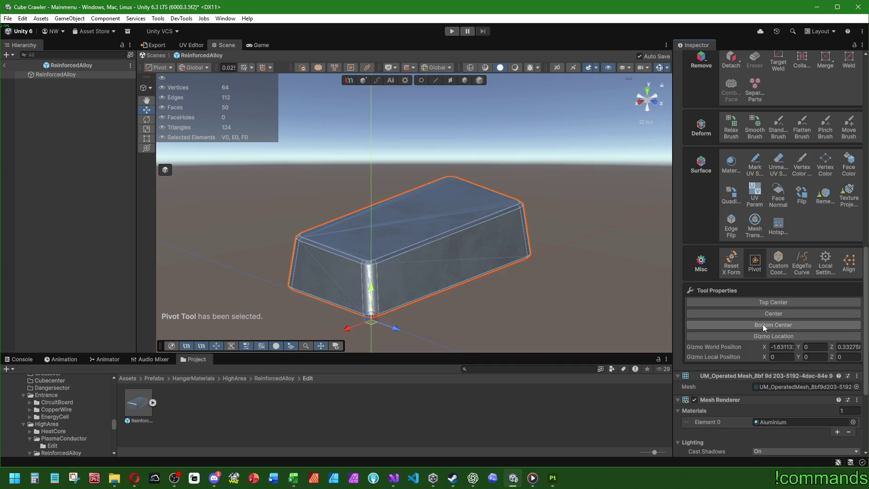
click(762, 324)
scroll(752, 226, up, 10)
- Reset the prefab's Transform to zero, frame the box, and exit Prefab Mode
right_click(713, 86)
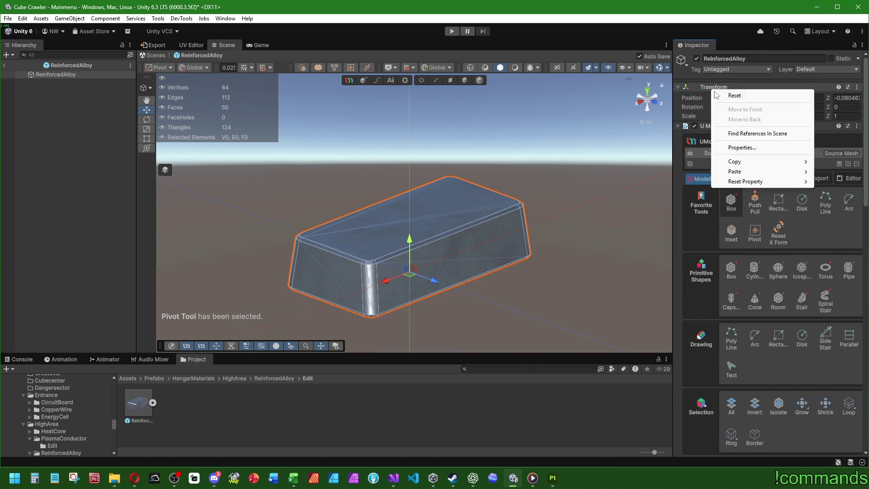
click(726, 92)
key(f)
scroll(363, 254, down, 2)
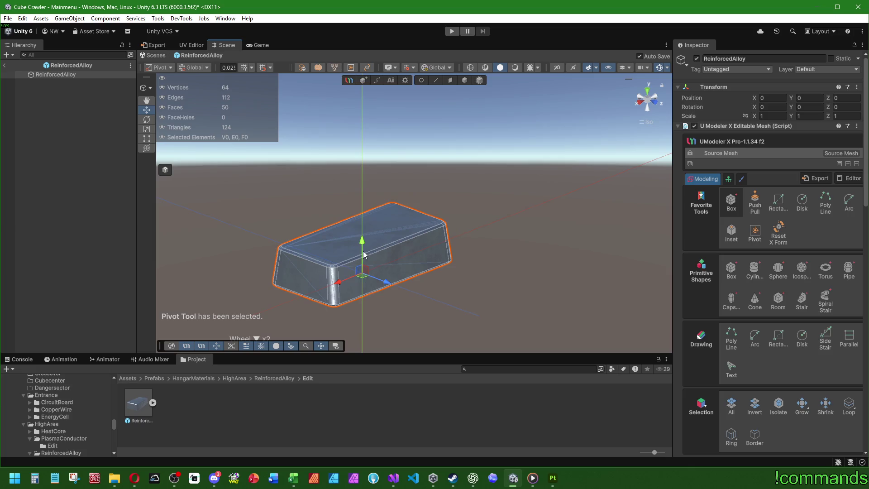
scroll(352, 233, down, 1)
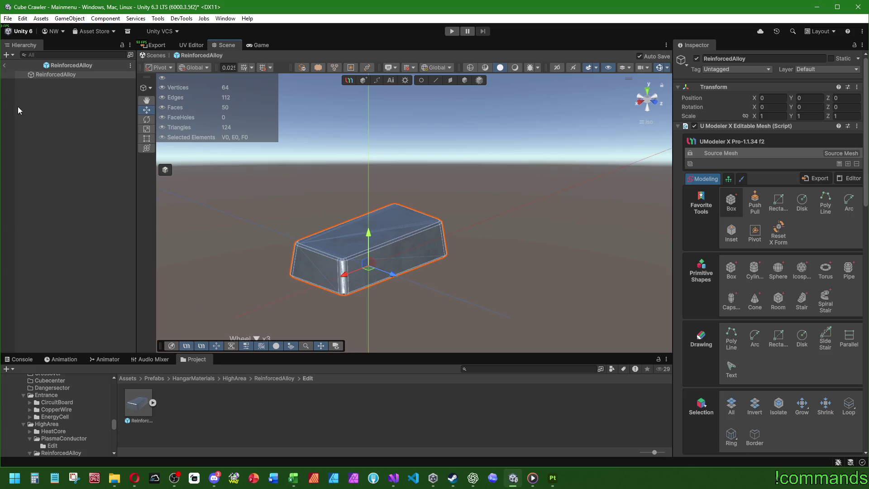
click(6, 66)
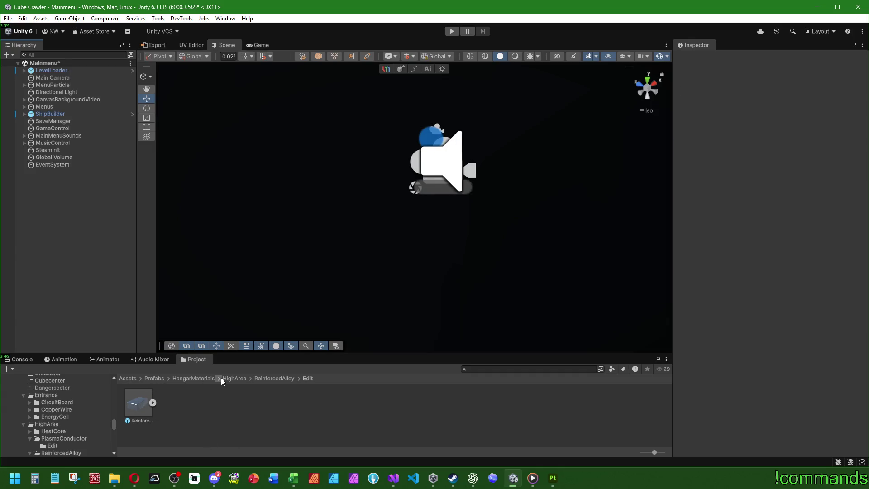
- Delete the textured ReinforcedAlloy prefab from the HighArea ReinforcedAlloy folder
click(266, 379)
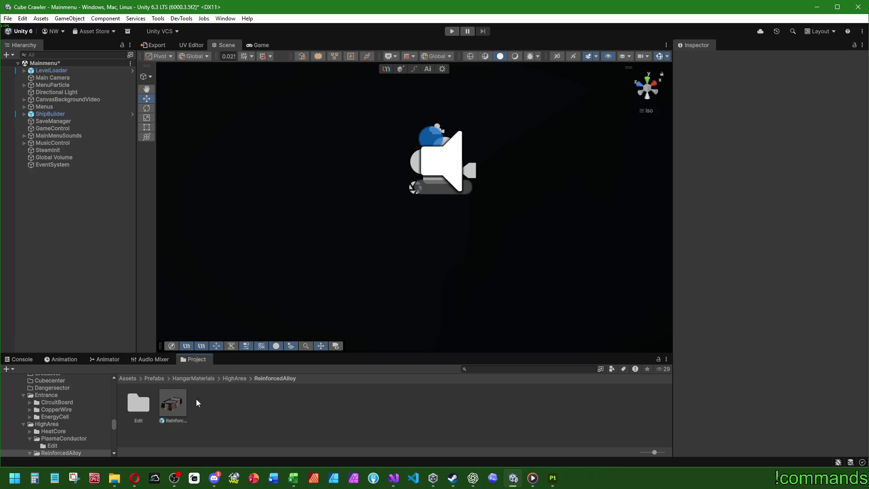
click(174, 403)
key(Delete)
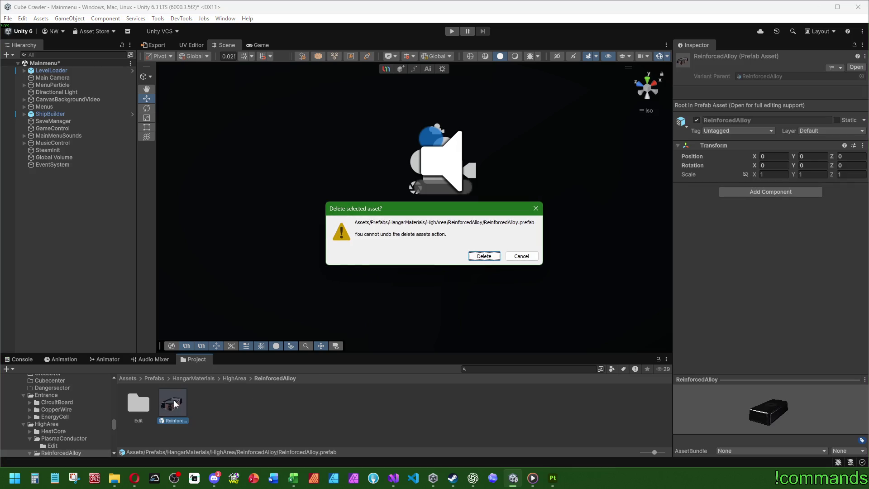
click(472, 257)
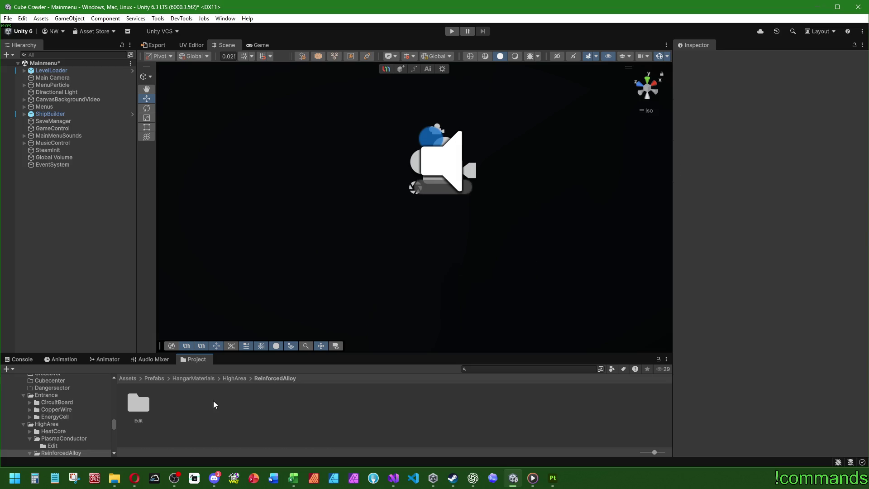
- Browse to SubstanceObj > HangarMaterials > Higharea > ReinforcedAlloy in the Project window
click(128, 378)
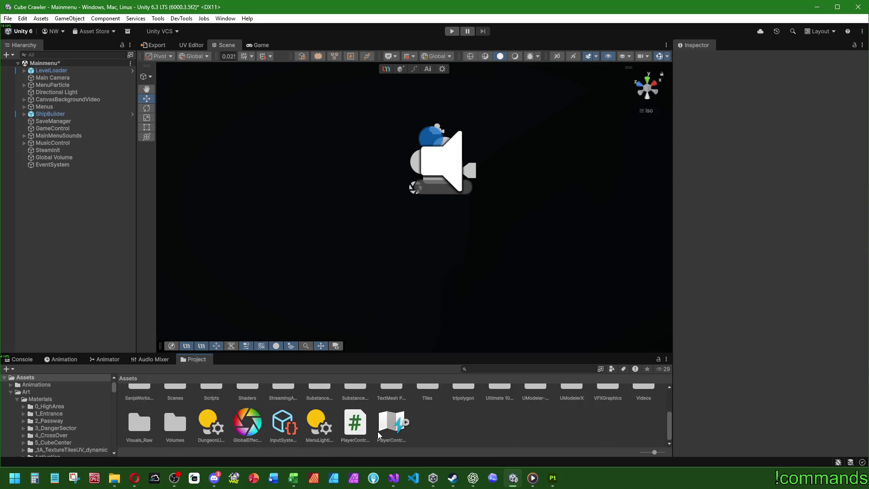
scroll(367, 417, up, 1)
double_click(353, 412)
scroll(285, 412, up, 1)
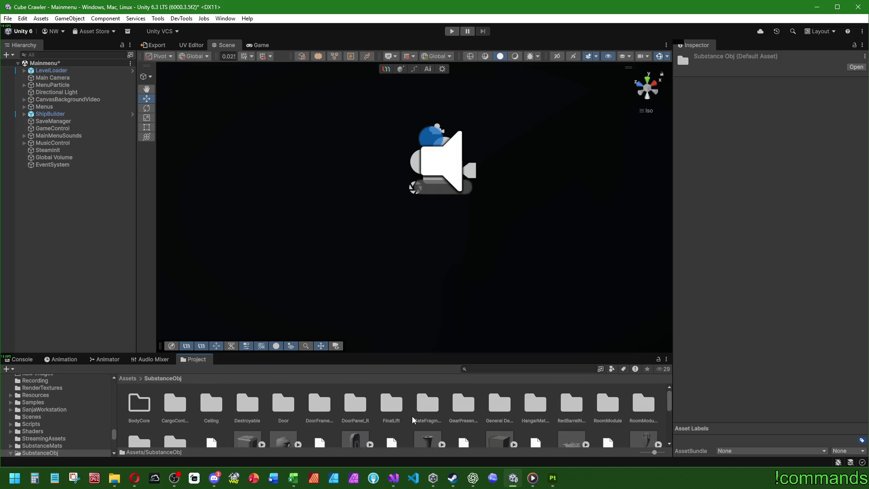
scroll(461, 416, down, 1)
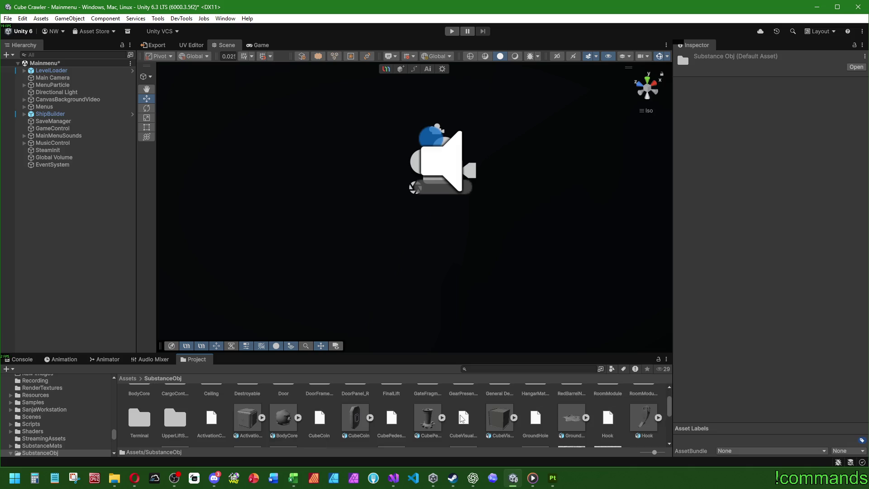
scroll(461, 417, up, 1)
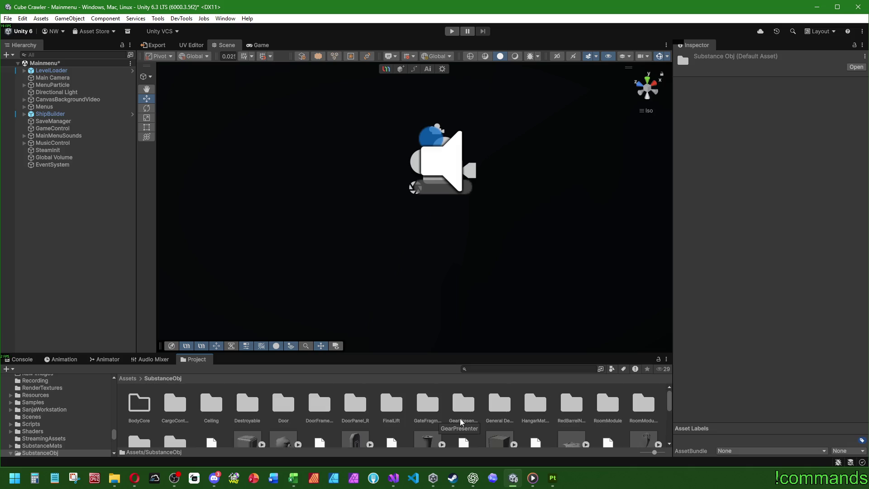
double_click(546, 410)
double_click(276, 404)
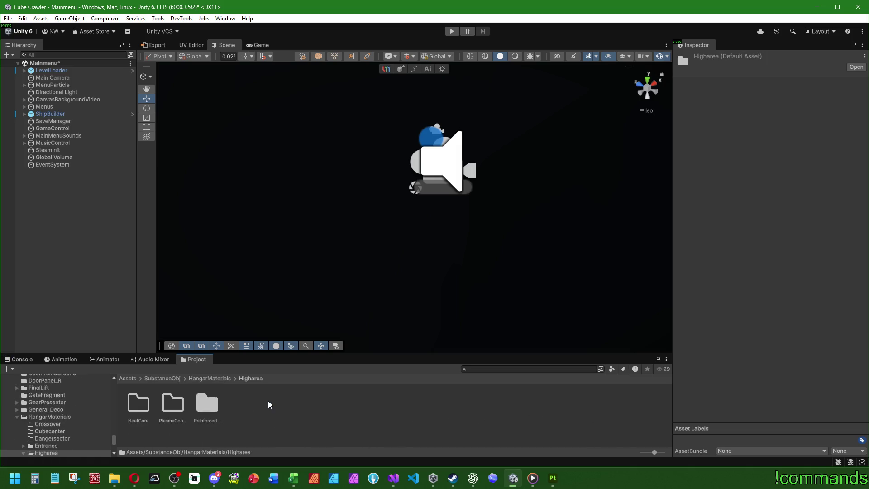
double_click(207, 403)
- Rename the ReinforcedAlloy model by adding an underscore, then return to Prefabs
click(134, 393)
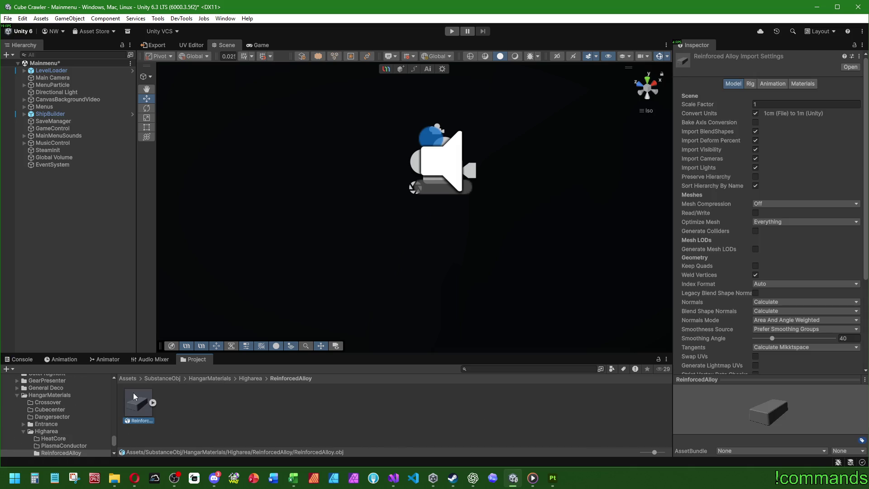
key(F2)
text(_O)
key(Return)
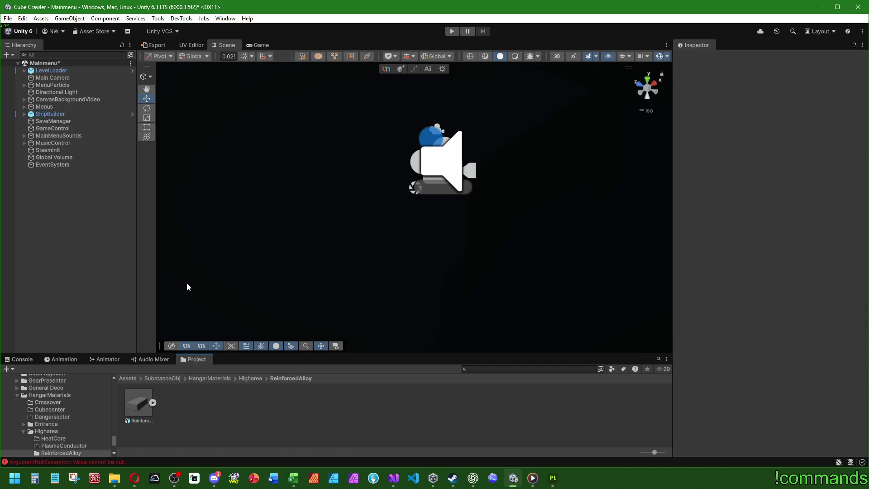
click(129, 378)
double_click(459, 409)
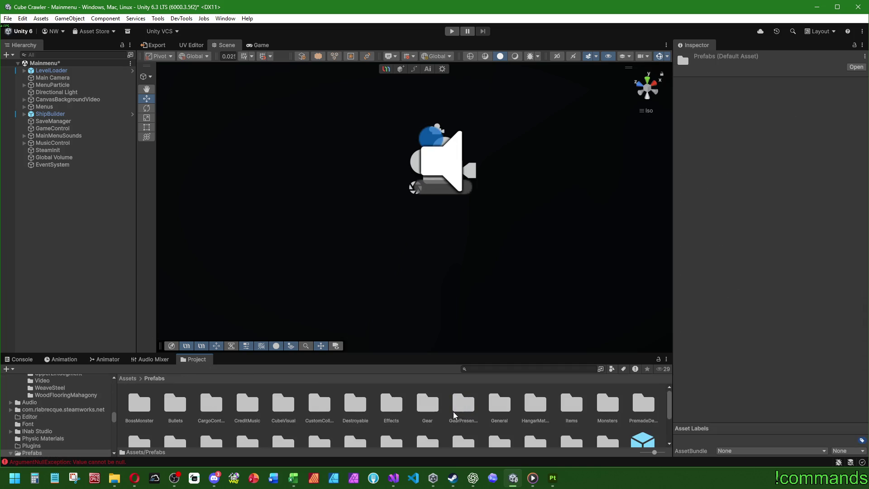
- Open the ReinforcedAlloy prefab in HangarMaterials > HighArea > ReinforcedAlloy > Edit for editing
double_click(535, 404)
double_click(279, 403)
double_click(202, 403)
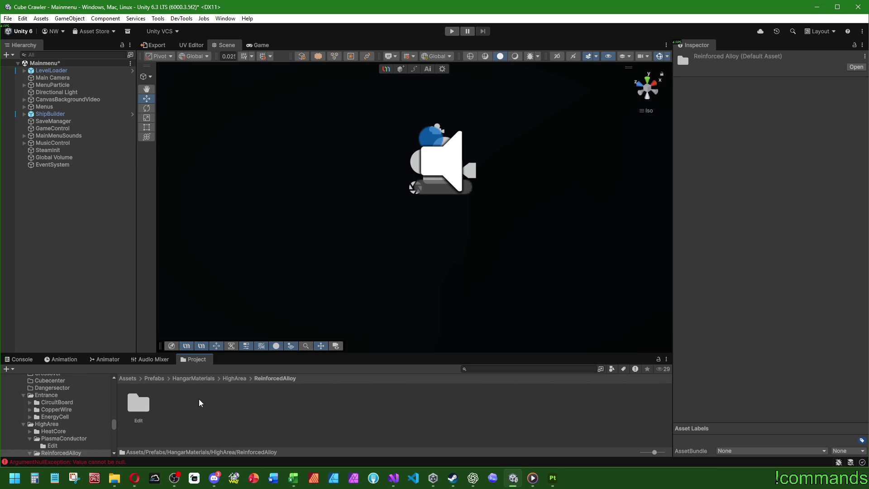
double_click(143, 403)
double_click(141, 402)
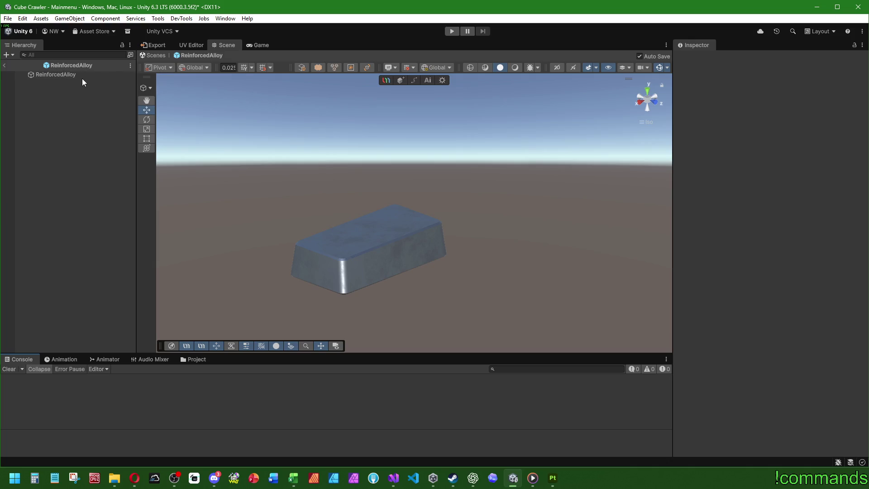
- Export the child mesh as ReinforcedAlloy.obj into SubstanceObj/HangarMaterials/Higharea/ReinforcedAlloy, then exit Prefab Mode
click(154, 47)
click(61, 76)
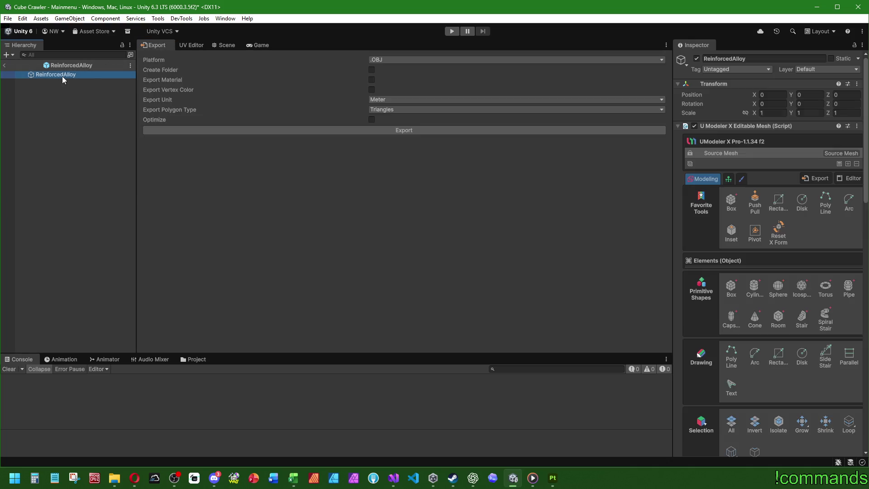
click(286, 131)
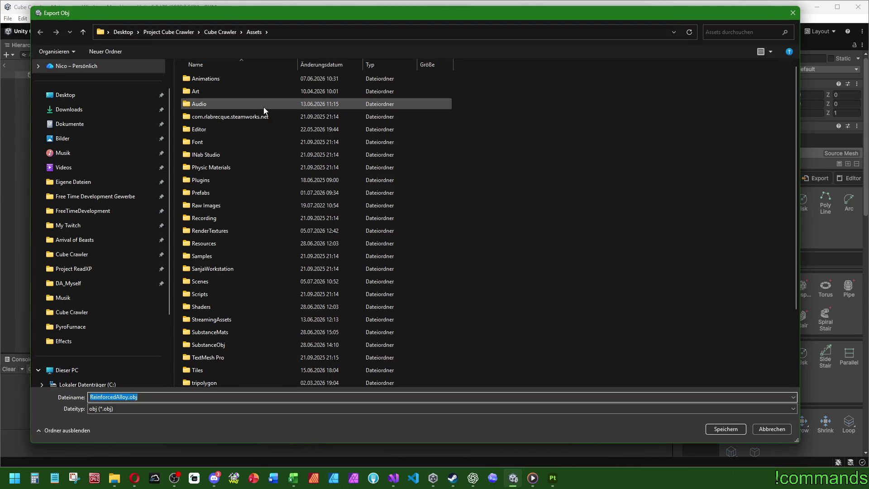
double_click(208, 347)
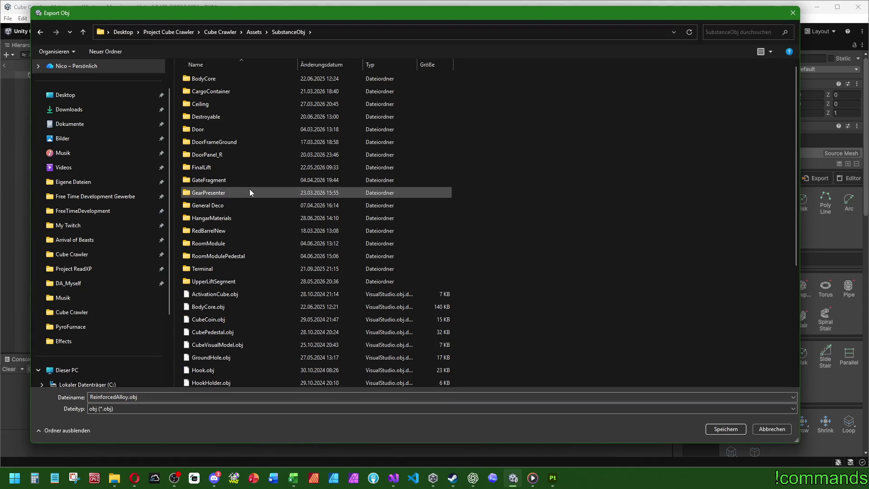
double_click(221, 218)
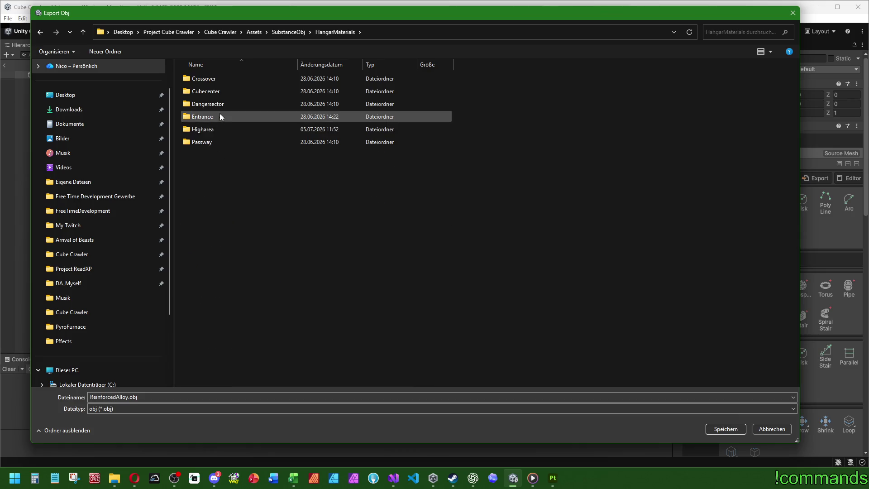
double_click(216, 132)
double_click(215, 105)
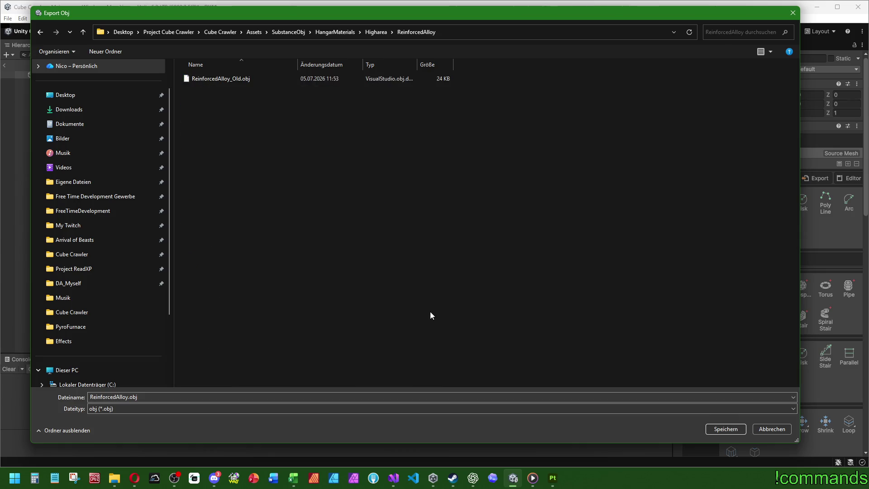
click(722, 428)
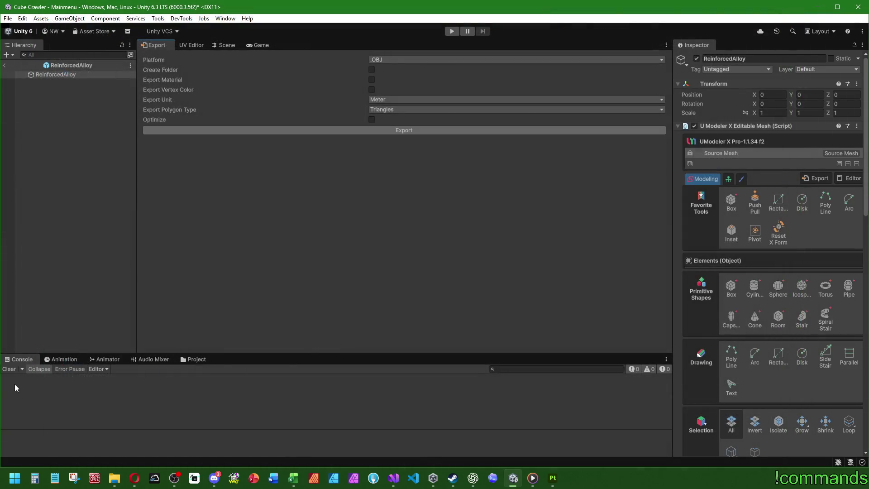
click(6, 65)
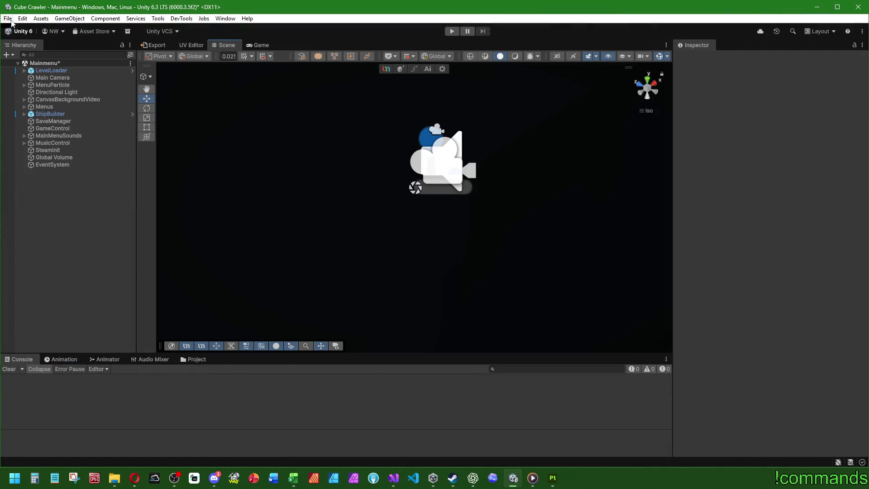
- Save the Mainmenu scene via File > Save
click(8, 18)
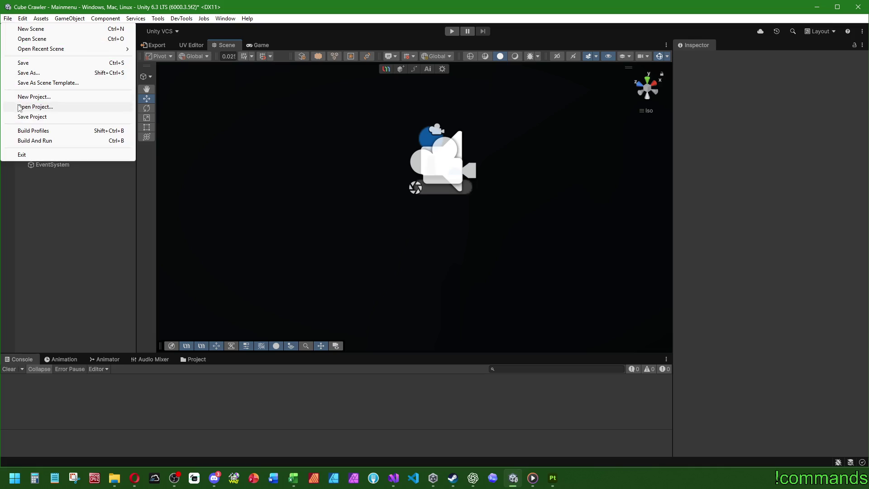
click(32, 116)
click(8, 19)
click(28, 63)
- Open SubstanceObj > HangarMaterials > Higharea > ReinforcedAlloy in the Project panel
click(195, 360)
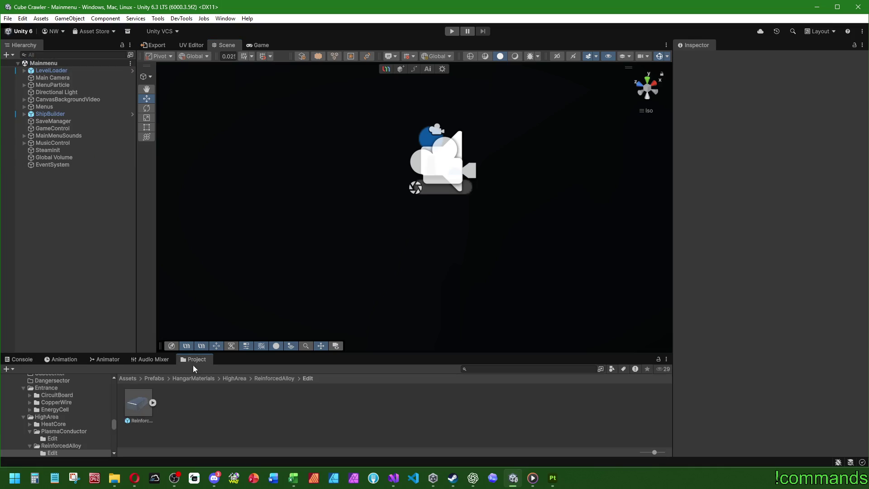
click(127, 378)
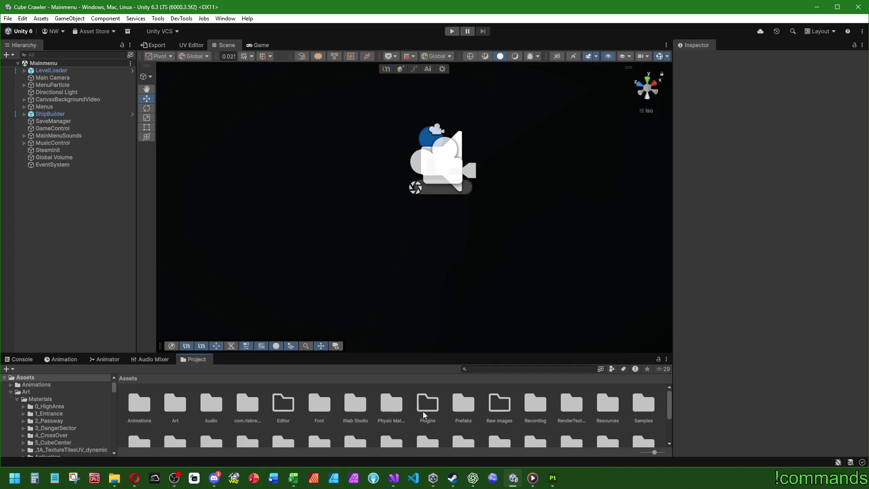
scroll(423, 411, down, 1)
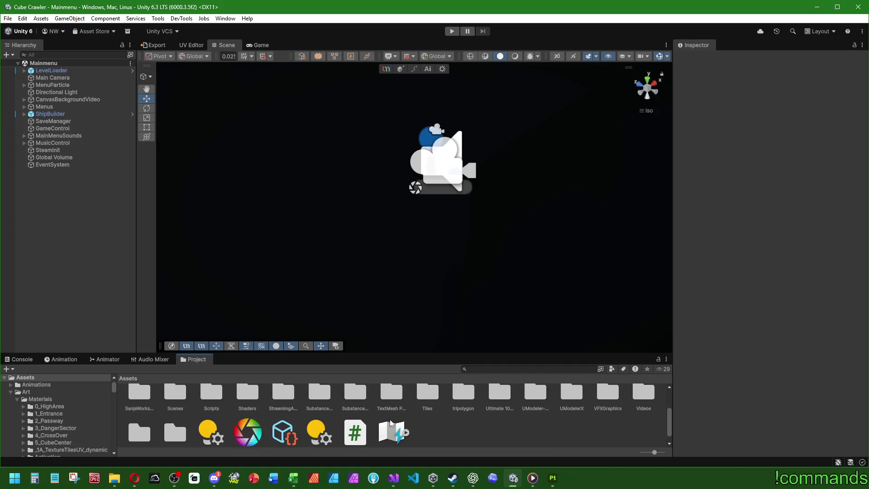
scroll(357, 423, up, 1)
click(359, 430)
double_click(358, 430)
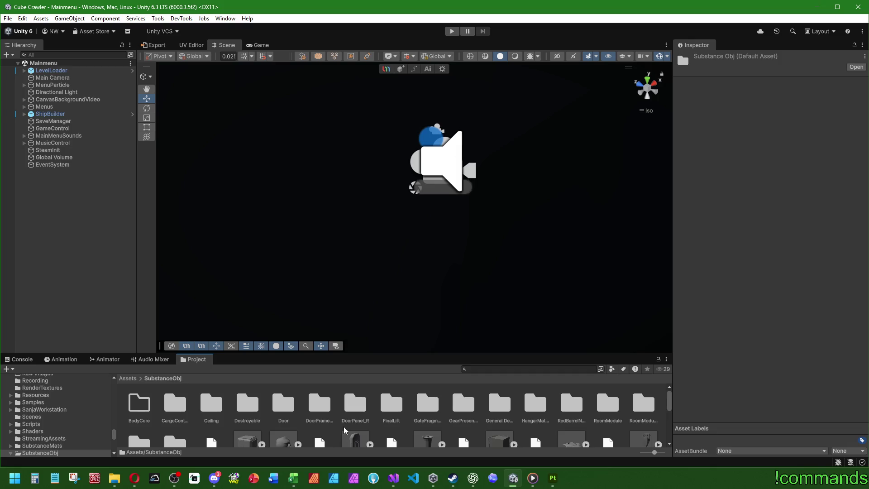
double_click(522, 410)
double_click(276, 405)
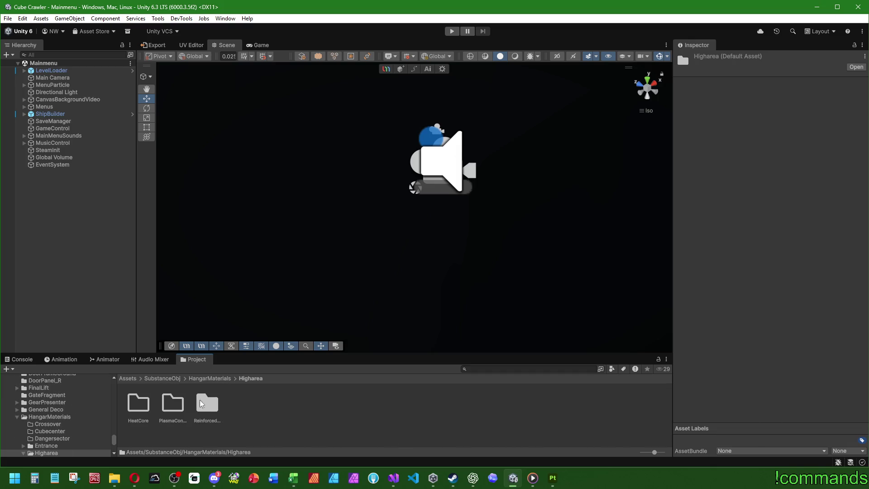
double_click(207, 404)
- Refresh the folder so the new ReinforcedAlloy.obj export appears beside the original
click(138, 395)
right_click(382, 423)
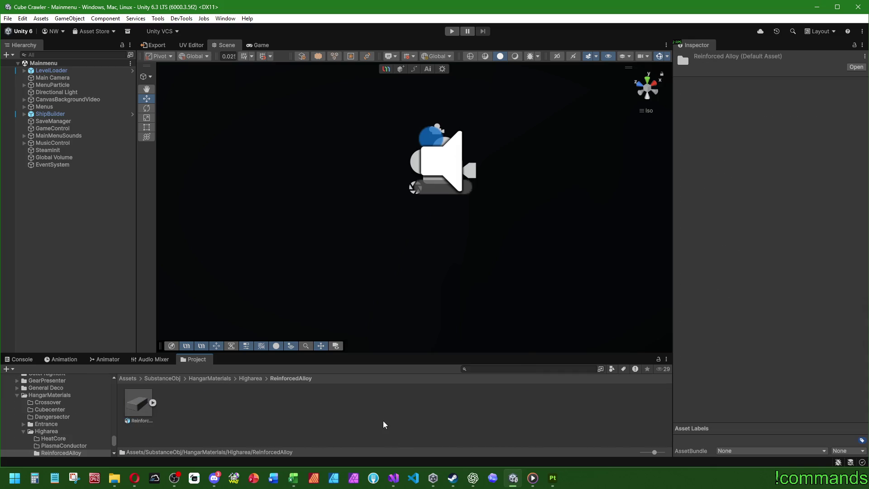
click(406, 347)
click(143, 411)
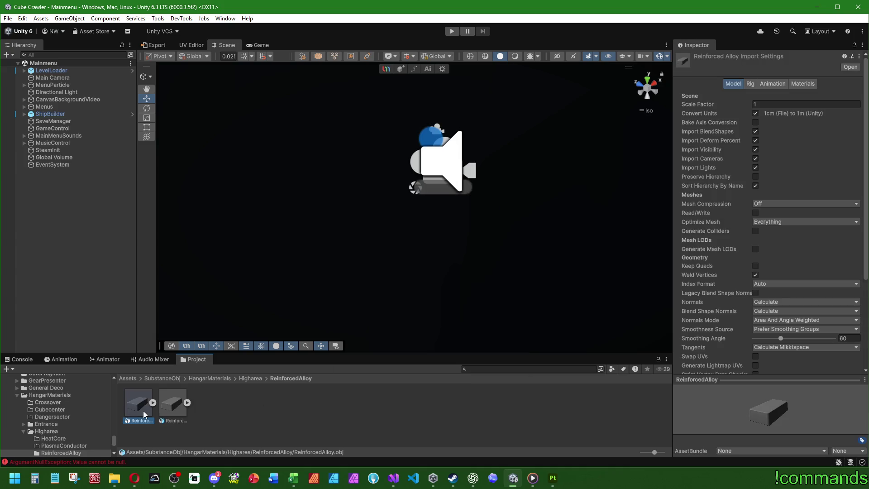
- Place the new ReinforcedAlloy model in the scene with its transform reset to the origin
mouse_move(139, 403)
mouse_down()
mouse_move(86, 278)
mouse_move(97, 275)
mouse_up()
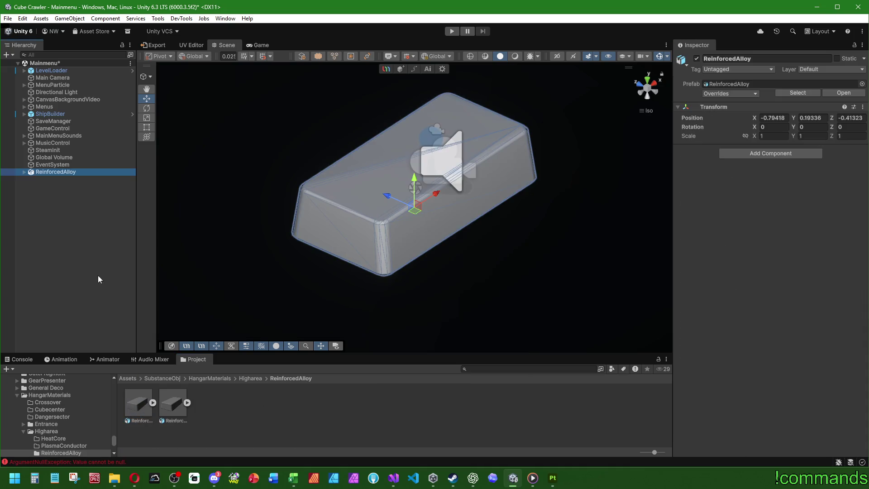
right_click(707, 107)
click(727, 110)
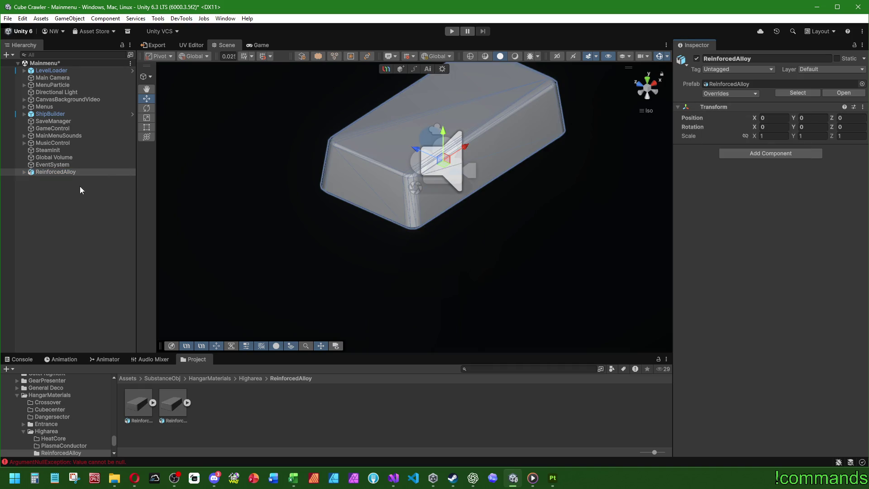
click(24, 172)
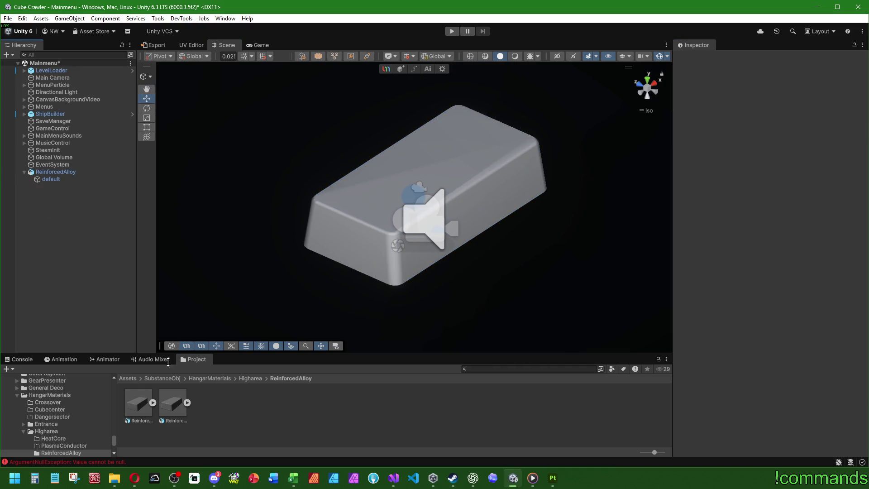
- Set the model's Smoothing Angle to 40, apply it, and inspect the textured block
click(139, 405)
scroll(483, 304, up, 3)
double_click(843, 338)
text(40)
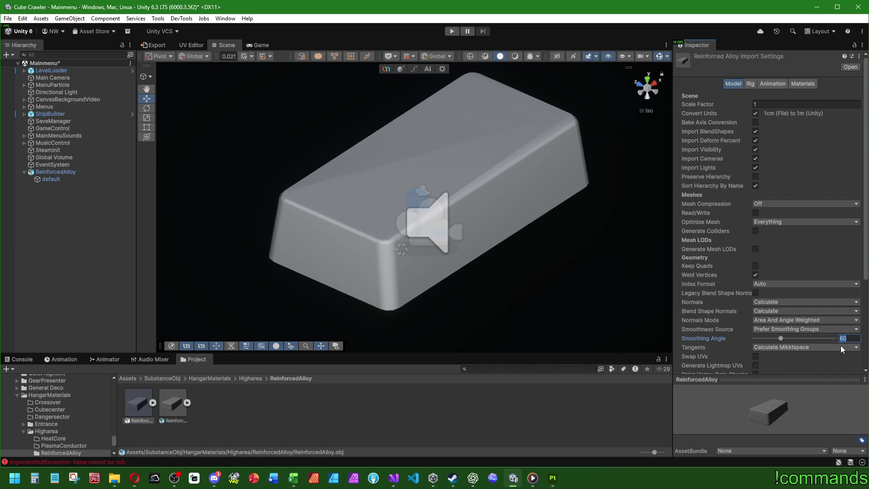
scroll(847, 317, down, 5)
click(850, 265)
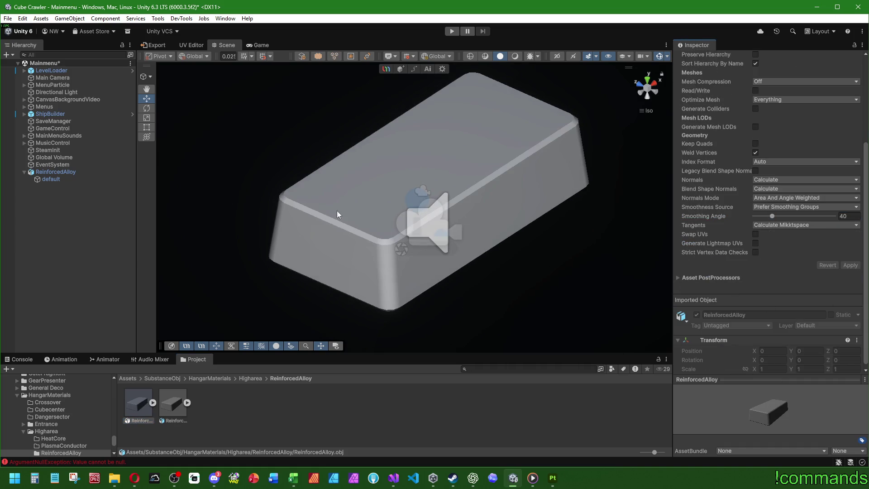
click(67, 179)
mouse_move(857, 182)
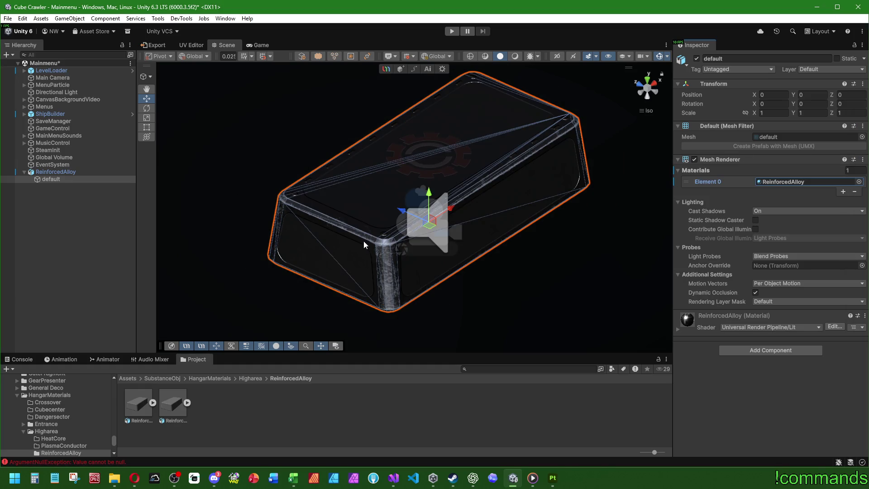
mouse_move(367, 243)
mouse_down()
mouse_move(124, 243)
mouse_move(331, 285)
mouse_move(359, 131)
mouse_move(195, 172)
mouse_up()
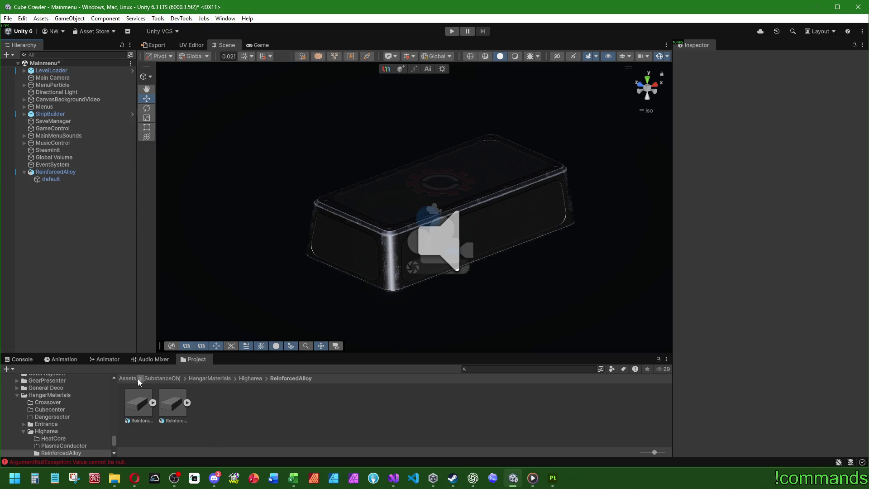
- Browse the Project window to Prefabs > HangarMaterials > HighArea > ReinforcedAlloy
click(134, 378)
double_click(473, 409)
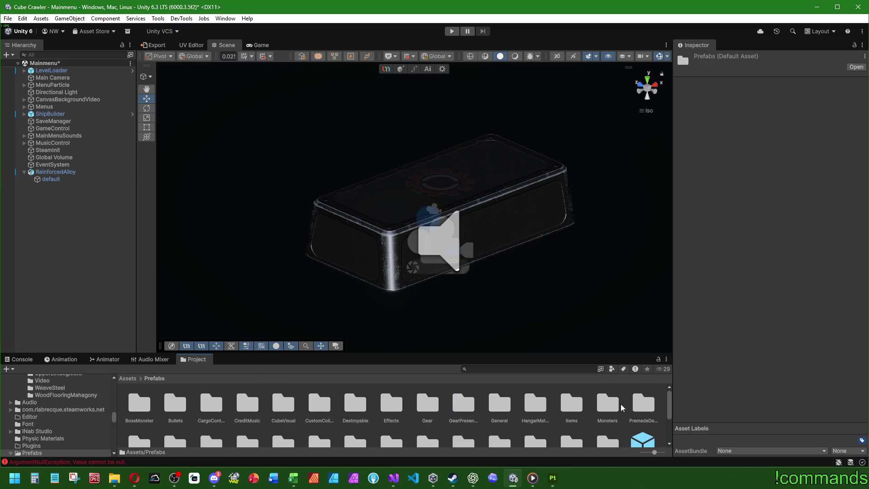
double_click(528, 403)
double_click(289, 414)
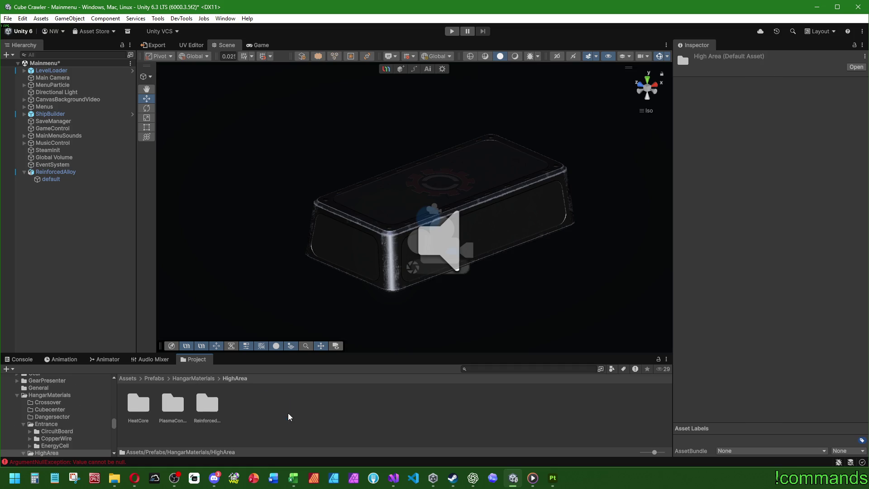
double_click(209, 401)
- Rename the scene object ReinforcedAlloy_Final and drag it into the folder as a prefab
click(53, 172)
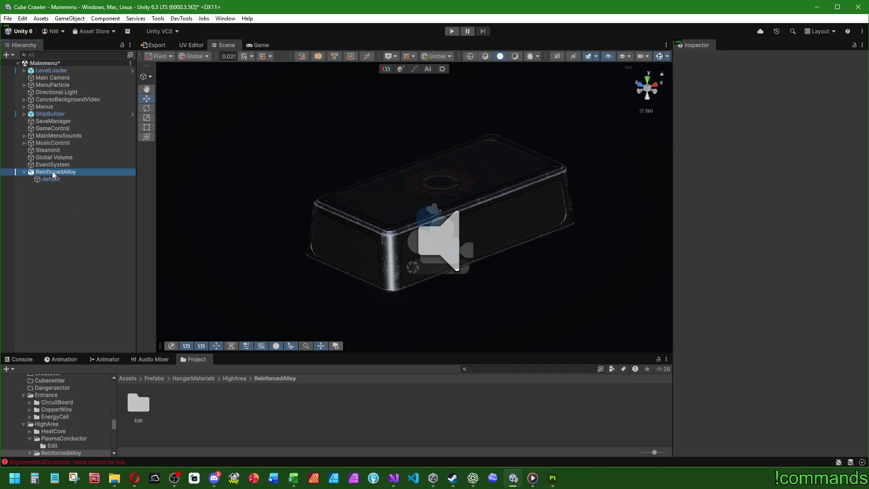
click(53, 172)
text(Final)
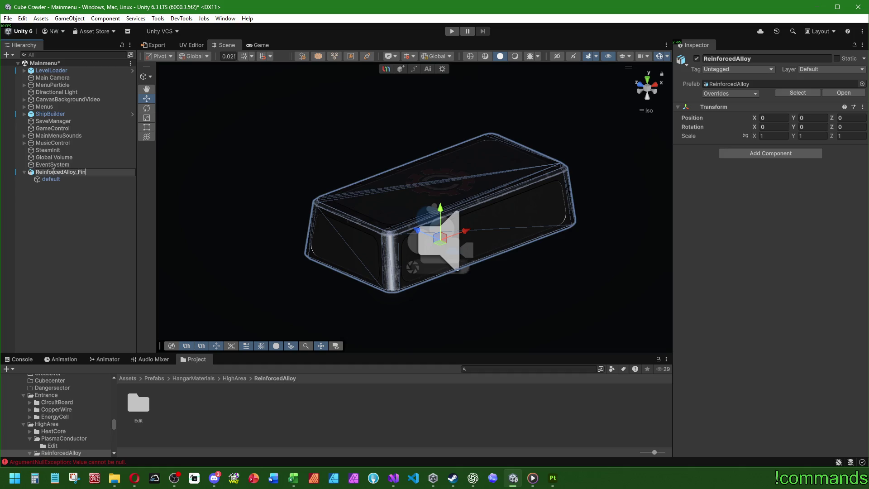
key(Return)
mouse_move(53, 175)
mouse_down()
mouse_move(149, 317)
mouse_move(232, 406)
mouse_up()
- Delete ReinforcedAlloy_Final from the scene and return to the Prefabs folder
click(76, 173)
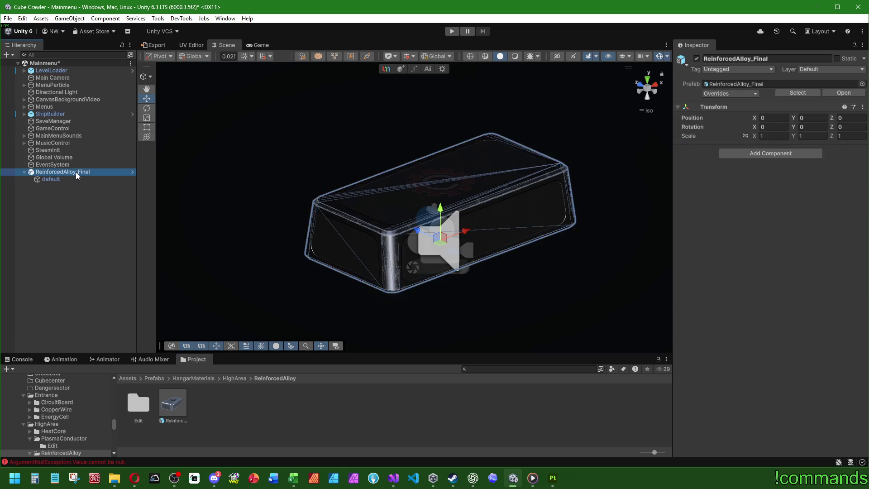
key(Delete)
click(172, 405)
click(267, 408)
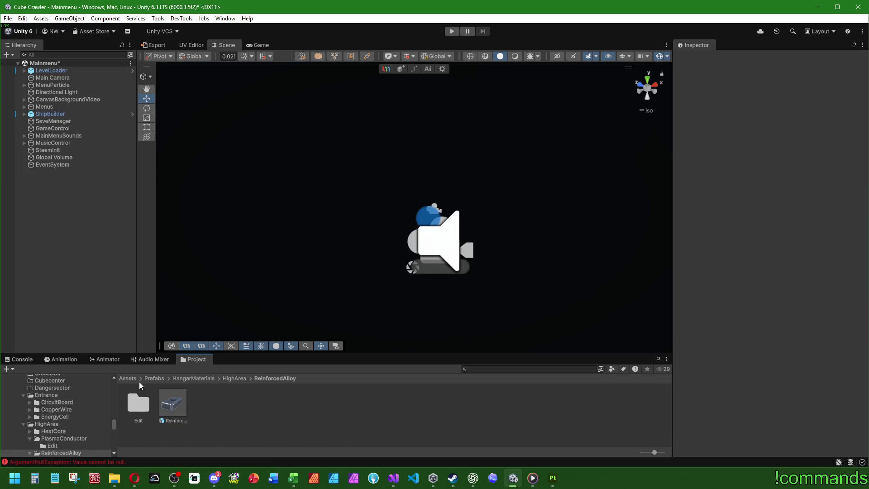
click(152, 379)
- Open the ExampleRoom prefab from Prefabs > World > Stage1_Entrance
scroll(583, 412, up, 1)
double_click(608, 409)
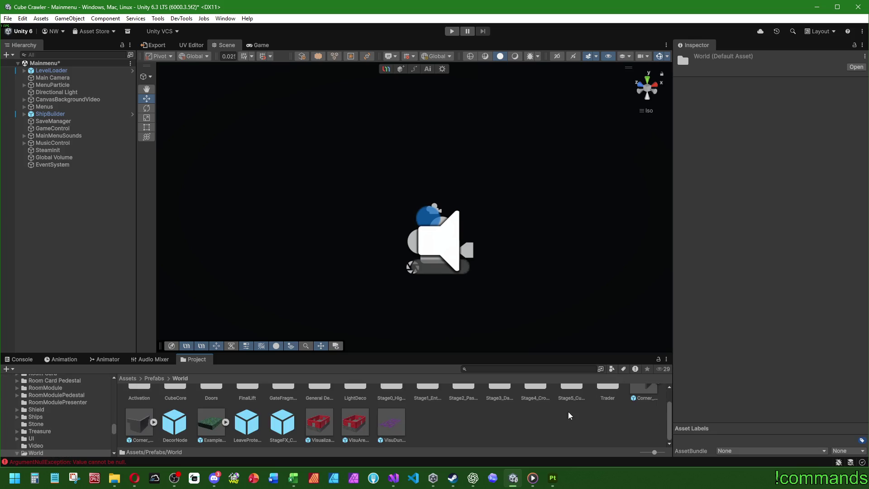
double_click(433, 401)
double_click(430, 399)
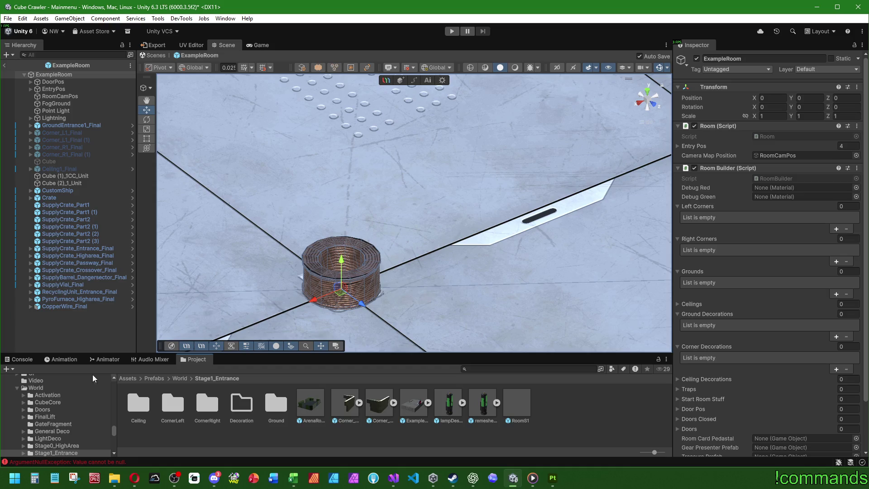
- Clear the ArgumentNullException error from the Console and return to the Prefabs folder
key(ctrl+shift+c)
click(197, 359)
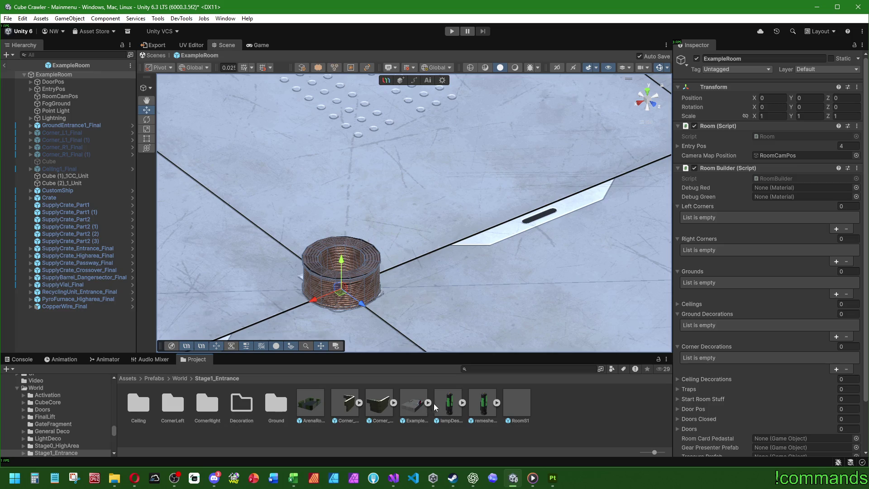
click(156, 378)
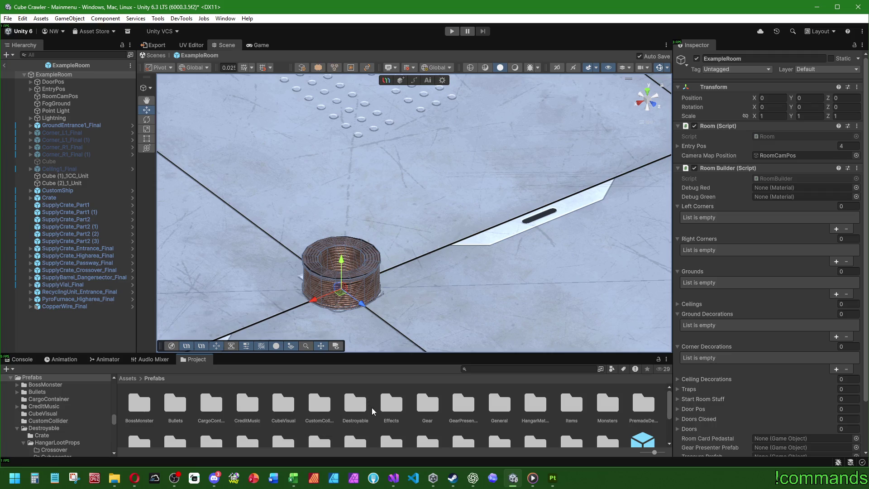
scroll(386, 411, down, 3)
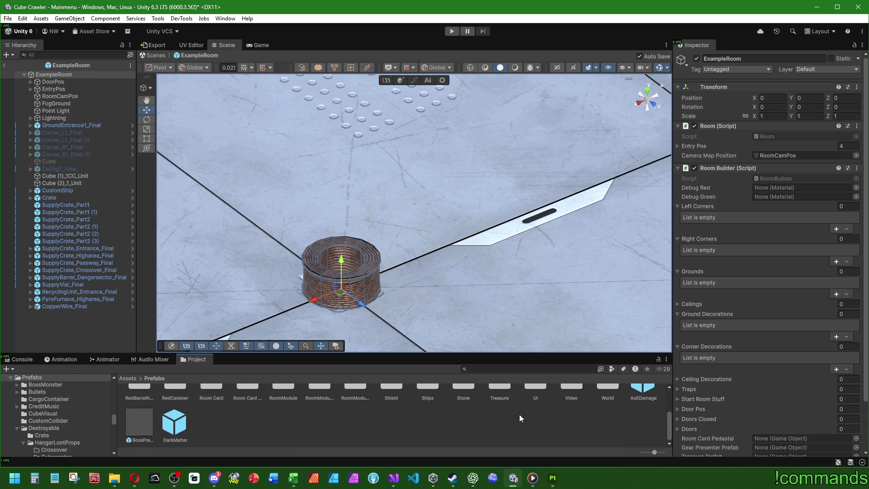
- Browse to HangarMaterials > HighArea > ReinforcedAlloy and drag the ReinforcedAlloy_Final prefab into the room
scroll(519, 415, up, 1)
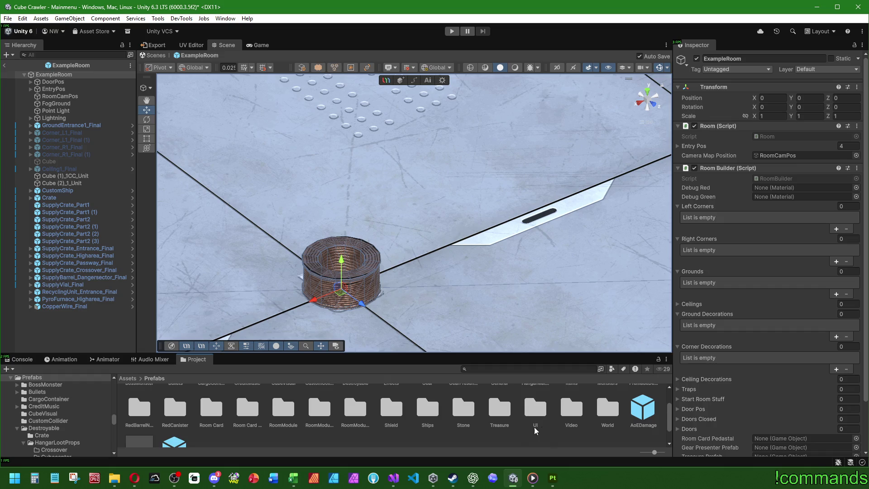
scroll(535, 426, up, 2)
scroll(534, 426, down, 1)
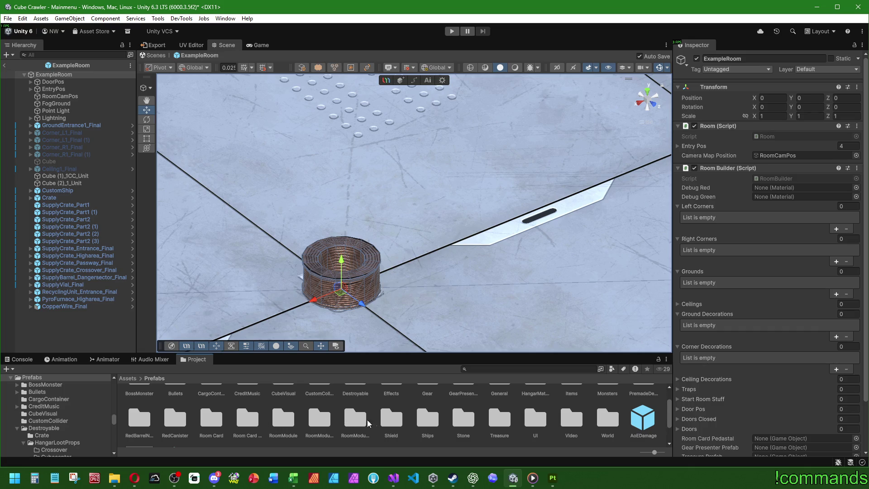
scroll(492, 423, up, 1)
double_click(541, 401)
double_click(276, 404)
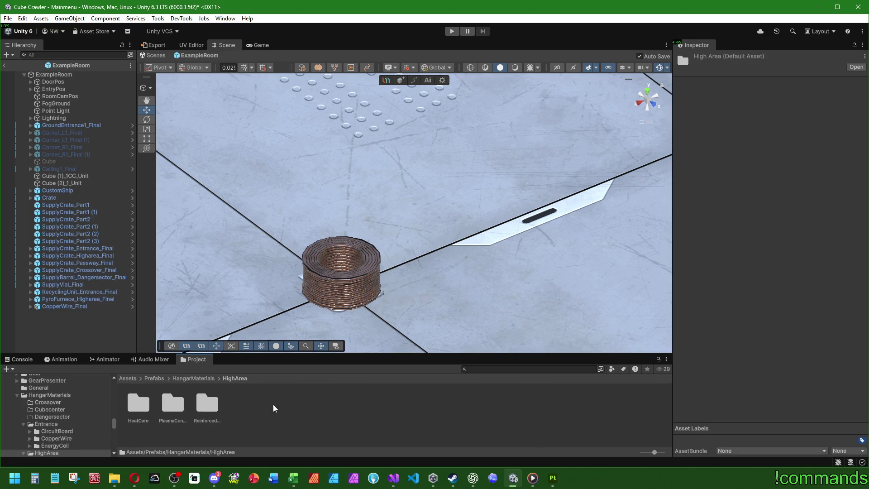
click(199, 407)
double_click(199, 407)
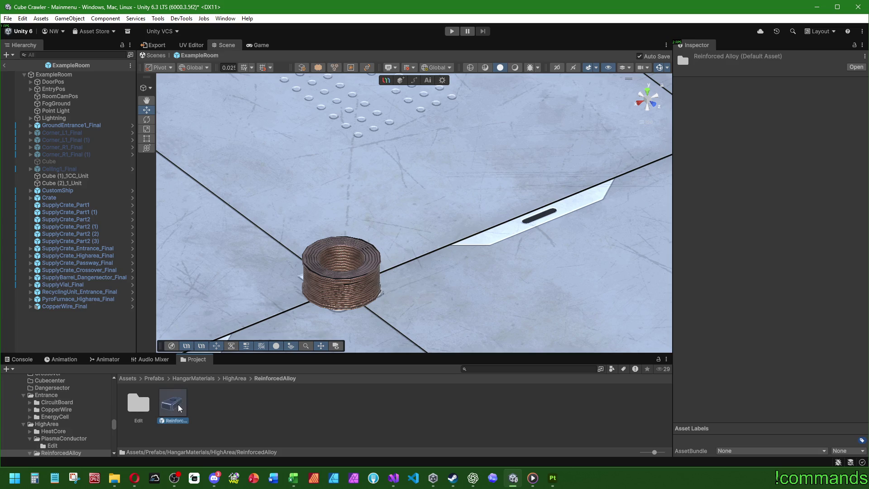
drag(173, 403, 414, 215)
- Reset the block's Transform and position it at X -4, Y 0.75
right_click(712, 103)
click(724, 109)
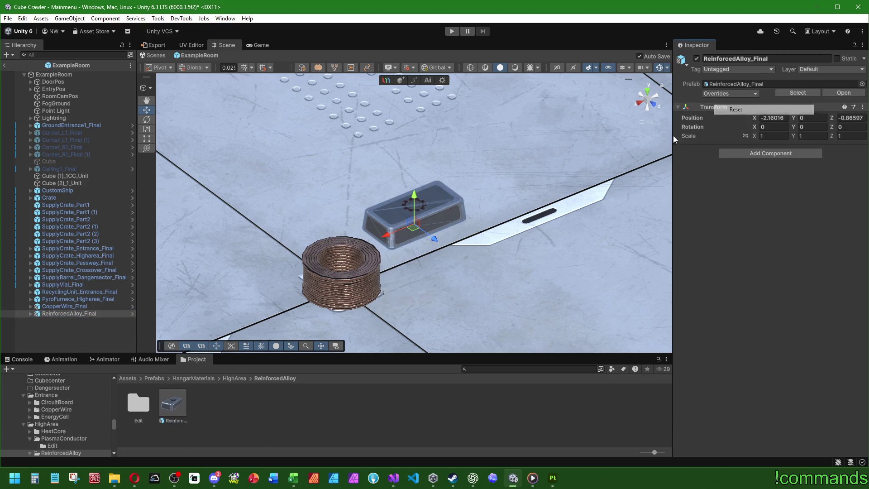
mouse_move(325, 304)
mouse_down()
mouse_move(376, 274)
mouse_move(452, 251)
mouse_up()
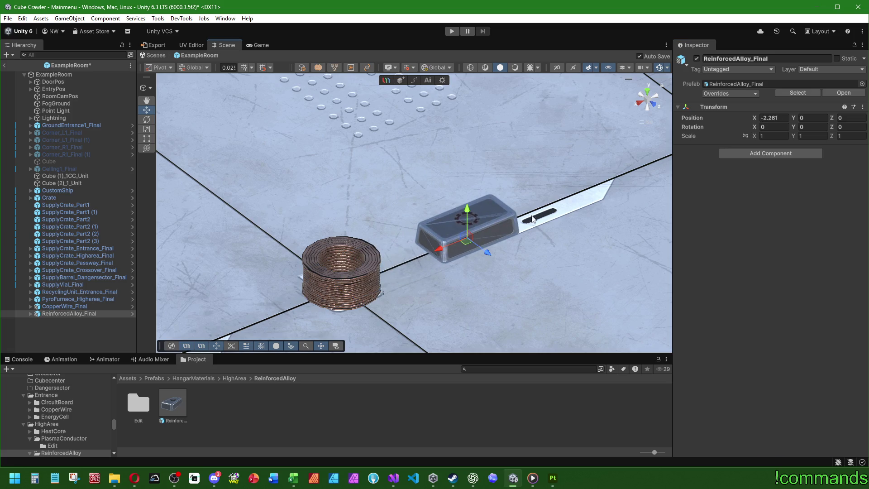
click(774, 118)
text(4)
key(Return)
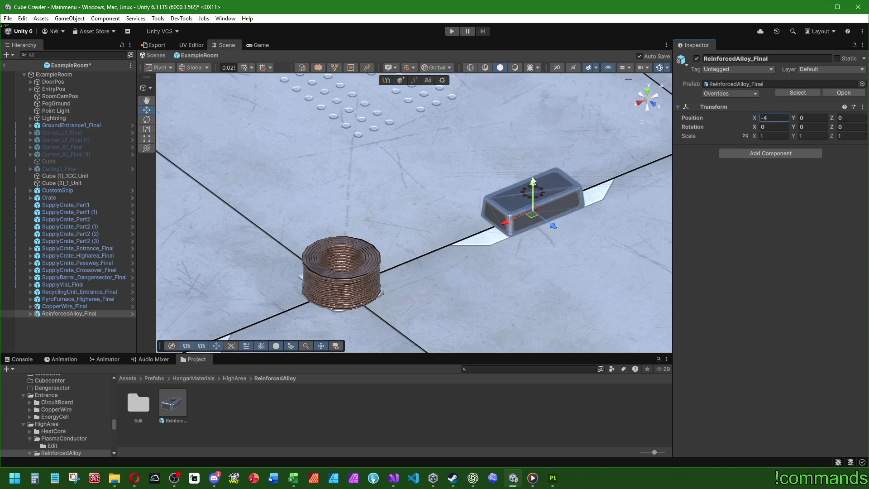
drag(534, 194, 553, 146)
click(811, 118)
text(0.75)
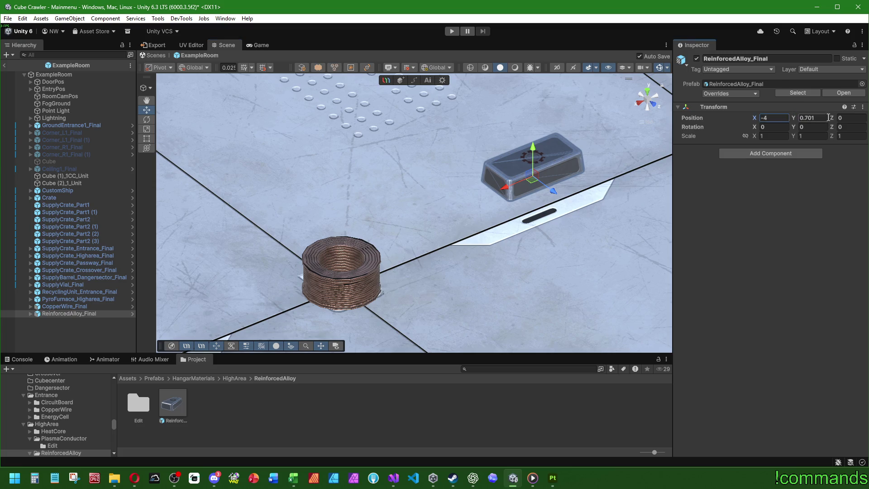
key(Return)
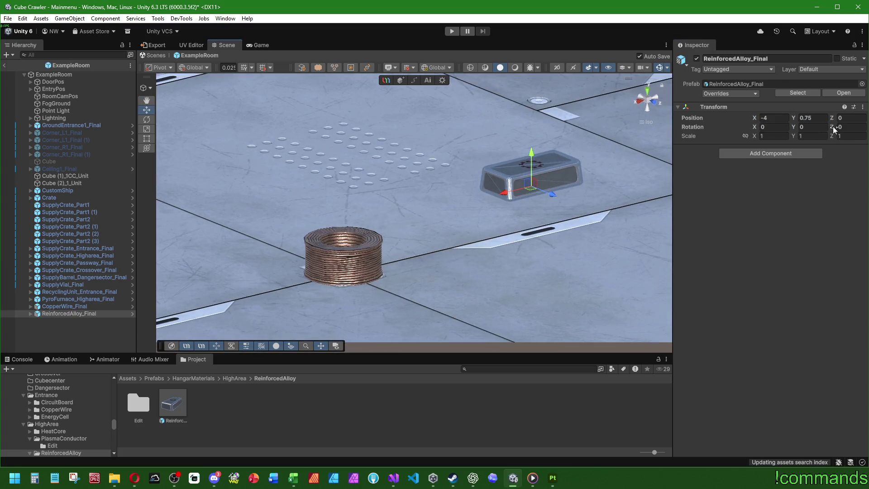
- Tilt the block to Z rotation -30 and turn it slightly about its vertical axis
click(846, 127)
text(-30)
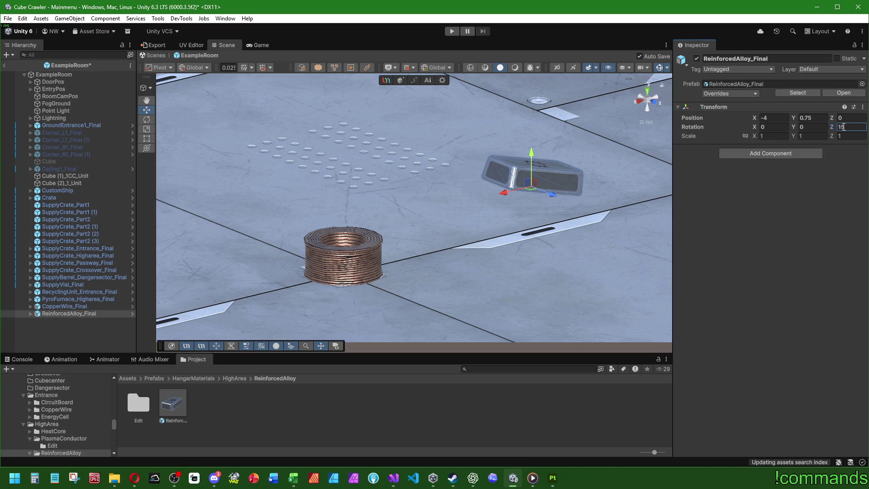
key(BackSpace)
text(0)
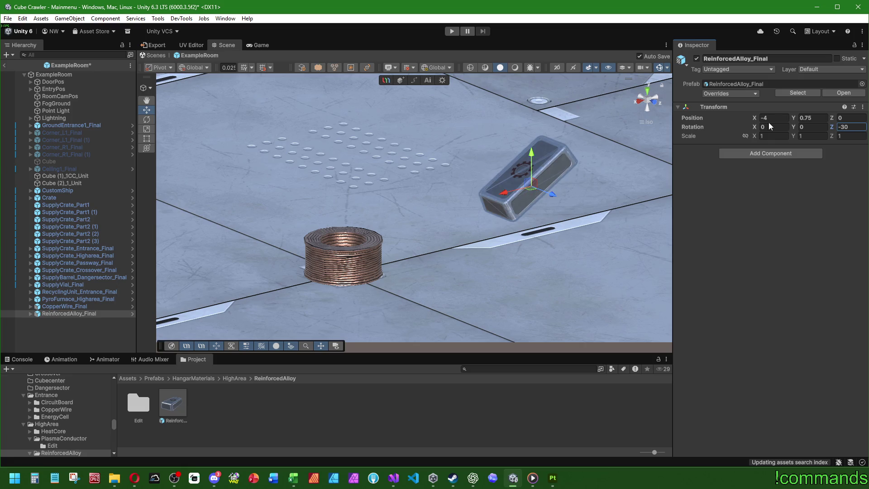
drag(791, 127, 114, 142)
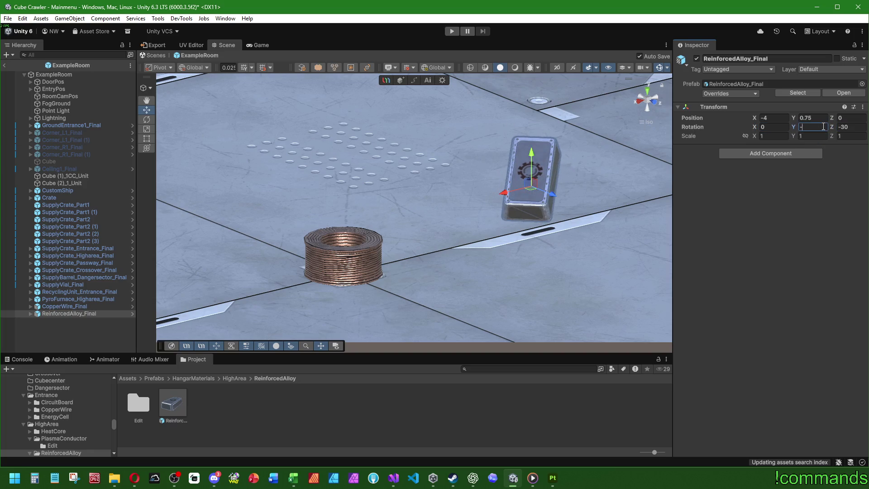
- Deselect the block and view it with full lighting and shadows from a new angle
click(68, 343)
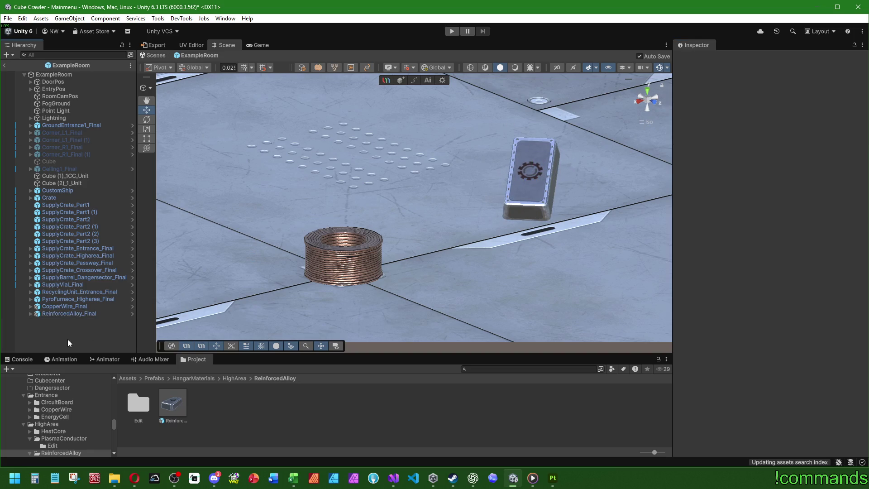
click(513, 67)
scroll(425, 163, up, 5)
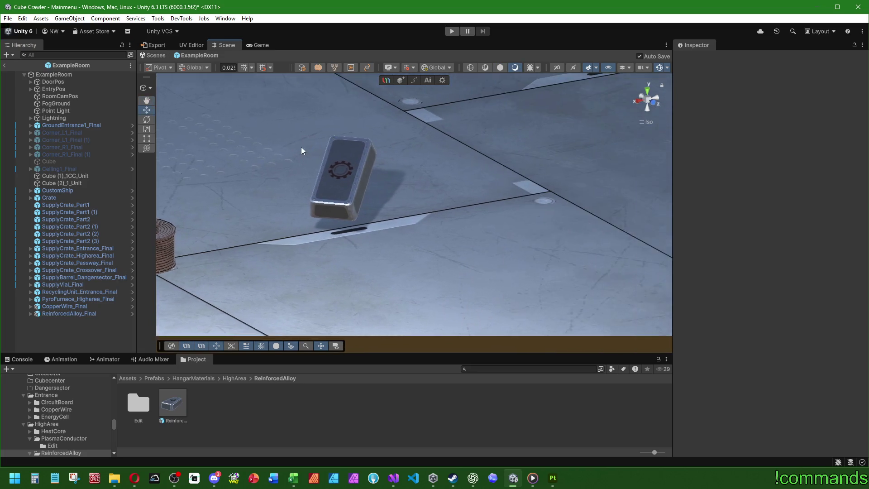
mouse_move(536, 226)
mouse_down()
mouse_move(353, 219)
mouse_move(248, 194)
mouse_move(333, 145)
mouse_move(446, 206)
mouse_move(635, 356)
mouse_move(349, 306)
mouse_move(246, 276)
mouse_move(94, 255)
mouse_move(85, 141)
mouse_move(588, 190)
mouse_move(472, 234)
mouse_move(405, 162)
mouse_move(482, 213)
mouse_move(407, 244)
mouse_up()
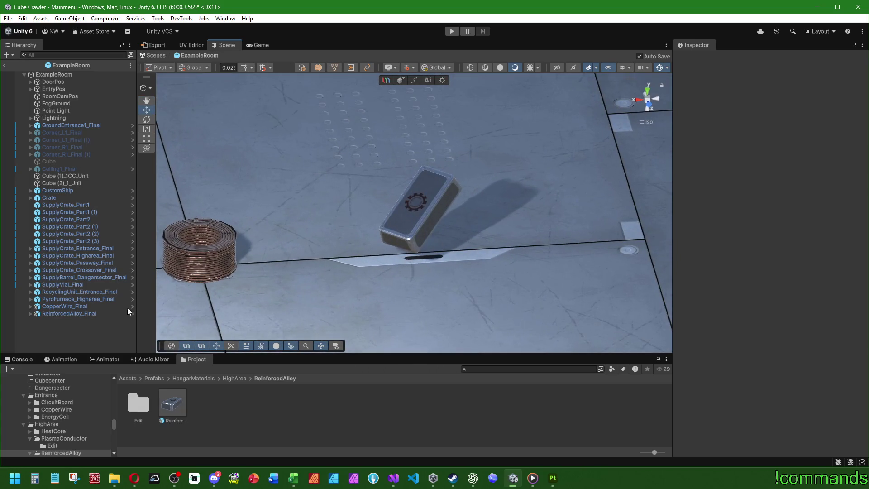
- Lay the alloy block flat by setting its Y value and rotations to 0
click(80, 312)
click(797, 119)
text(0)
key(Tab)
key(Tab)
key(Tab)
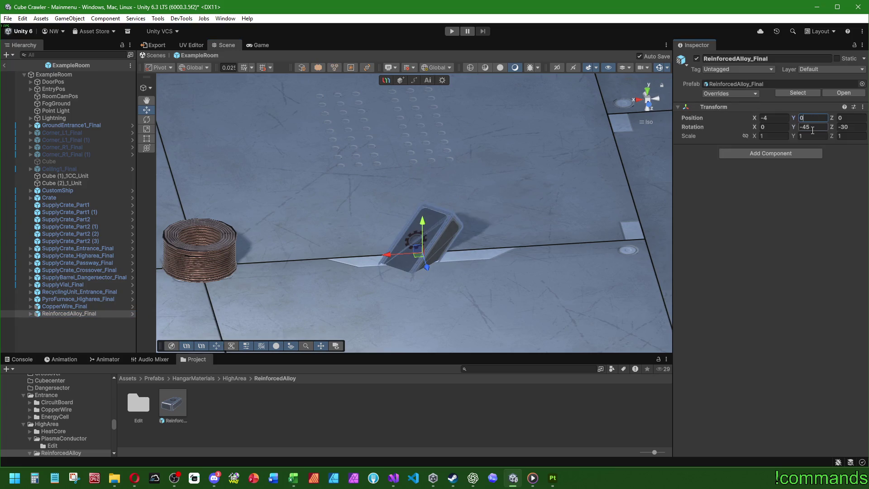
text(0)
key(Tab)
text(0)
key(Return)
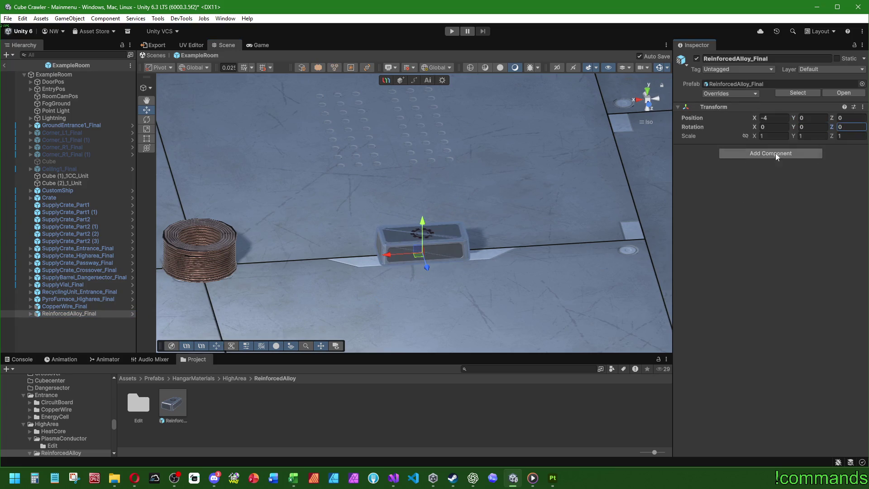
click(98, 342)
drag(271, 280, 381, 271)
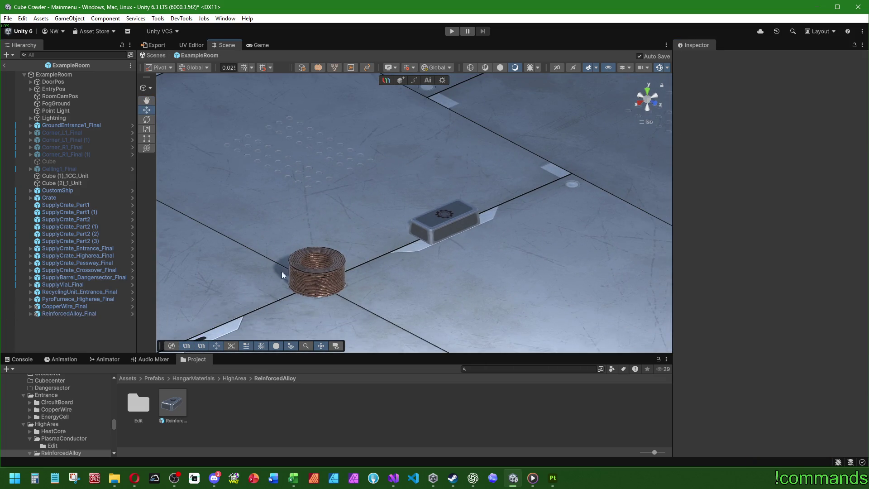
- Save the ExampleRoom scene and bring up the CC_Ideen spreadsheet in Excel
click(84, 333)
click(8, 19)
click(29, 117)
key(Escape)
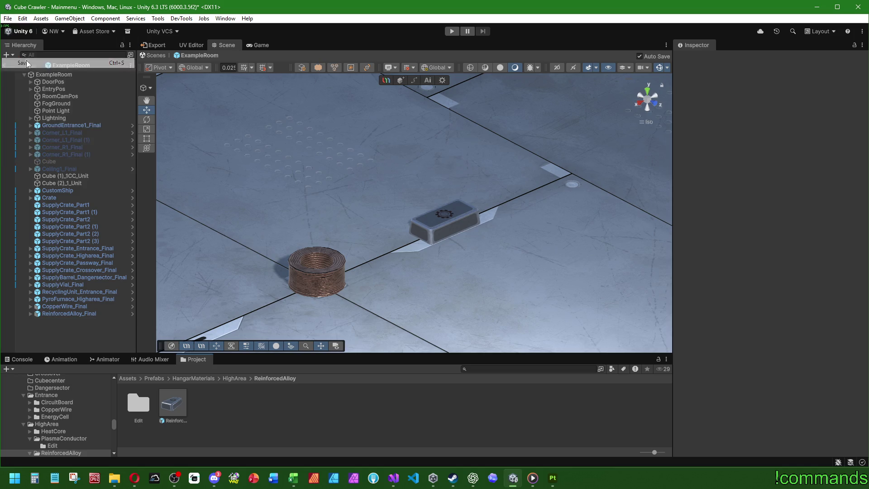
click(293, 478)
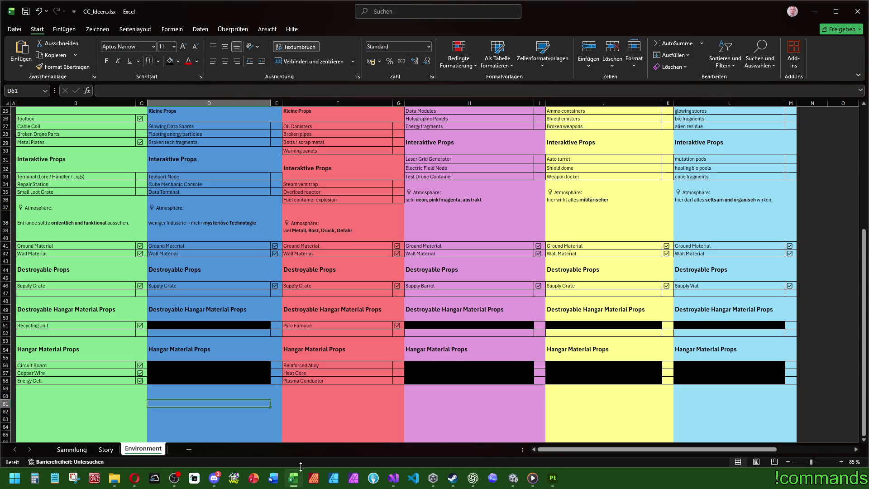
- Tick the Reinforced Alloy checkbox under Hangar Material Props, then return to Unity
click(396, 329)
click(398, 365)
click(362, 350)
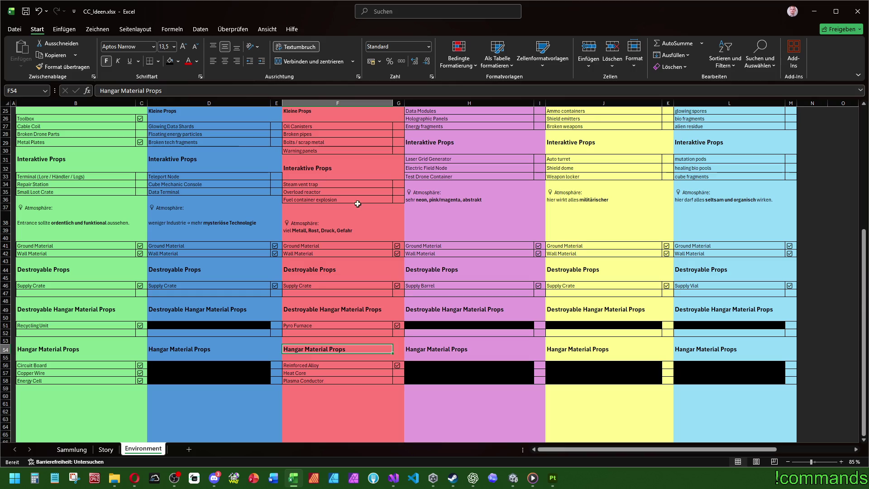
click(515, 479)
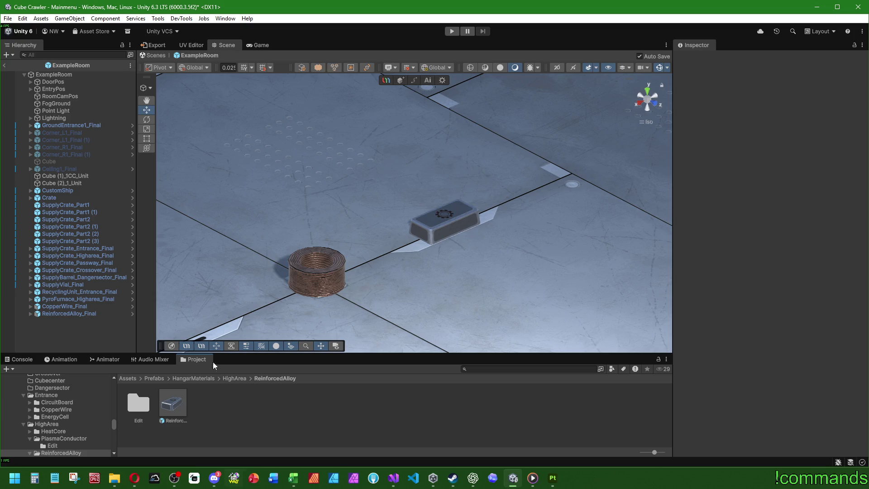
scroll(312, 294, down, 10)
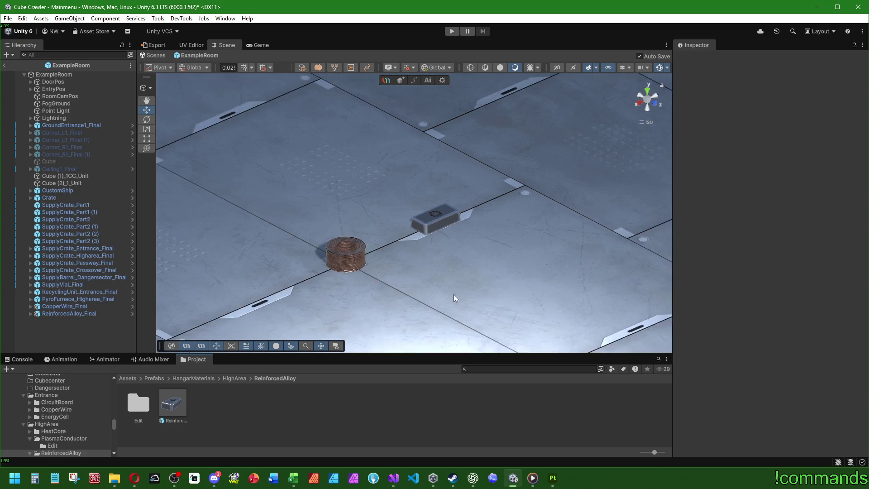
scroll(410, 289, down, 2)
scroll(454, 253, up, 2)
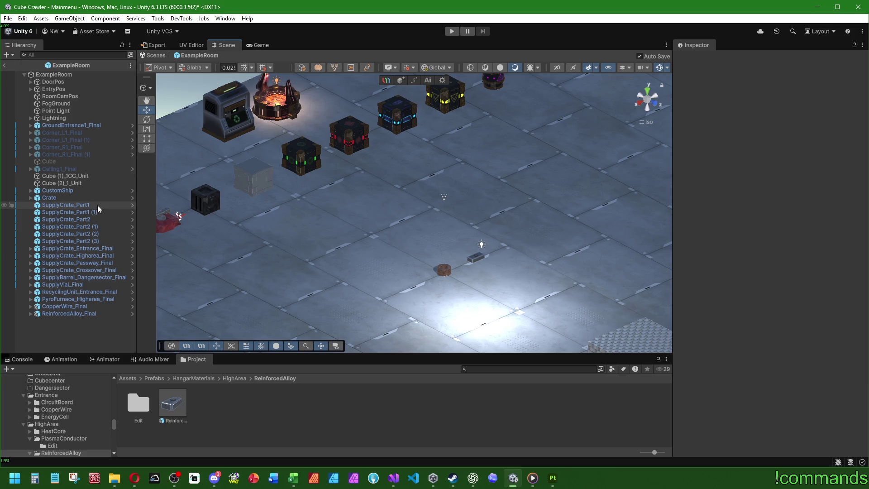
click(97, 205)
click(90, 232)
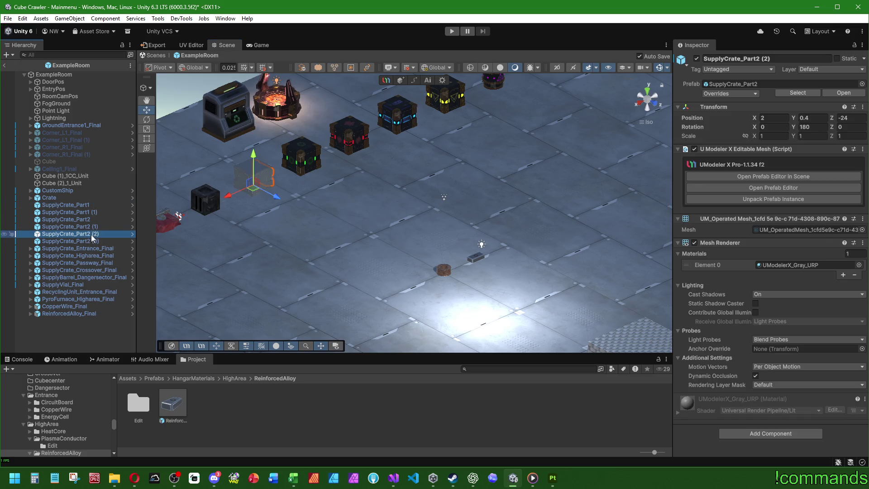
click(91, 240)
click(90, 248)
click(89, 256)
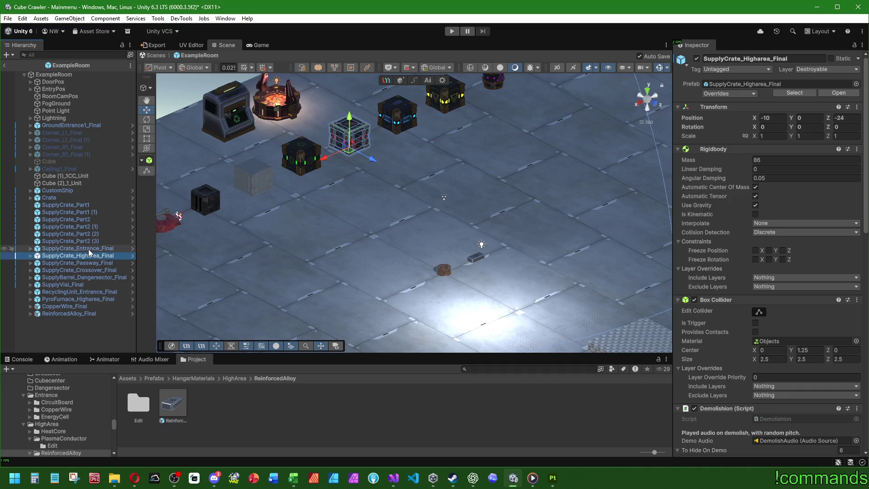
click(88, 248)
alt+drag(344, 213, 421, 223)
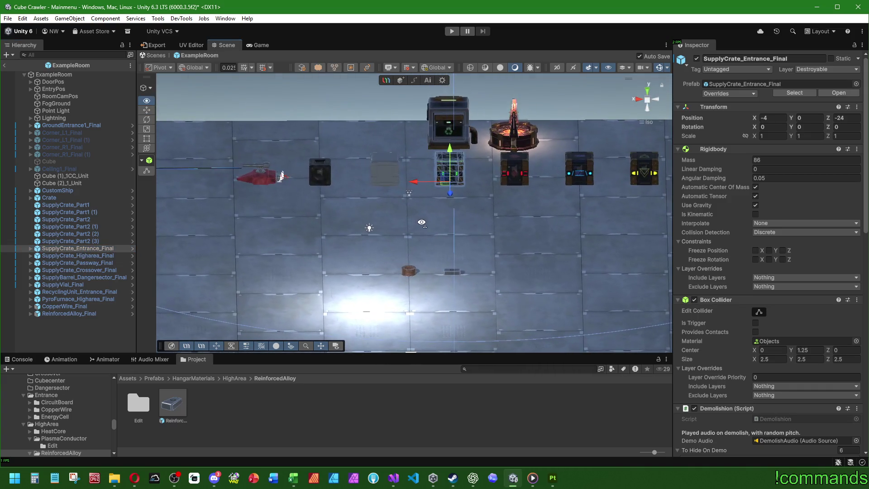
click(91, 307)
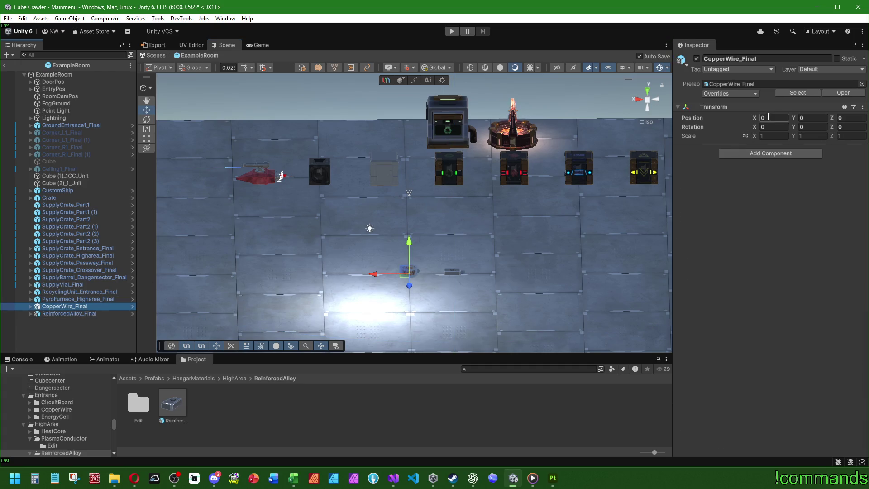
click(772, 117)
text(4)
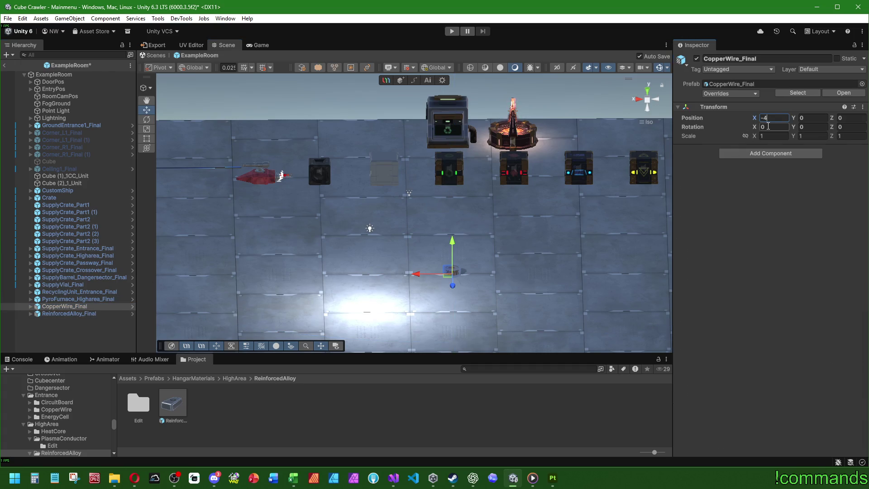
key(BackSpace)
key(BackSpace)
text(0)
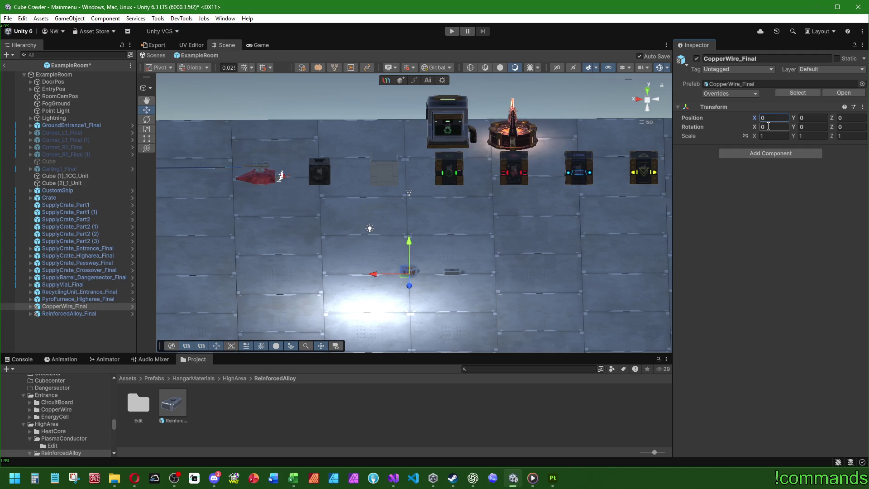
click(48, 337)
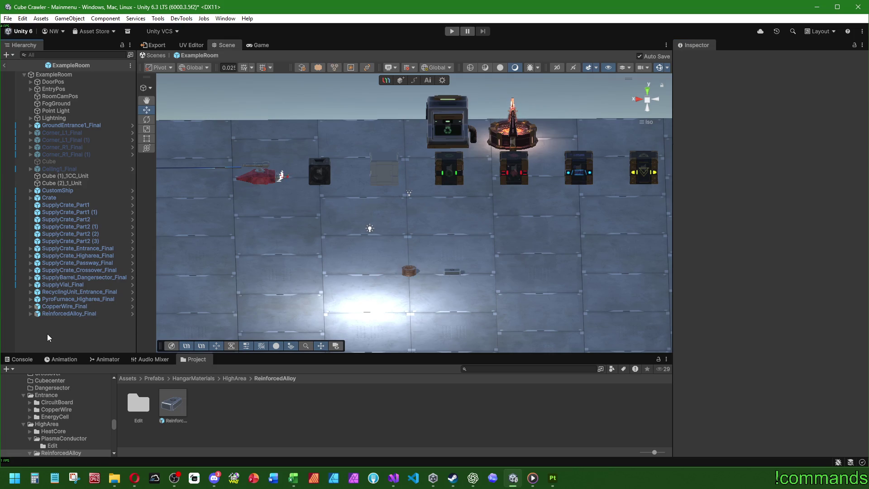
drag(518, 114, 463, 313)
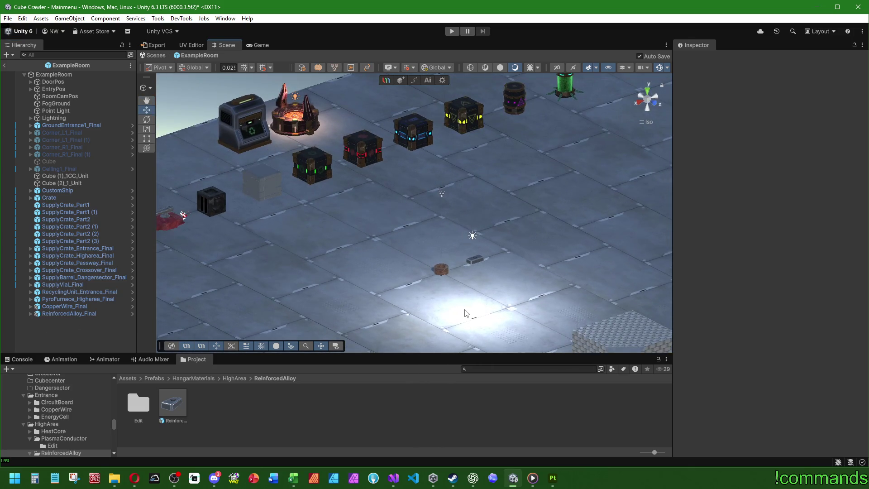
- Zoom and orbit onto the textured alloy crate, then maximize the Scene view for a close look
scroll(447, 289, up, 5)
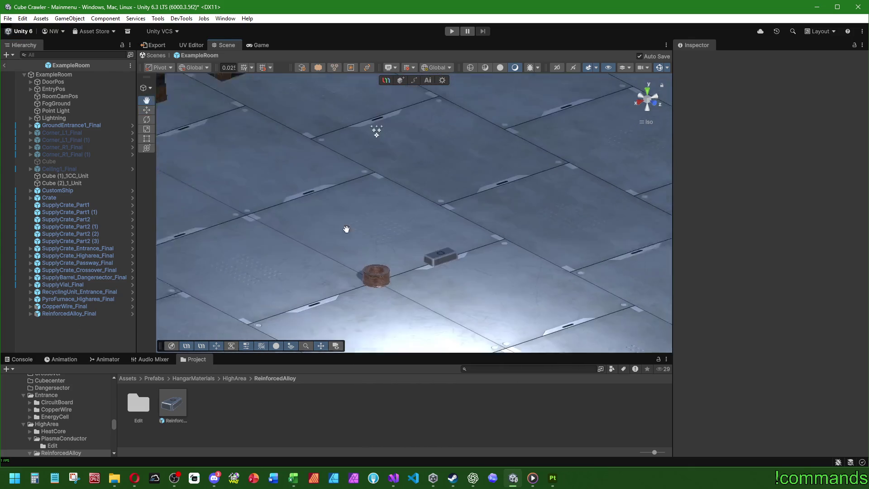
scroll(430, 254, up, 3)
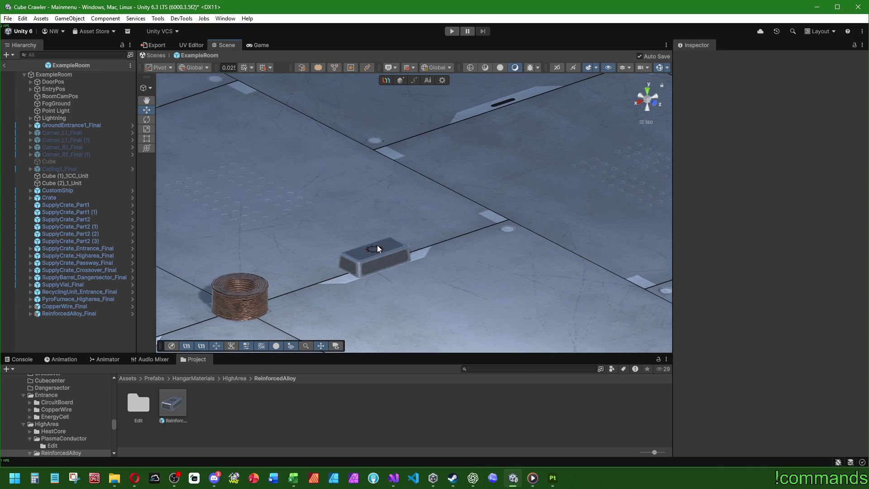
scroll(391, 245, down, 3)
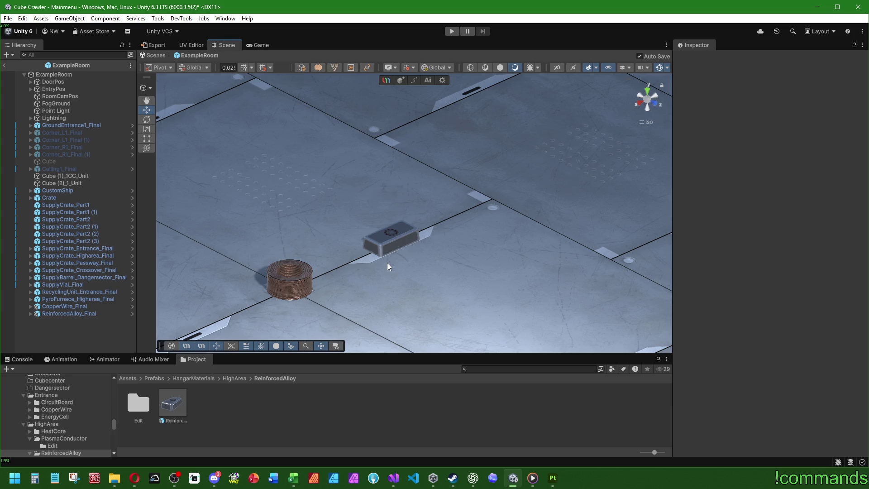
scroll(389, 262, up, 5)
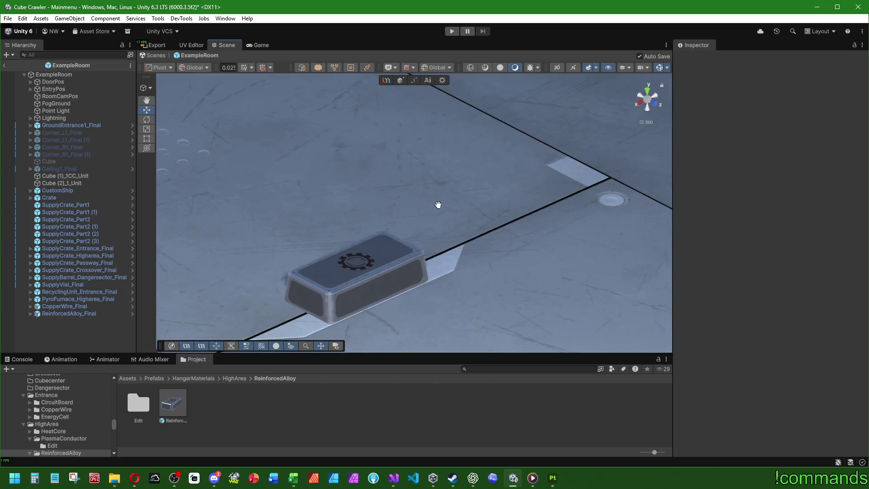
mouse_move(436, 210)
mouse_down()
mouse_move(420, 188)
mouse_move(702, 143)
mouse_move(702, 121)
mouse_move(467, 161)
mouse_move(461, 189)
mouse_up()
scroll(461, 190, down, 1)
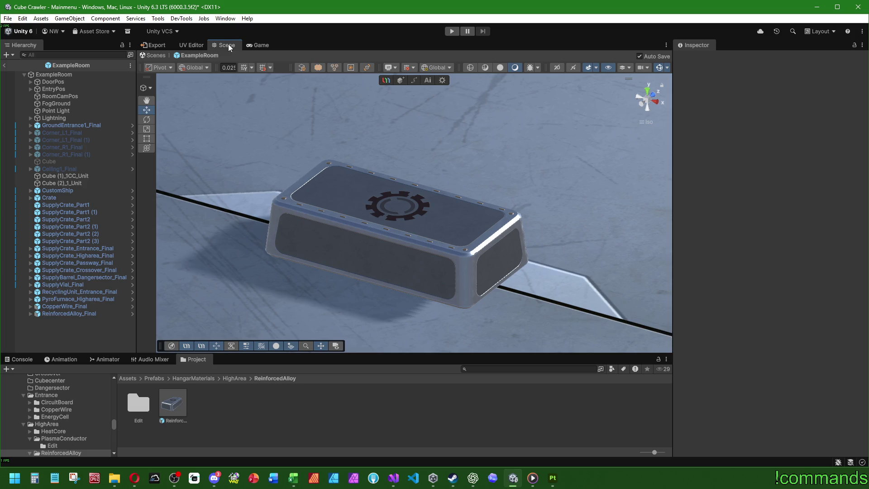
double_click(227, 45)
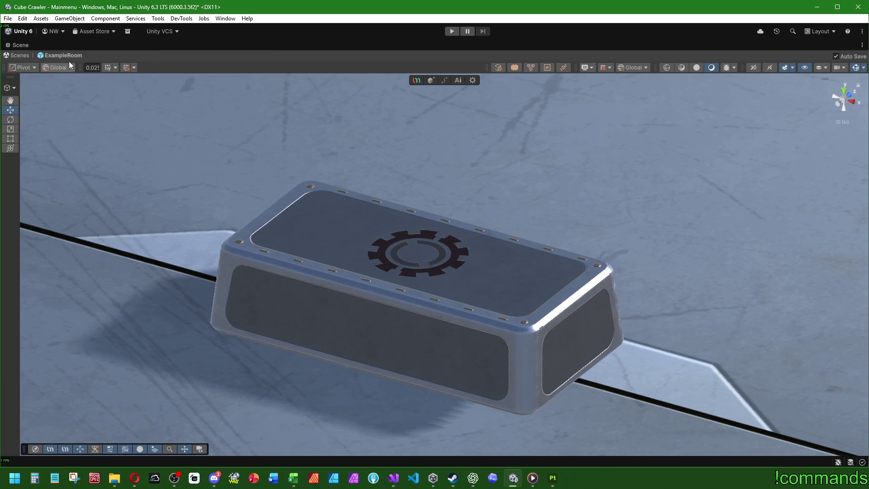
double_click(21, 45)
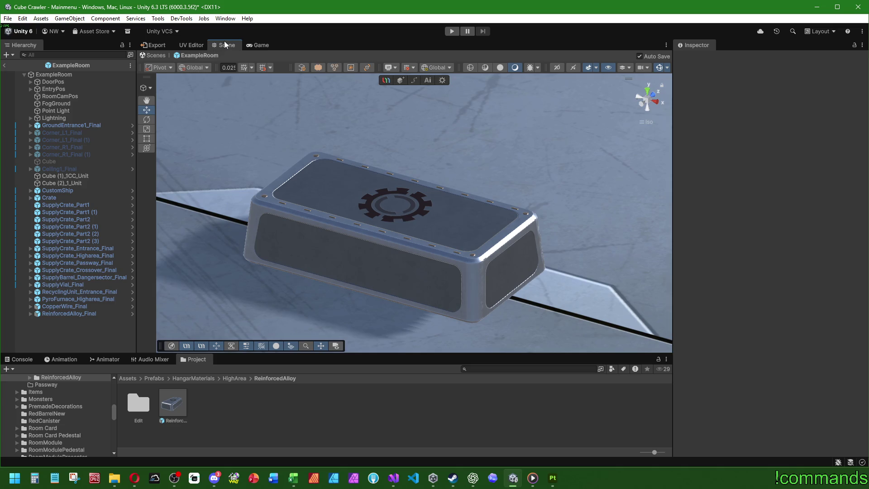
double_click(228, 45)
scroll(475, 181, up, 2)
scroll(514, 176, down, 3)
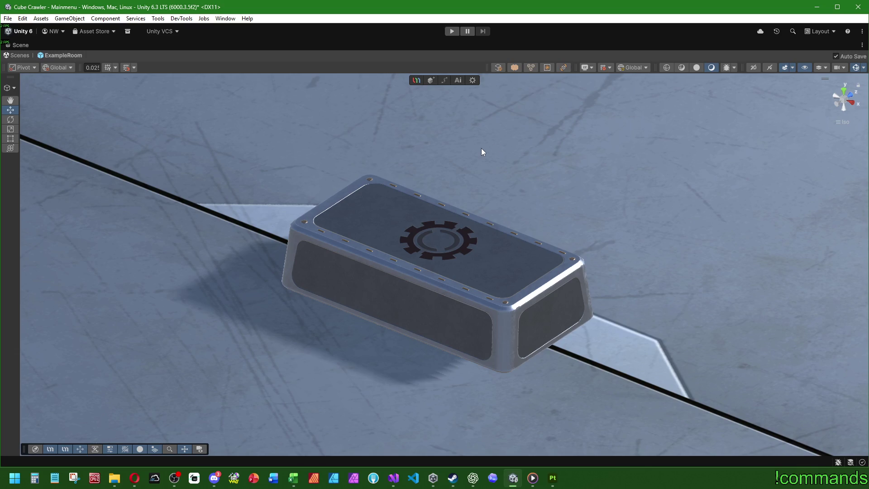
key(alt+Tab)
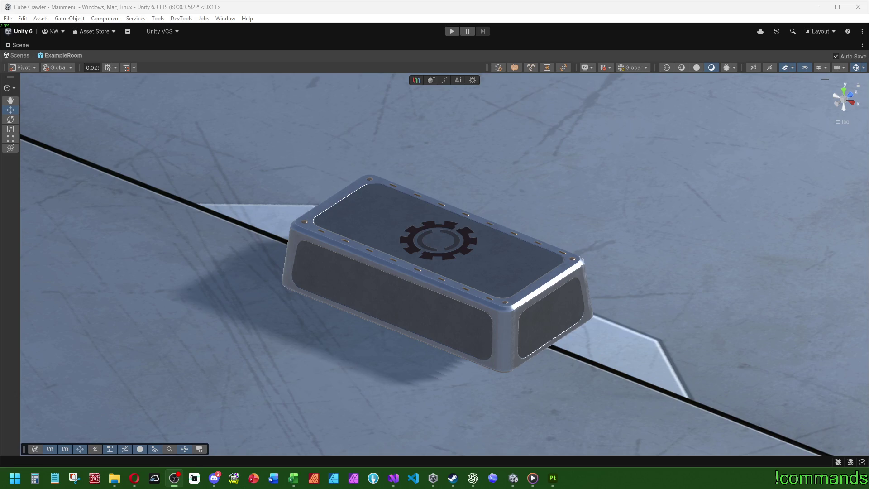
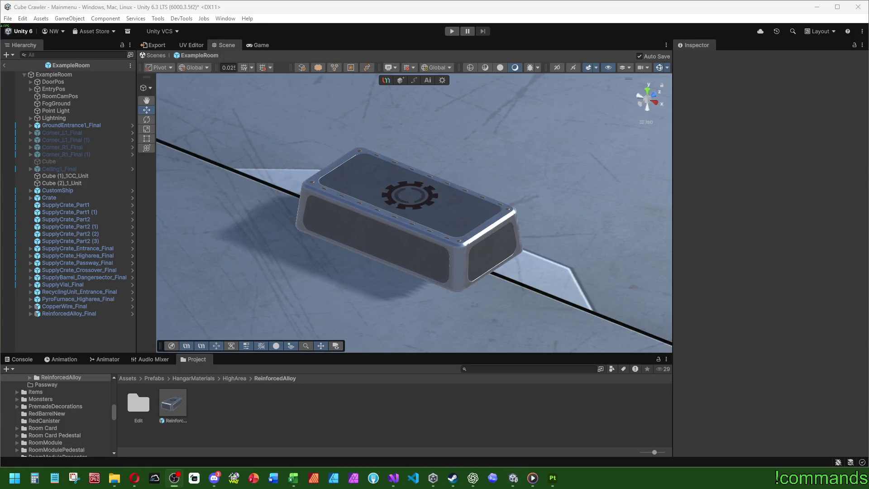
- Drag ReinforcedAlloy_Final beside the pyro furnace at -12.99, 0, -32.2 and frame it in view
scroll(528, 233, down, 5)
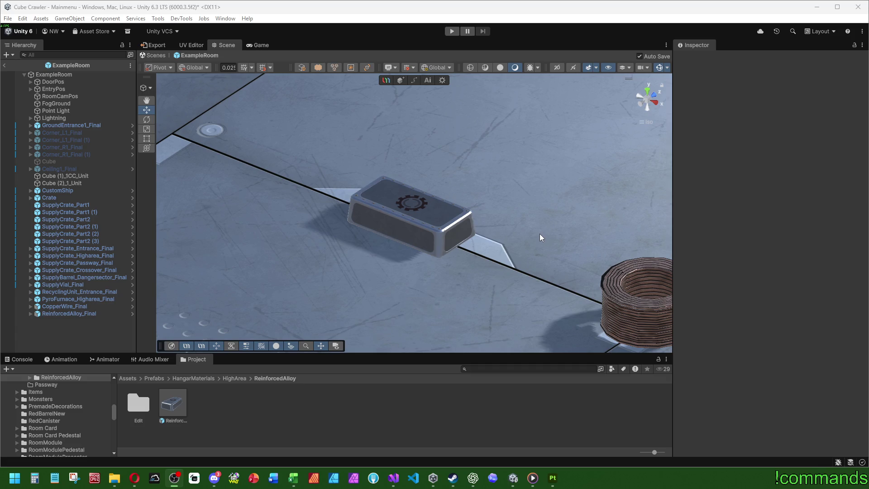
scroll(540, 236, down, 5)
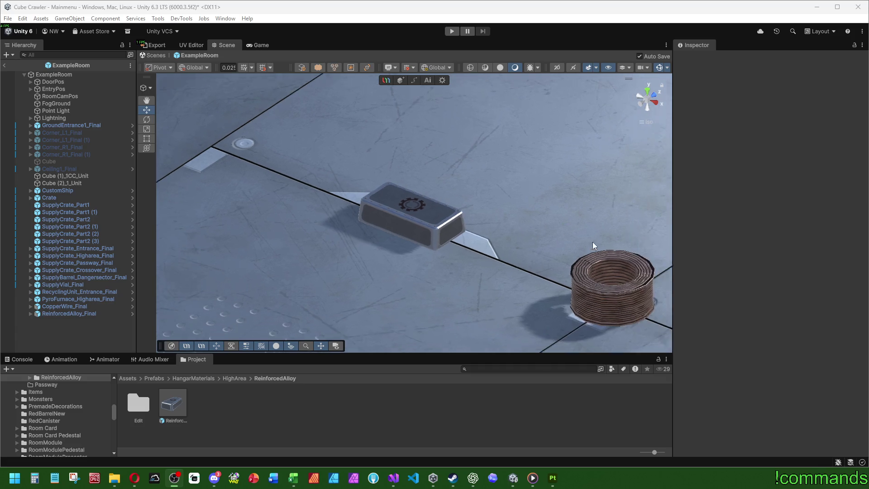
mouse_move(555, 229)
mouse_down()
mouse_move(481, 240)
mouse_move(330, 215)
mouse_move(373, 278)
mouse_up()
scroll(479, 238, down, 3)
scroll(366, 238, down, 3)
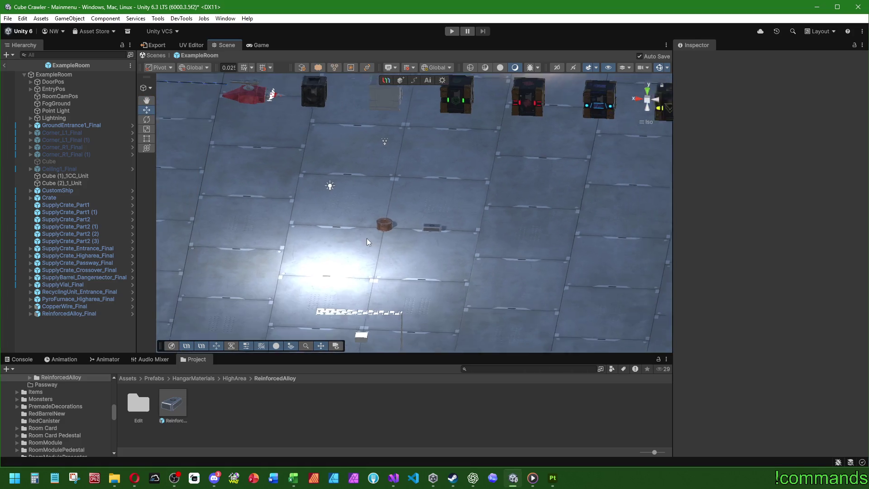
mouse_move(367, 238)
mouse_down()
mouse_move(364, 257)
mouse_move(499, 266)
mouse_up()
scroll(499, 265, up, 3)
drag(449, 223, 542, 223)
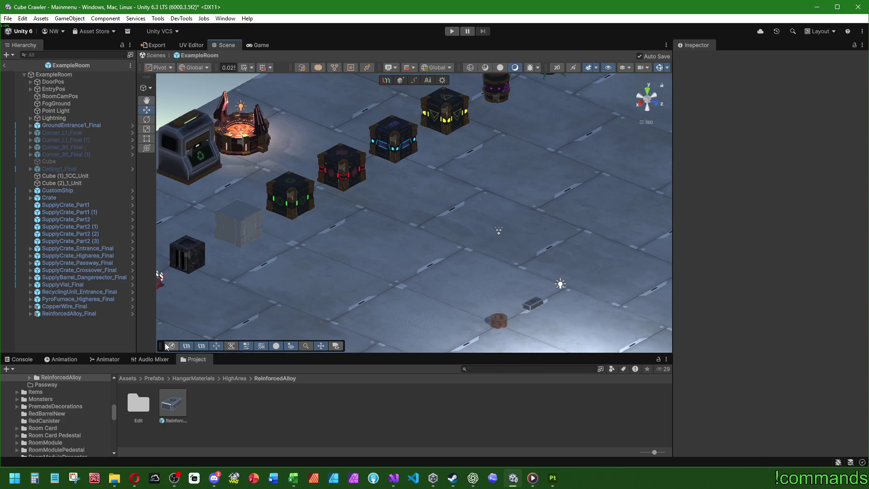
click(534, 312)
mouse_move(534, 311)
mouse_down()
mouse_move(294, 117)
mouse_move(267, 129)
mouse_up()
key(f)
scroll(457, 173, down, 5)
mouse_move(457, 173)
mouse_down()
mouse_move(355, 221)
mouse_move(546, 267)
mouse_move(433, 287)
mouse_move(509, 267)
mouse_up()
- Reselect ReinforcedAlloy_Final and raise it about 2.7 units with the Move tool
key(w)
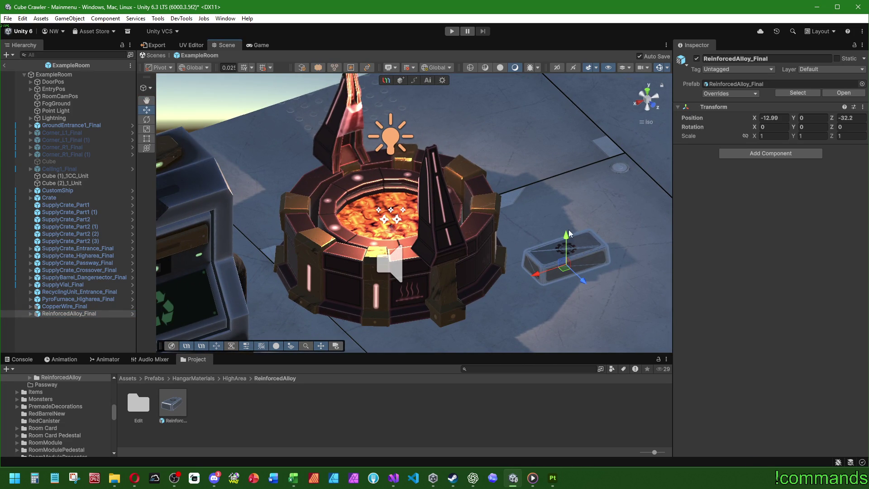
click(570, 236)
click(69, 313)
mouse_move(566, 251)
mouse_down()
mouse_move(565, 152)
mouse_move(387, 209)
mouse_up()
- In Top view, centre the crate over the furnace at -10.02, 4.792, -34.015
mouse_move(403, 283)
mouse_down()
mouse_move(435, 262)
mouse_move(557, 295)
mouse_up()
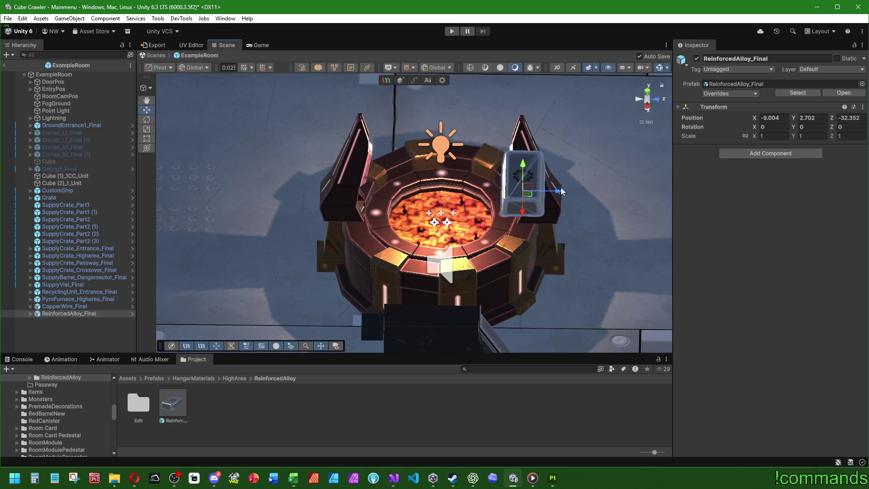
click(648, 91)
drag(514, 102, 452, 179)
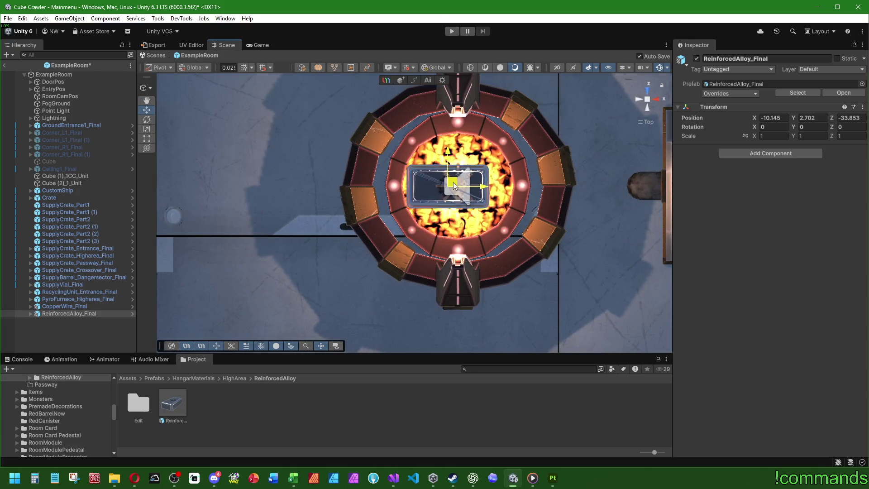
mouse_move(627, 243)
mouse_down()
mouse_move(437, 176)
mouse_move(461, 227)
mouse_move(452, 217)
mouse_up()
mouse_move(409, 124)
mouse_down()
mouse_move(419, 228)
mouse_move(439, 96)
mouse_move(440, 253)
mouse_move(436, 119)
mouse_move(467, 113)
mouse_move(533, 212)
mouse_move(672, 194)
mouse_up()
scroll(467, 114, down, 5)
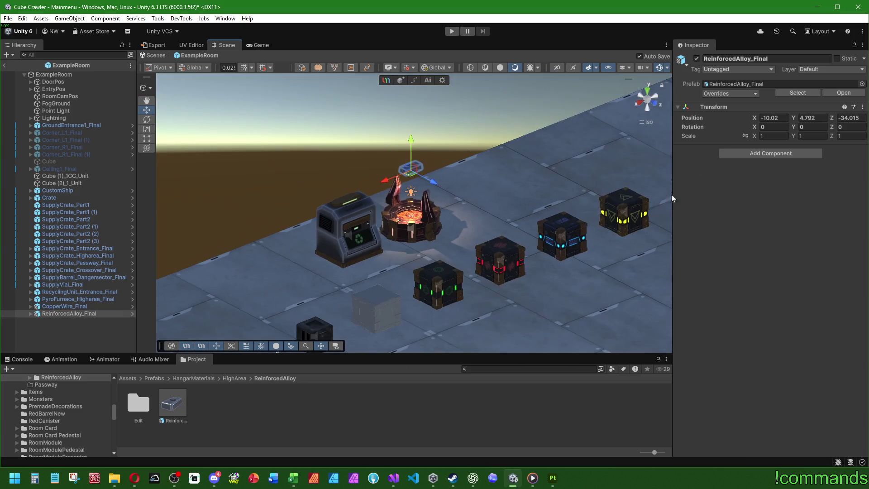
- Reset the crate's Transform to the origin and set its Position X to -4
right_click(713, 107)
click(724, 113)
drag(519, 268, 483, 151)
key(f)
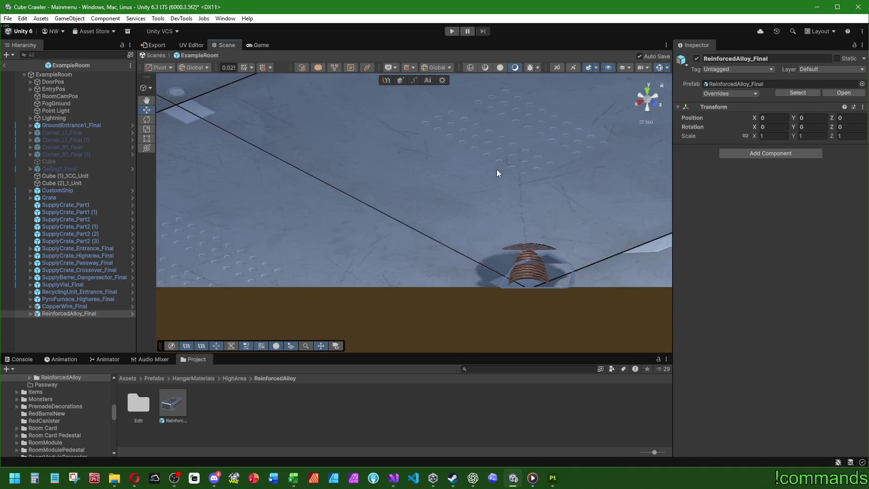
click(772, 116)
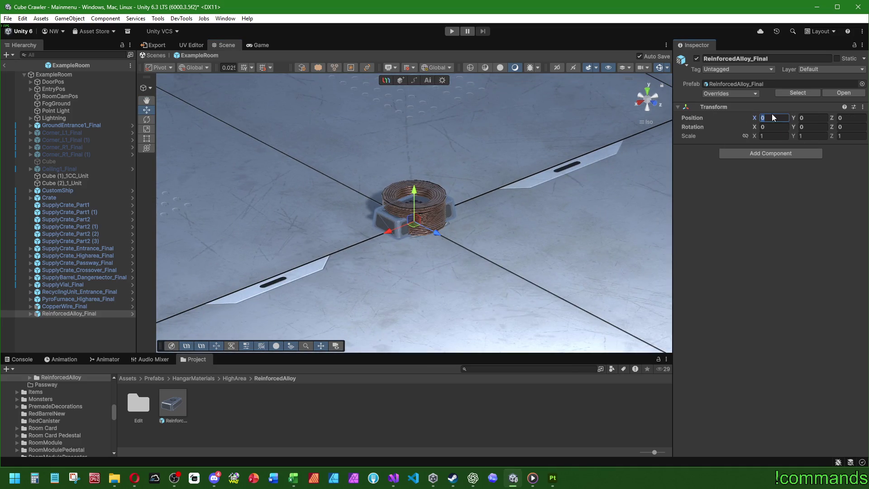
text(-4)
key(Return)
key(f)
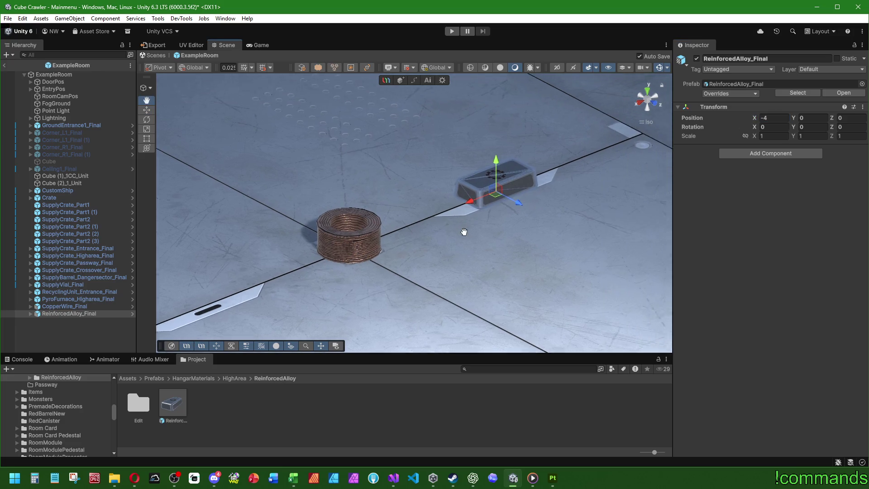
- Deselect the crate, switch to another application and back, and show the Project assets again
click(101, 335)
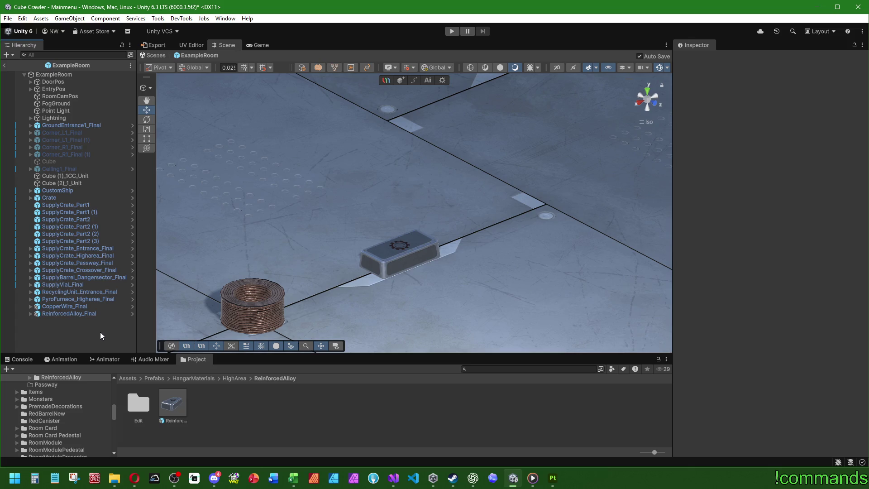
key(alt+Tab)
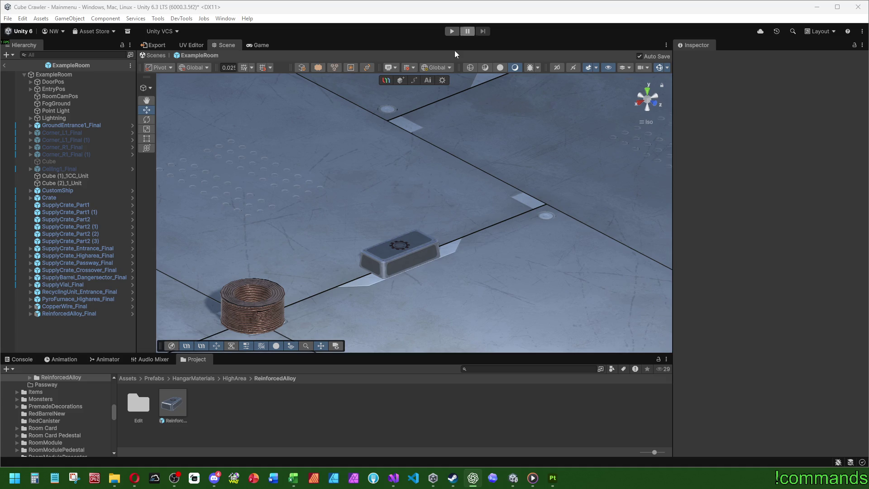
click(20, 359)
click(186, 361)
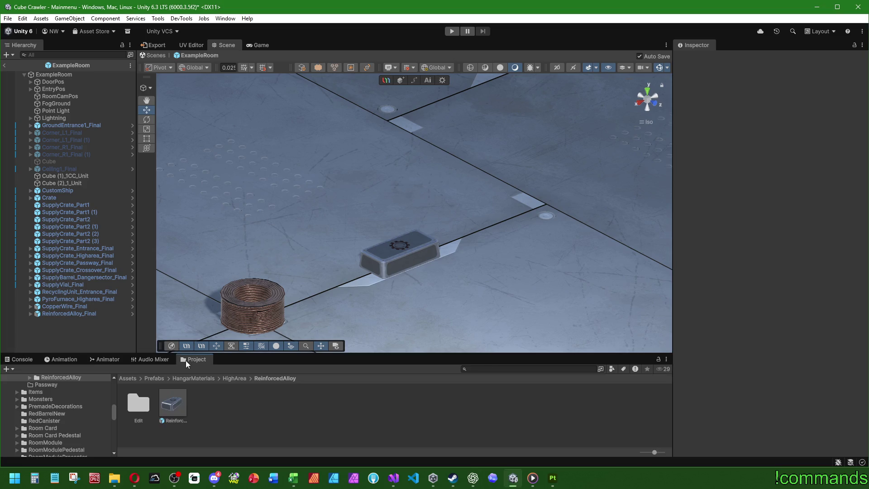
scroll(447, 244, down, 5)
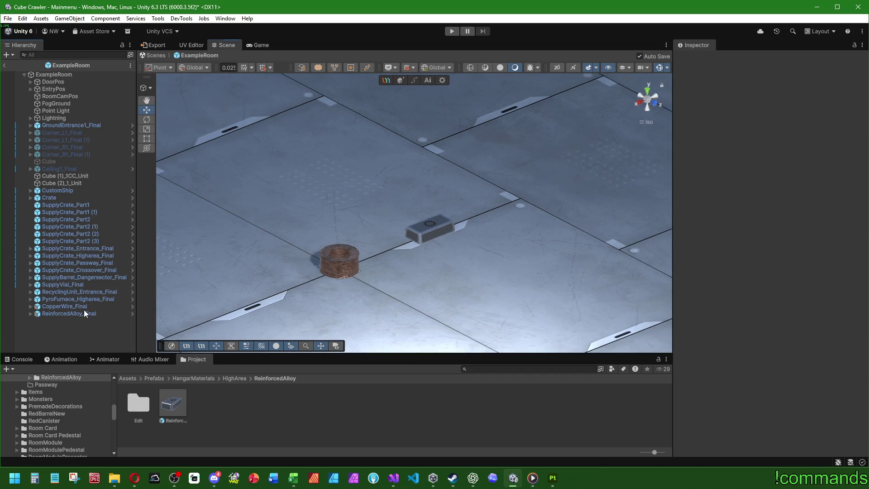
- Set ReinforcedAlloy_Final's Position X to -8 and open the HangarMaterials/Entrance prefab folder
click(68, 307)
click(69, 313)
click(776, 127)
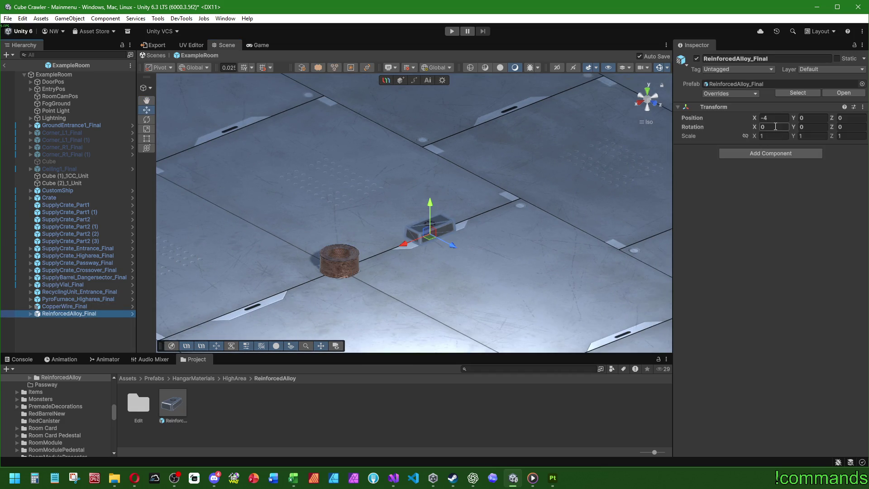
click(776, 121)
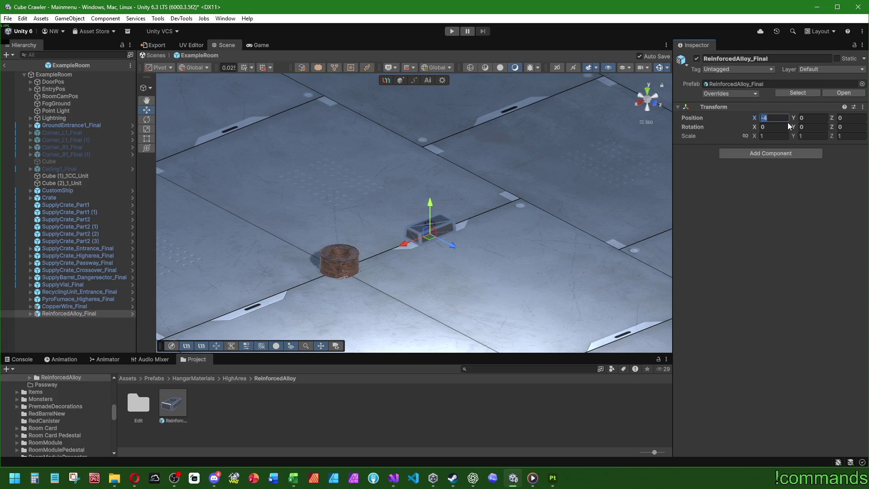
text(-8)
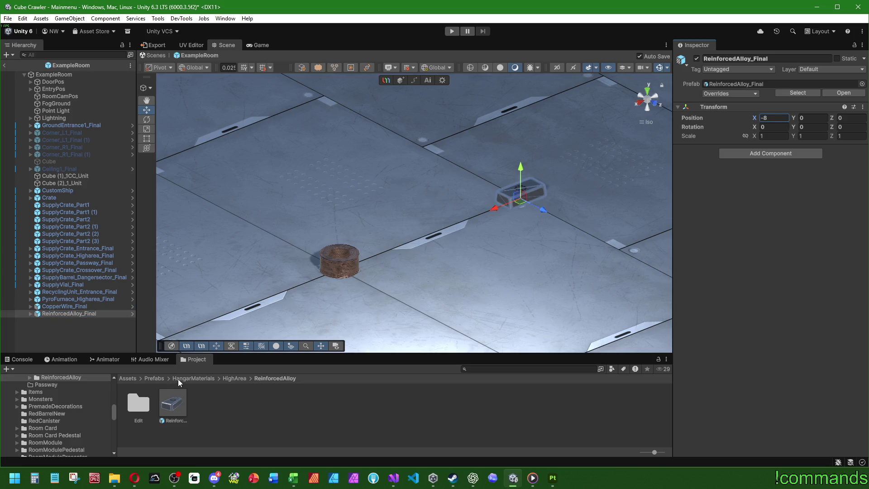
click(181, 379)
double_click(238, 400)
- Drag EnergyCell_Final from the EnergyCell folder into the scene, reset its Transform, and set X to -4
double_click(210, 403)
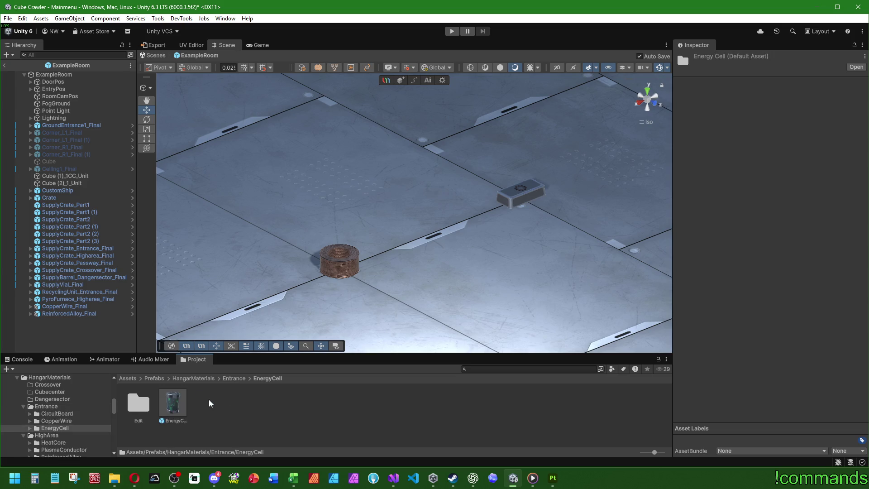
click(172, 402)
drag(88, 336, 77, 338)
right_click(730, 115)
click(748, 117)
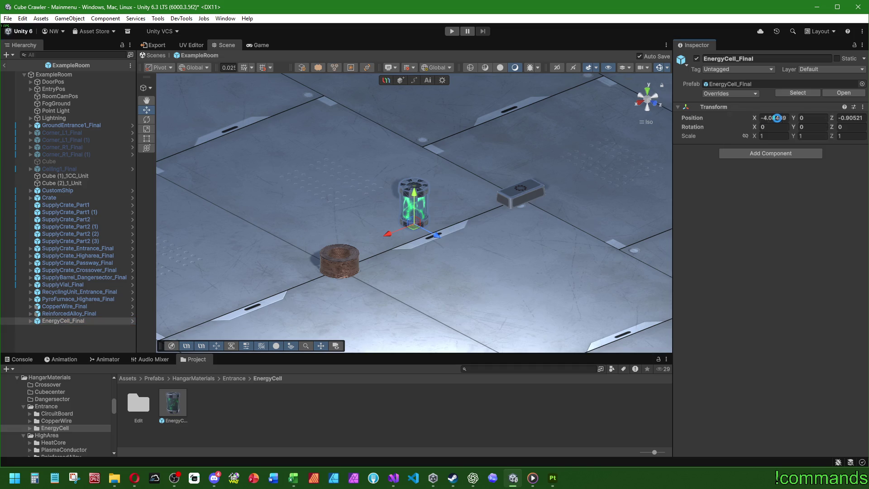
click(774, 117)
text(-4)
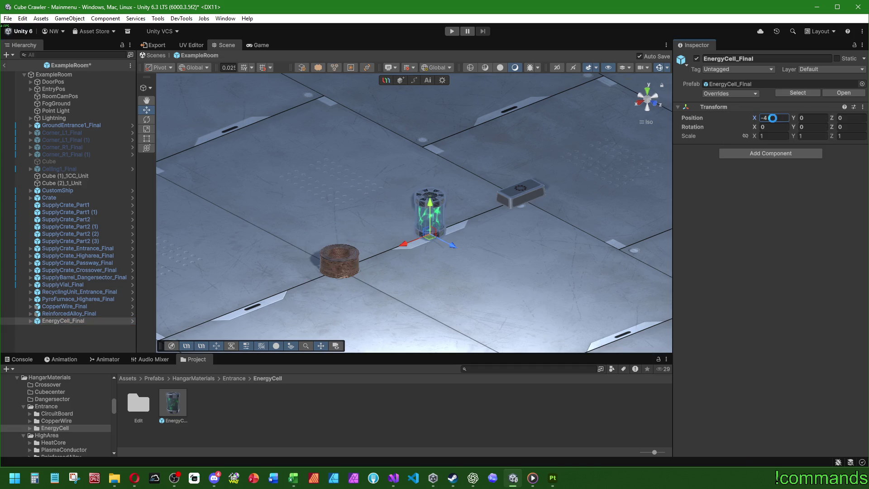
click(82, 333)
scroll(455, 240, up, 5)
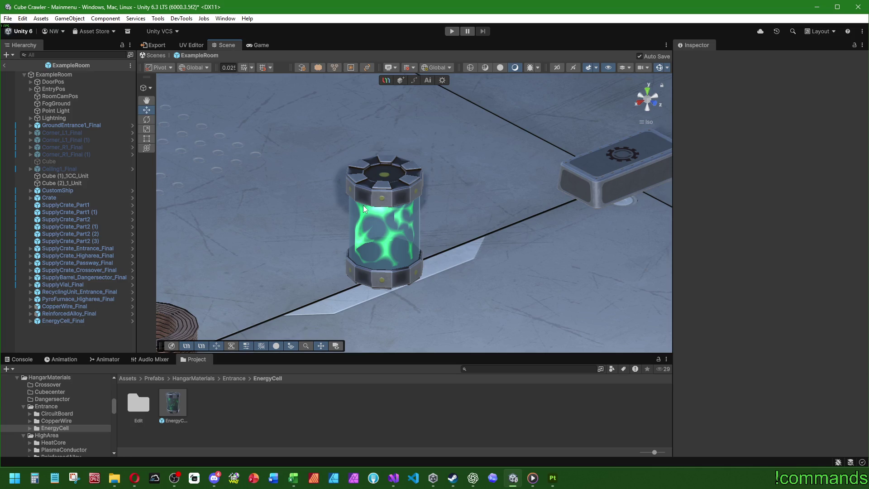
- Orbit around the energy cell and expand EnergyCell_Final in the Hierarchy to reveal its parts
scroll(433, 202, down, 5)
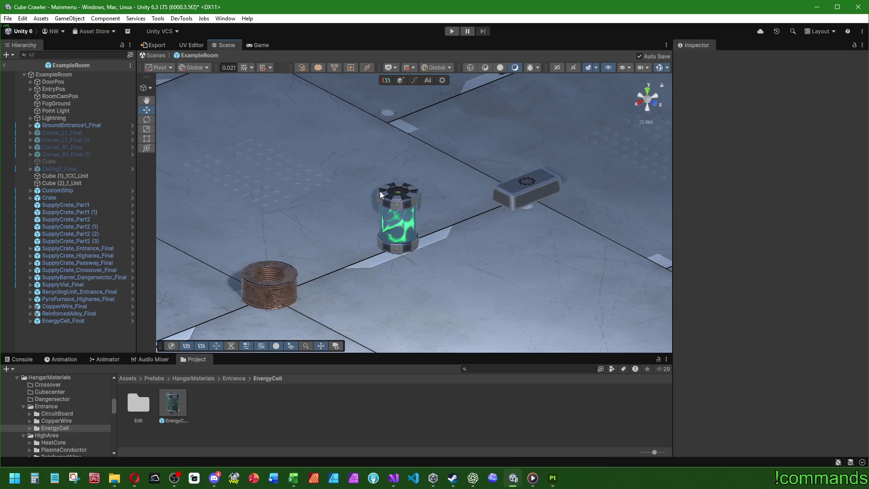
scroll(418, 206, up, 2)
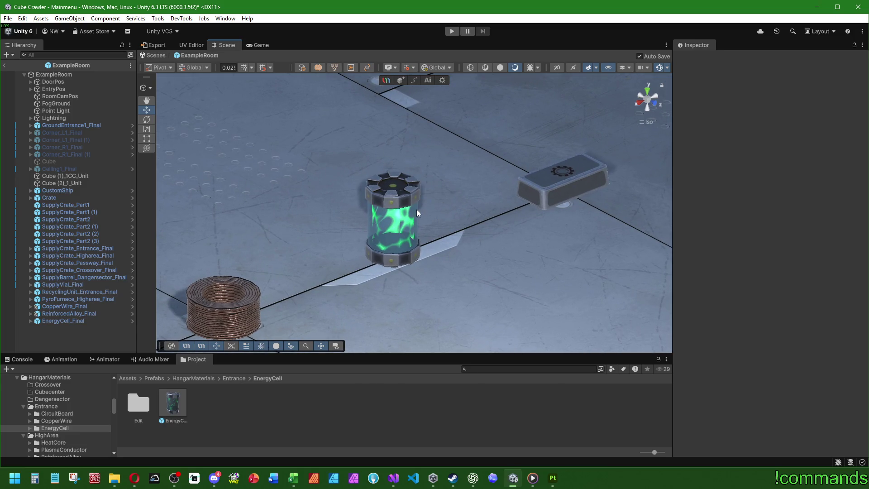
mouse_move(417, 210)
mouse_down()
mouse_move(277, 218)
mouse_move(229, 189)
mouse_move(429, 178)
mouse_move(429, 198)
mouse_move(354, 196)
mouse_move(379, 200)
mouse_up()
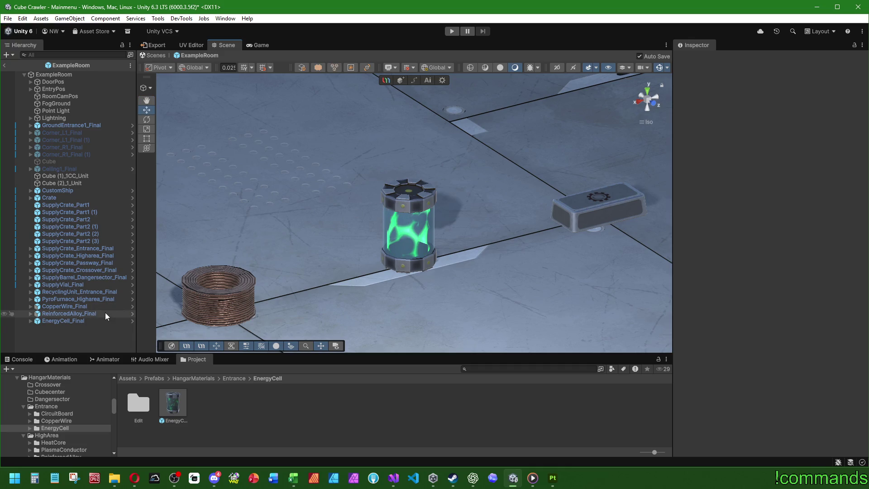
click(30, 321)
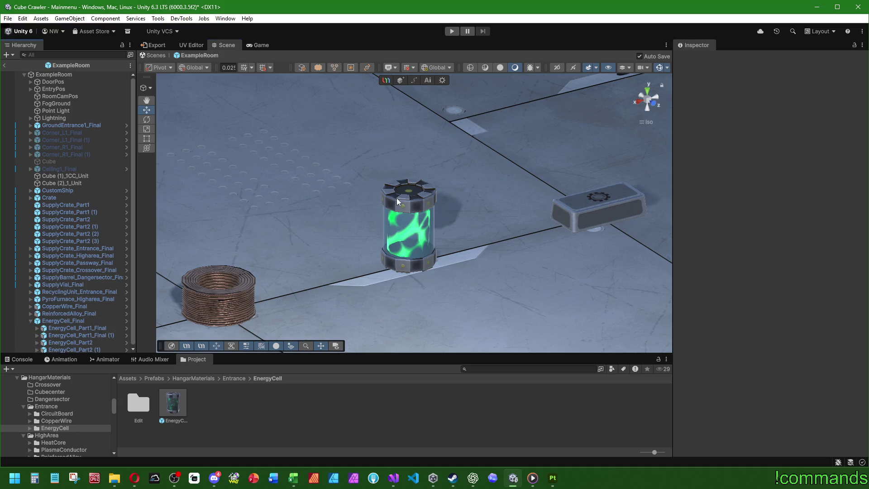
- Browse the Project window to Assets/Art/Textures/HangarMaterials/Higharea, holding three Reinforced alloy texture maps
click(135, 379)
double_click(191, 401)
double_click(170, 403)
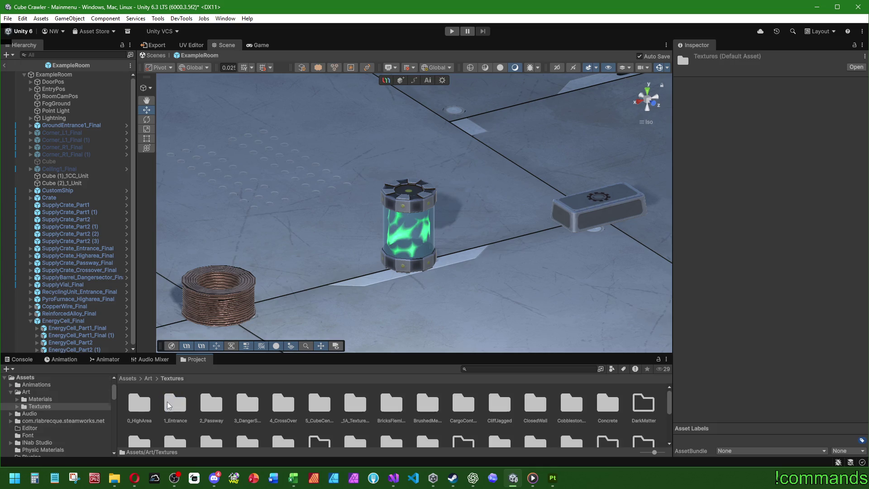
scroll(448, 414, down, 2)
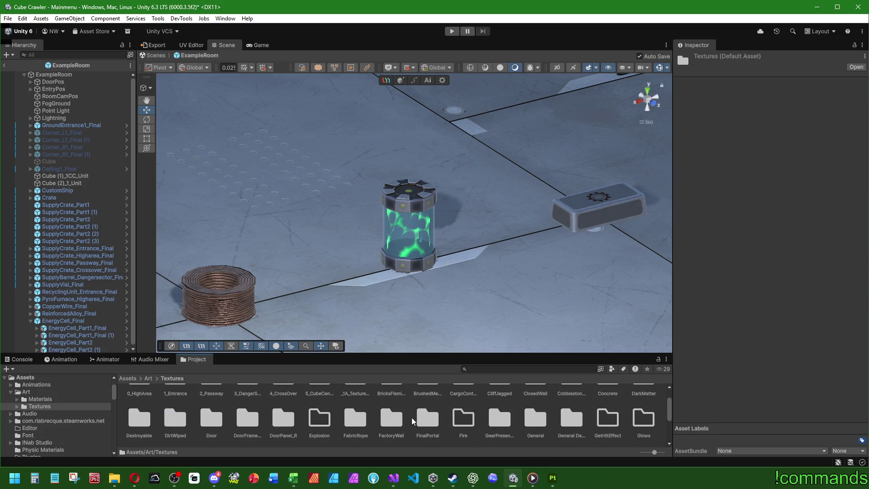
scroll(429, 426, down, 3)
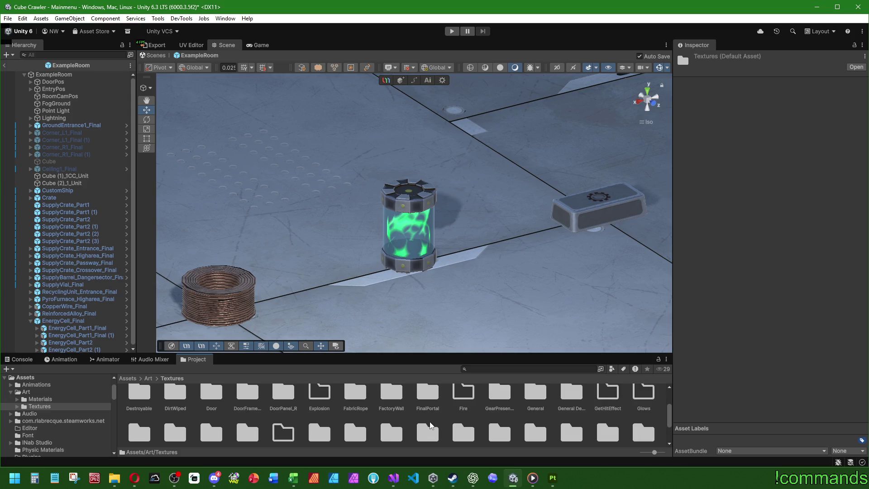
double_click(254, 409)
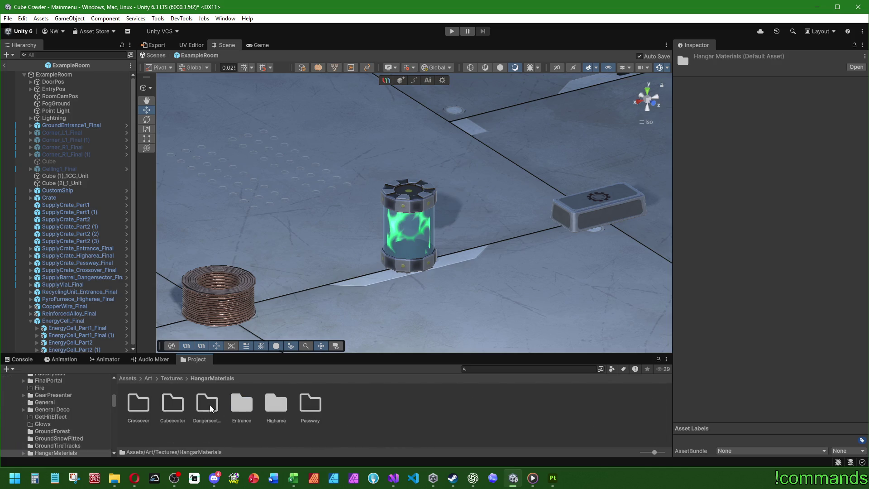
double_click(245, 406)
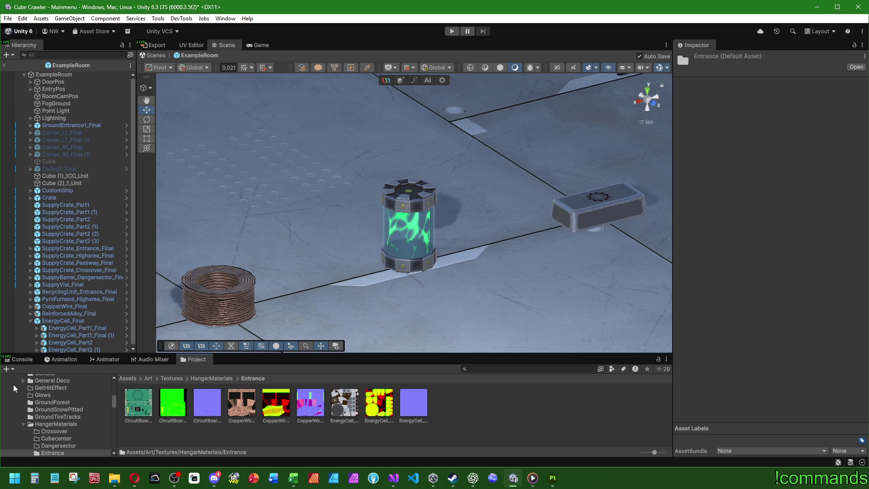
click(217, 378)
double_click(275, 401)
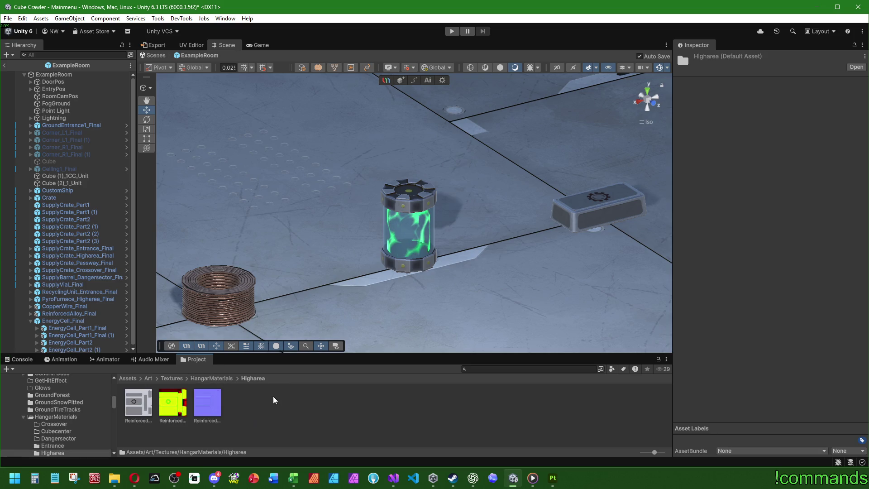